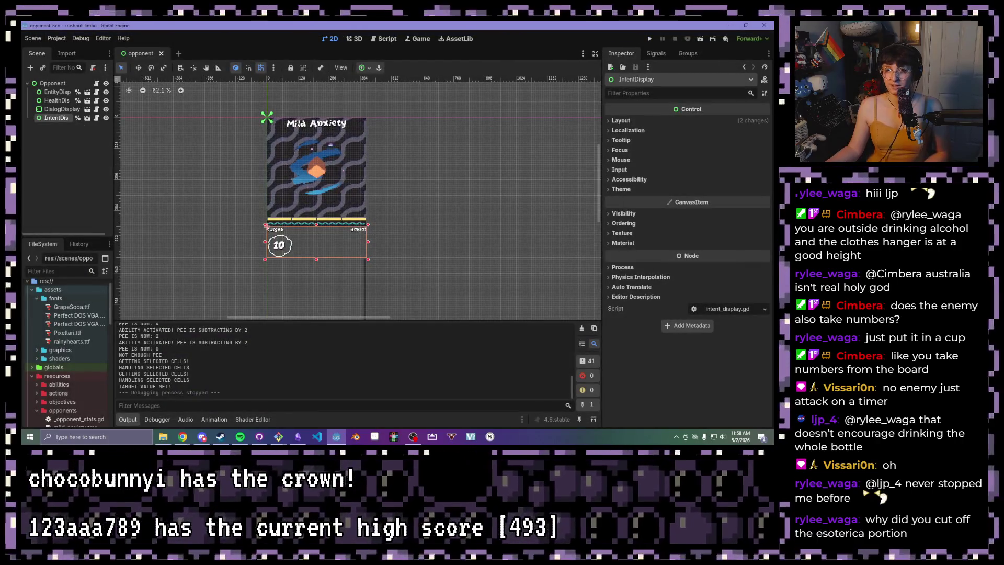
Open psyche.tscn, zoom around its P.E.E. label, then return to the opponent scene
scroll(59, 360, down, 10)
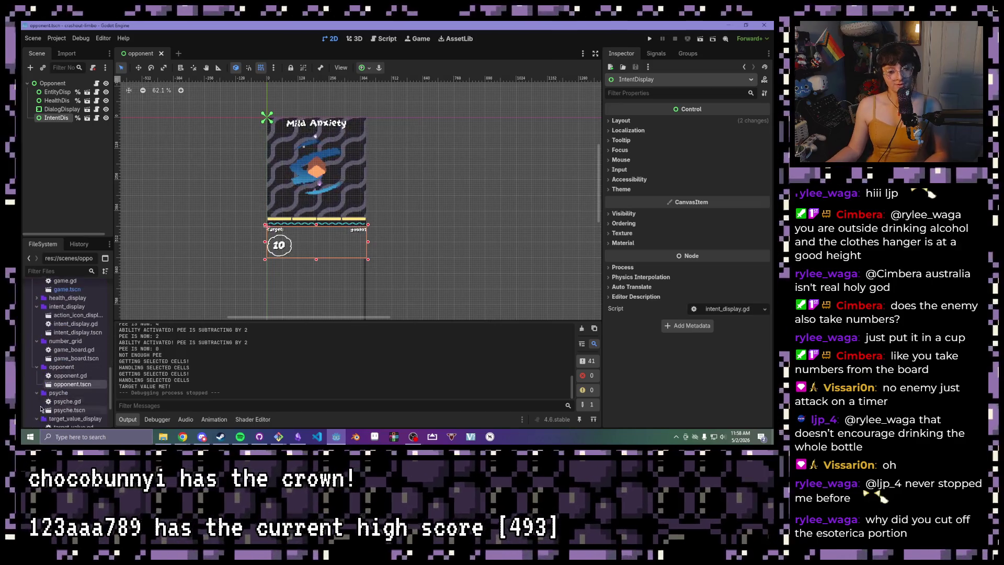
scroll(58, 387, down, 4)
double_click(71, 342)
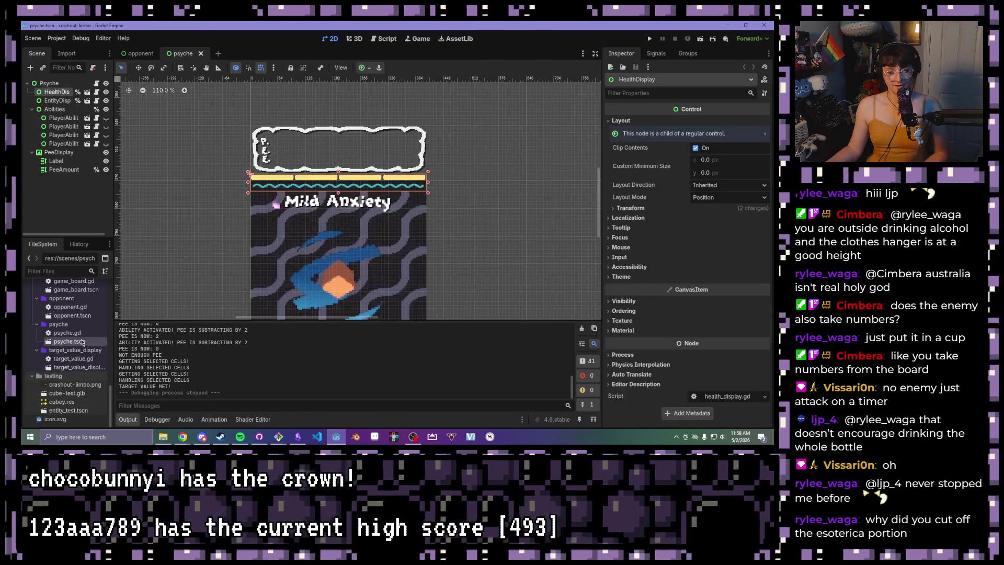
scroll(297, 240, up, 10)
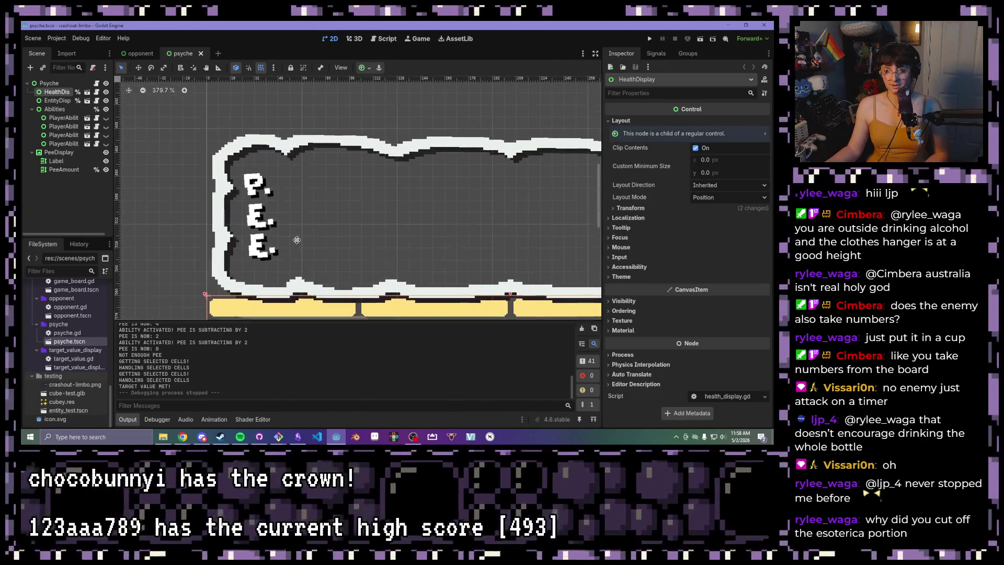
scroll(297, 241, up, 2)
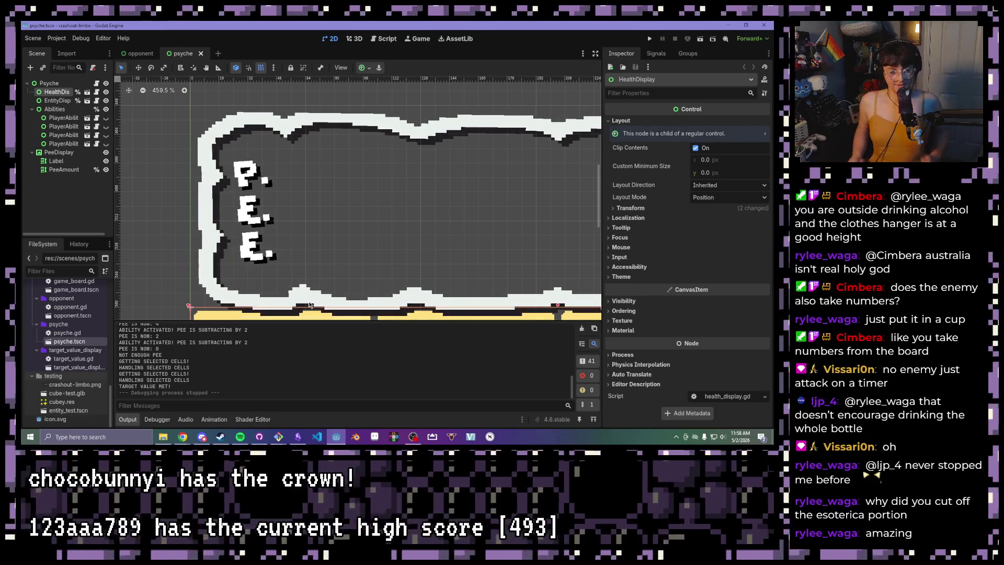
scroll(316, 243, down, 5)
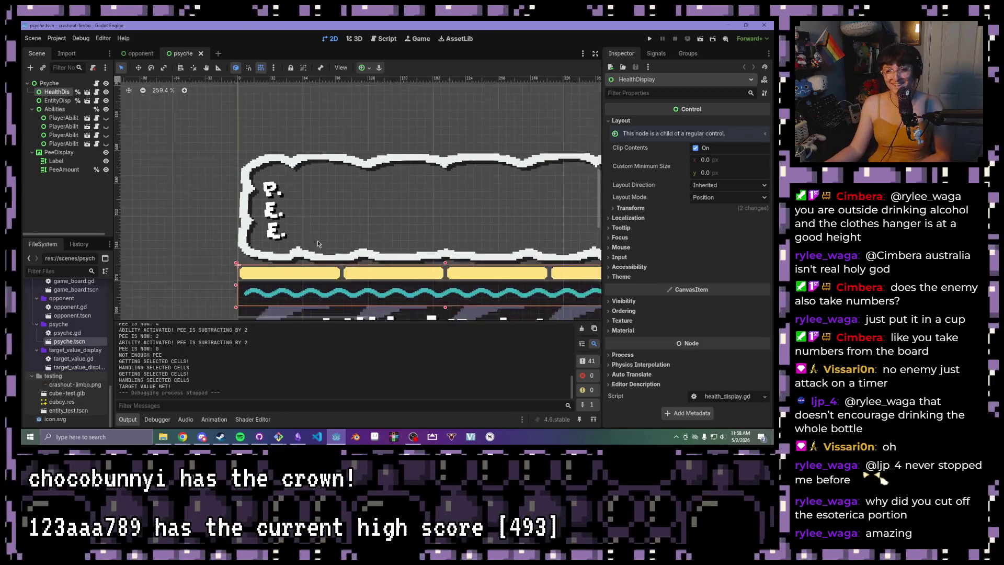
scroll(300, 235, down, 7)
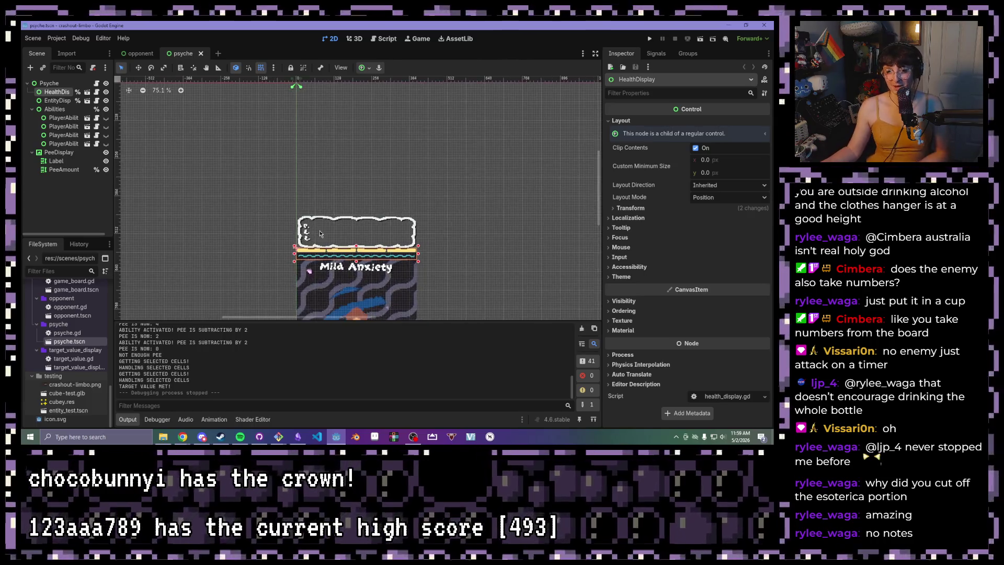
scroll(344, 152, down, 1)
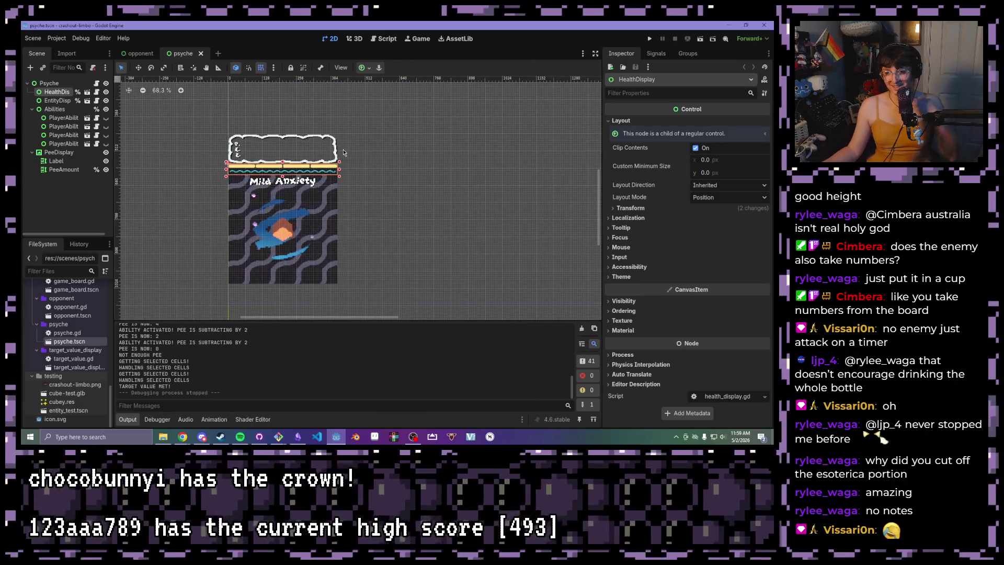
click(141, 53)
scroll(217, 143, up, 1)
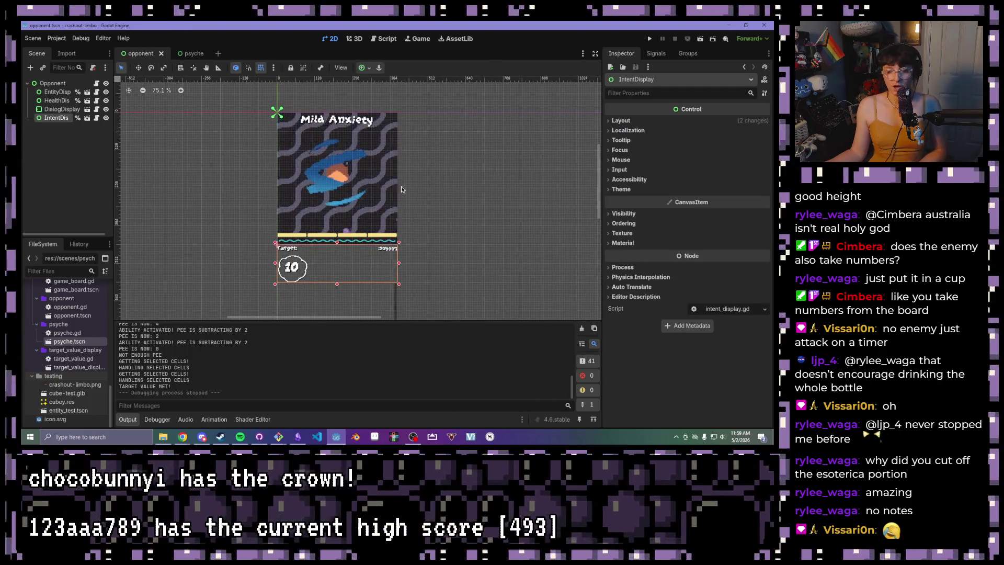
Select the Opponent node, expand resources/objectives and open the _objective.gd script
click(55, 82)
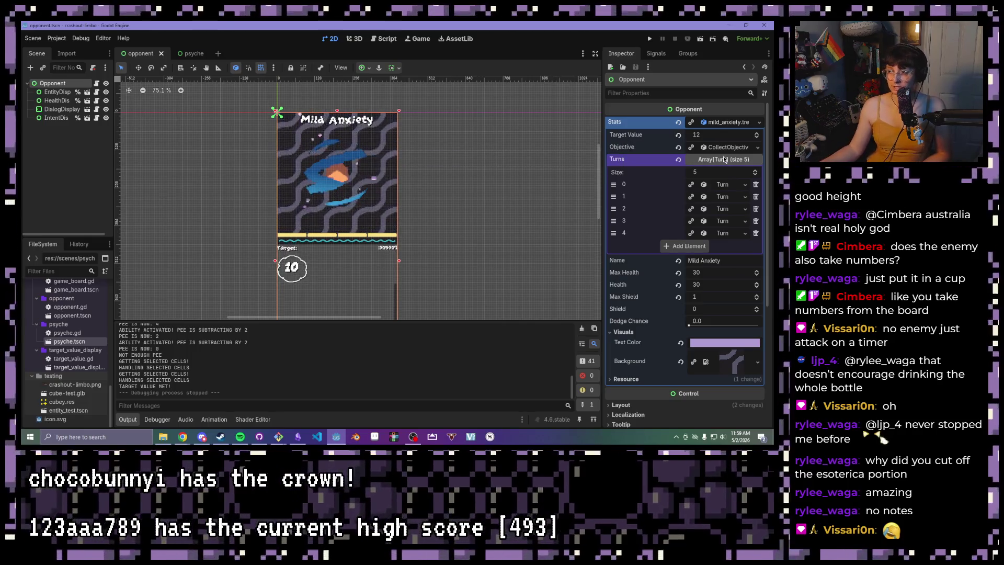
scroll(66, 292, up, 5)
scroll(66, 314, up, 5)
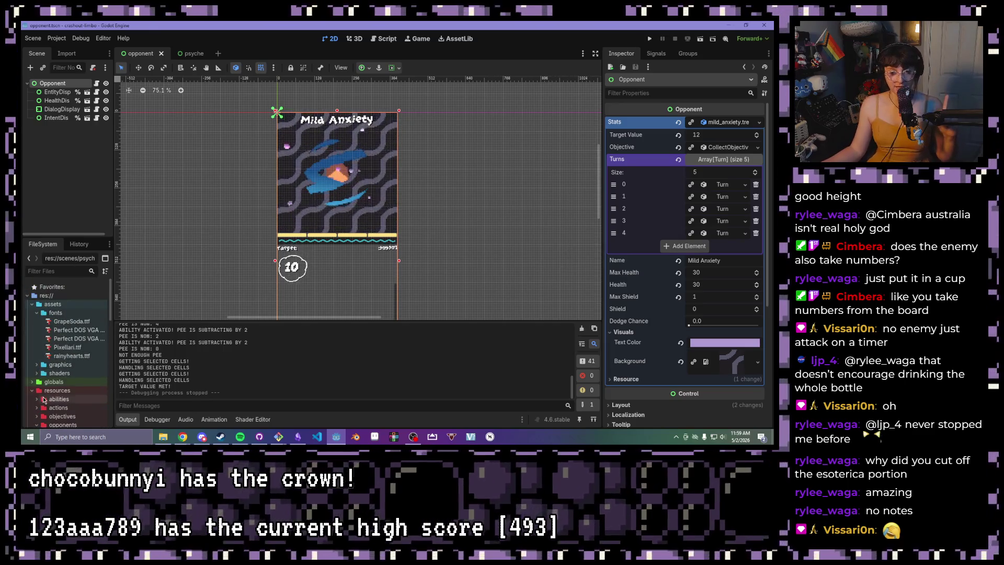
click(52, 400)
double_click(52, 400)
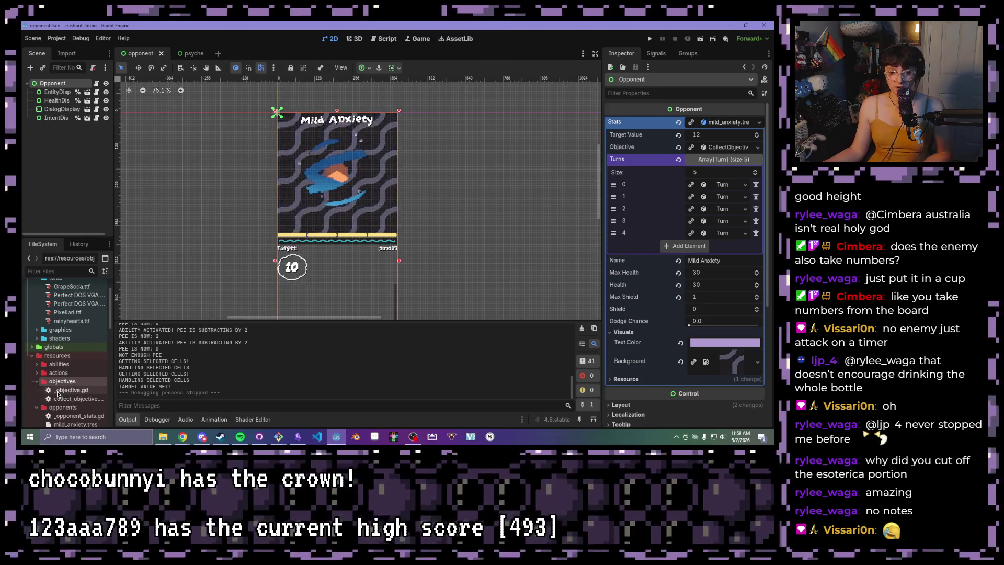
double_click(60, 391)
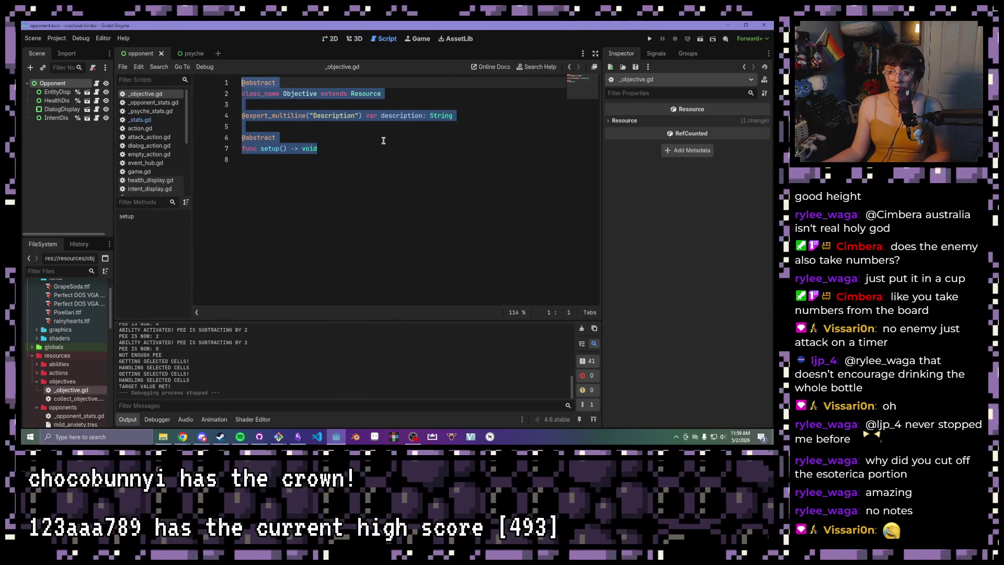
click(384, 138)
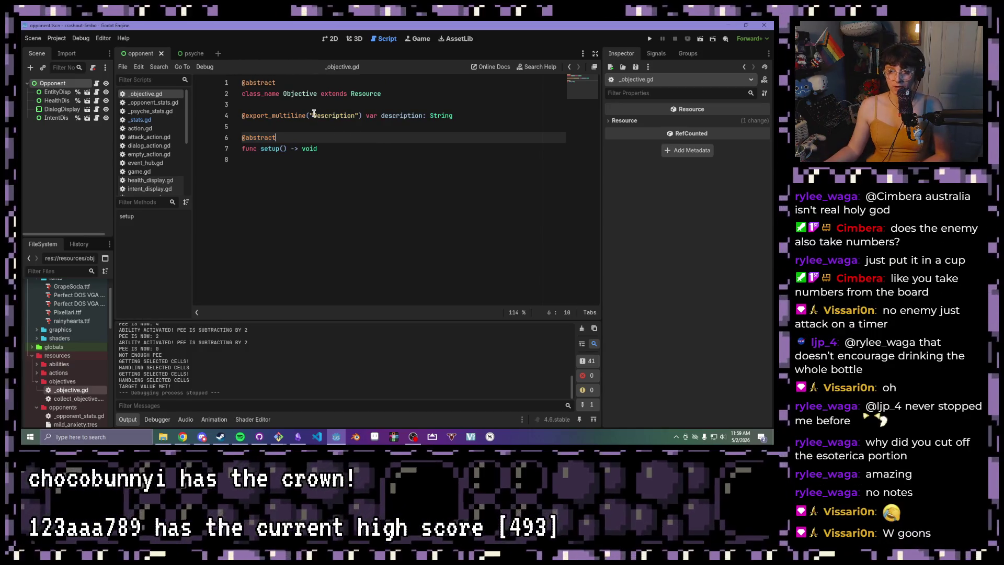
drag(473, 116, 219, 116)
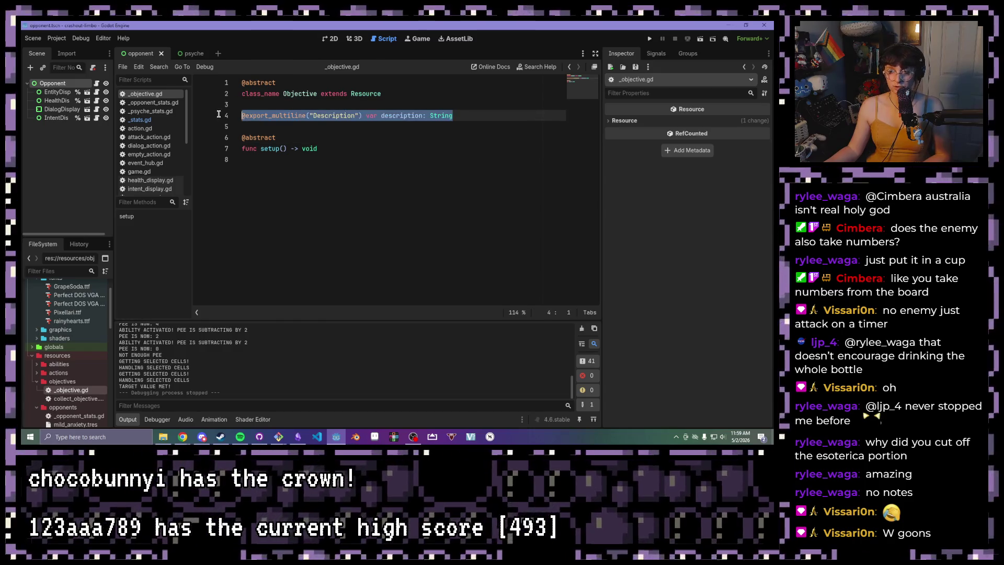
click(383, 118)
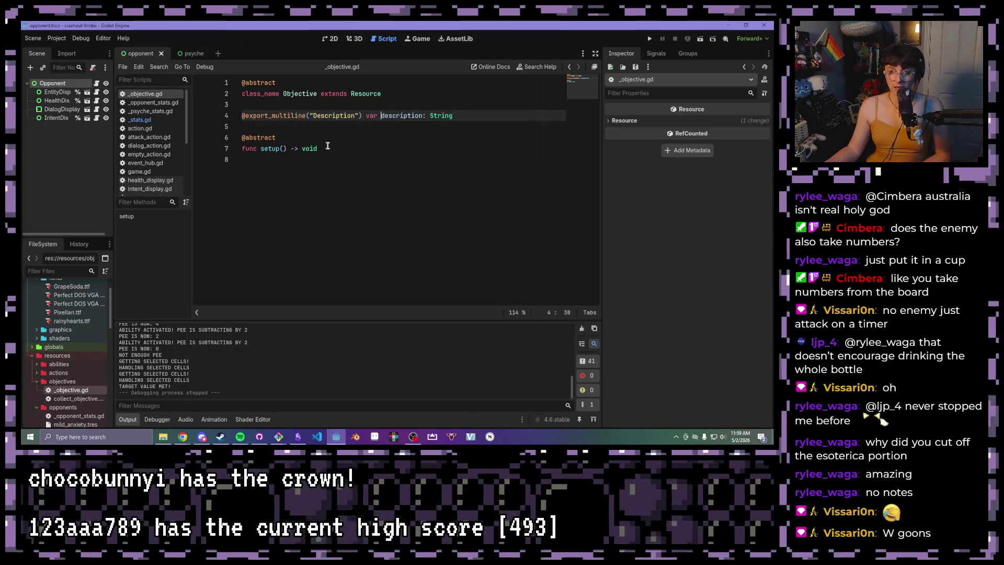
drag(347, 157, 240, 139)
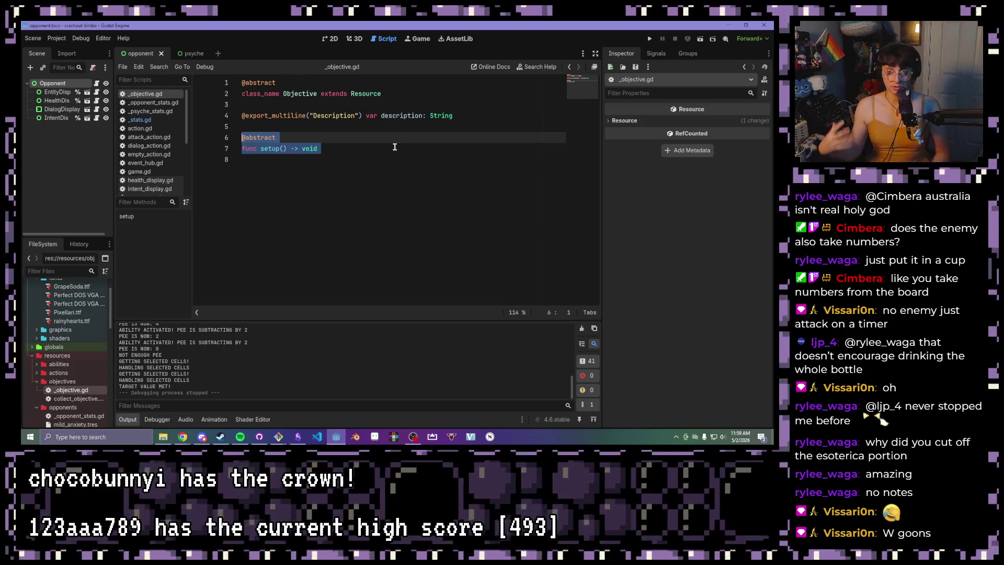
Read collect_objective.gd's spawn_amount, collected and setup lines, then run the game with F5
double_click(72, 398)
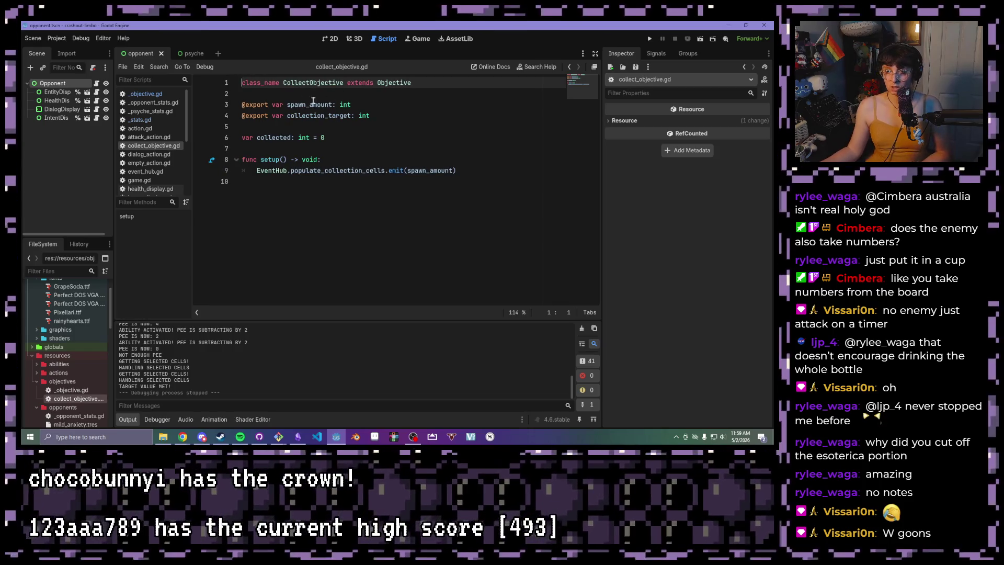
click(372, 107)
key(shift+Home)
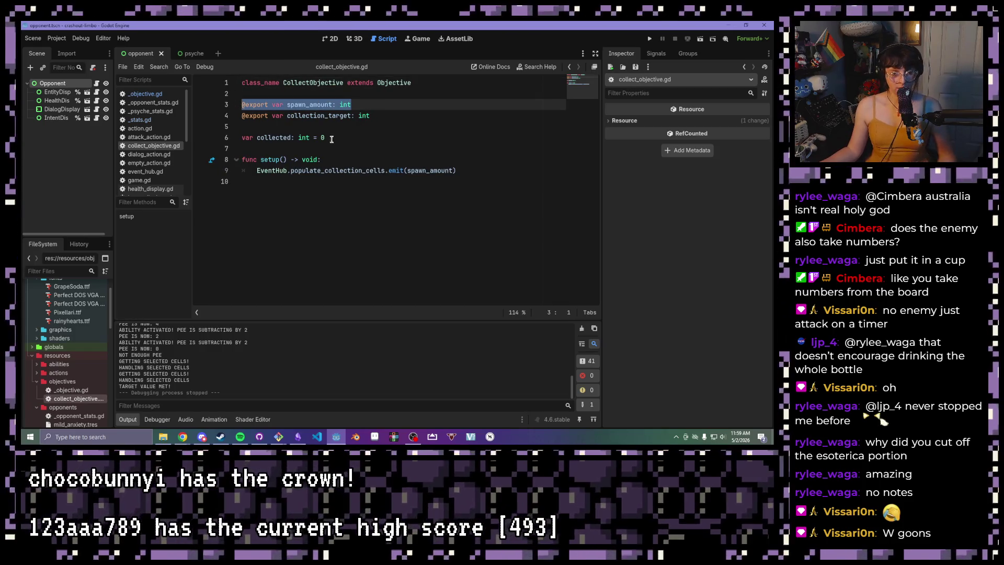
click(425, 116)
click(323, 138)
drag(323, 139, 275, 128)
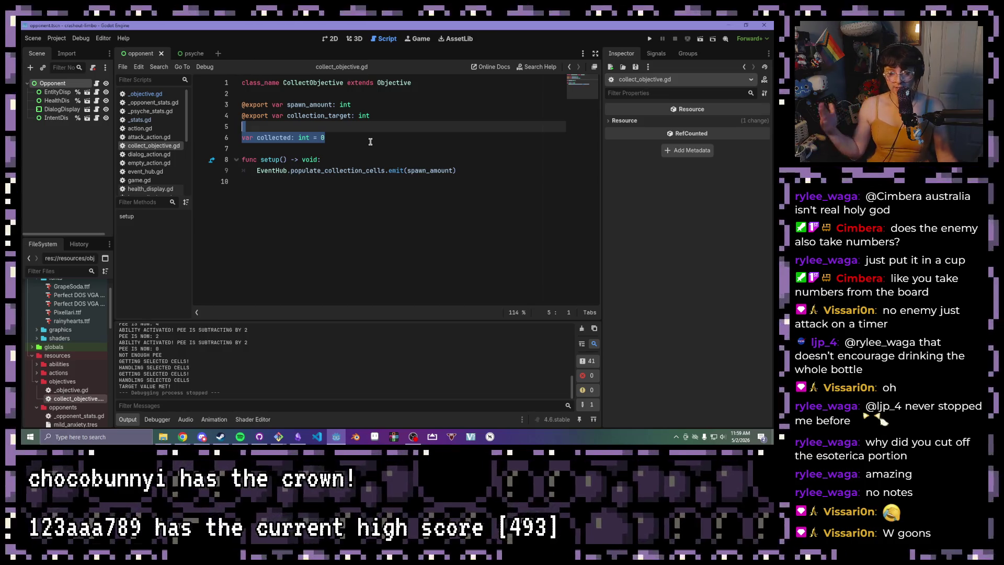
click(502, 172)
key(shift+Home)
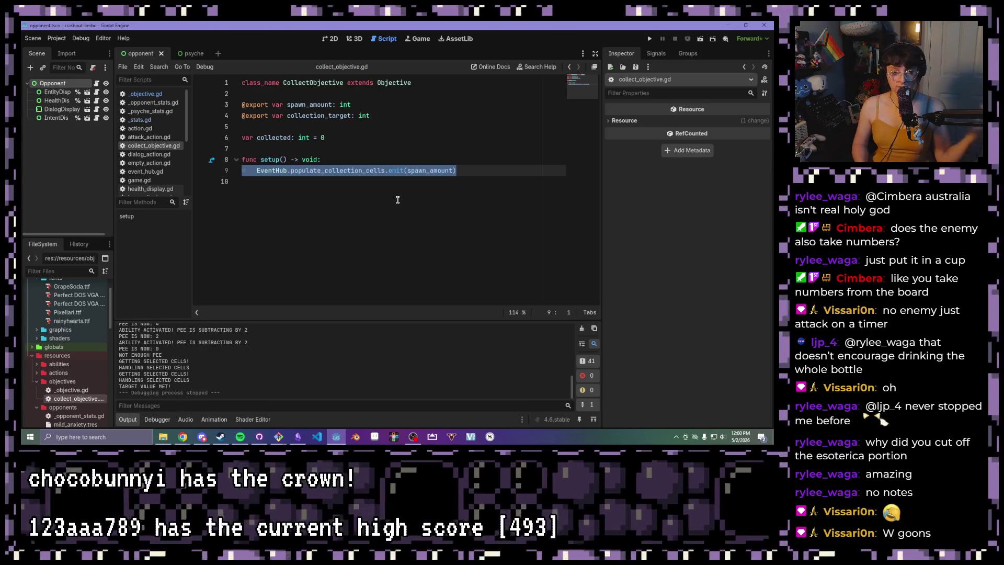
key(F5)
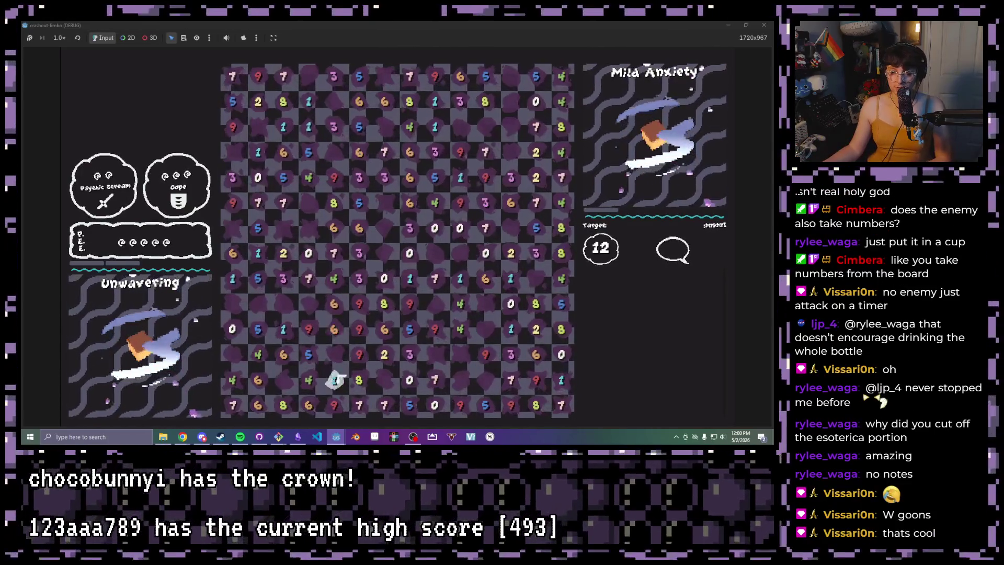
Drag a chain of three number cells in one column and submit it
drag(335, 356, 333, 303)
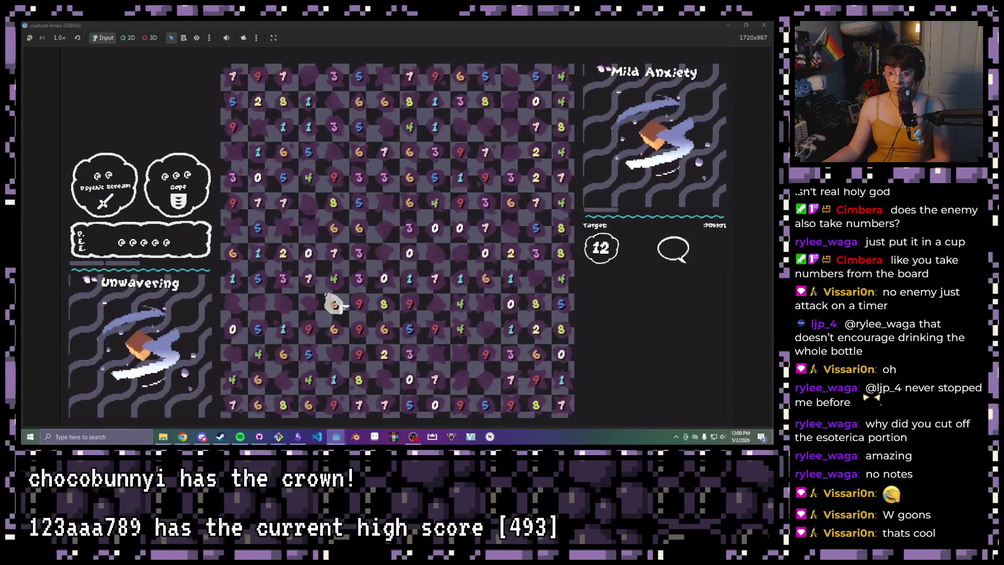
drag(335, 369, 335, 369)
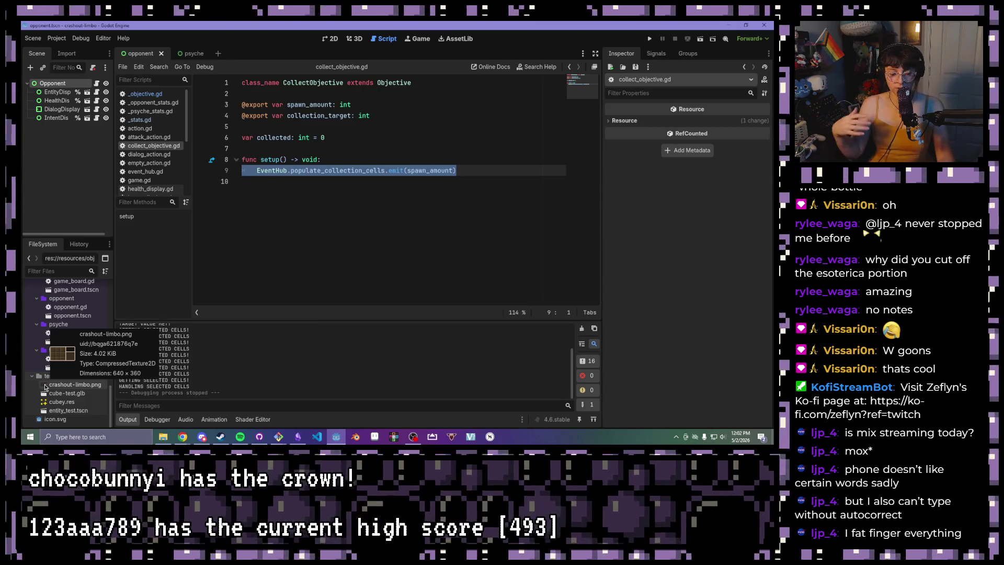
click(650, 39)
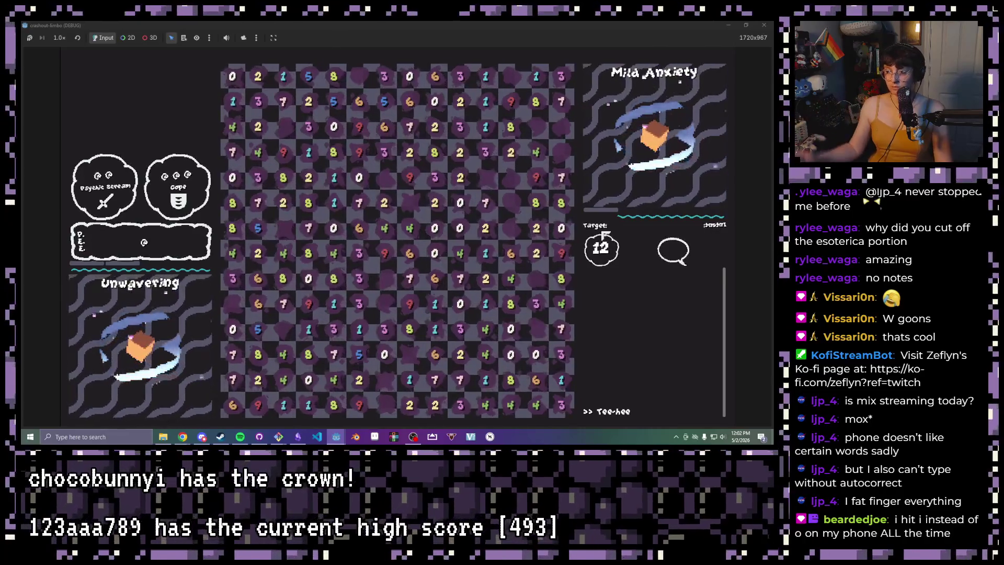
mouse_move(511, 278)
mouse_down()
mouse_move(506, 132)
mouse_move(536, 152)
mouse_up()
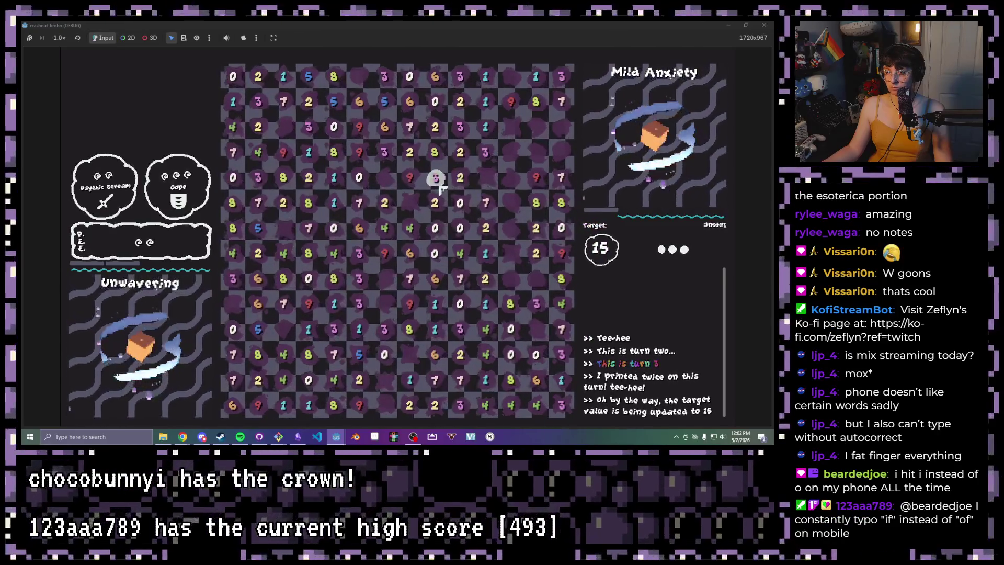
mouse_move(484, 206)
mouse_down()
mouse_move(486, 279)
mouse_move(486, 152)
mouse_up()
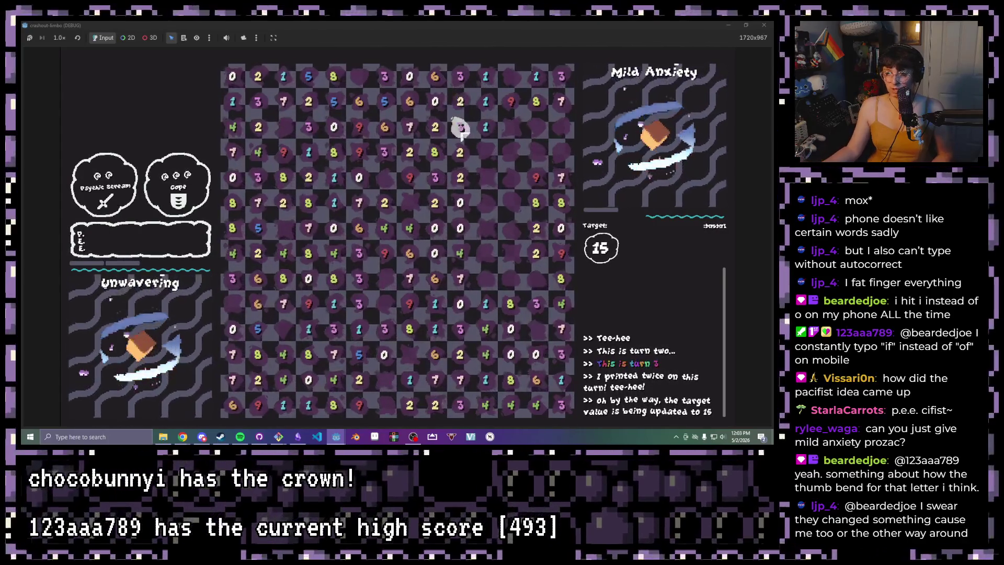
click(764, 24)
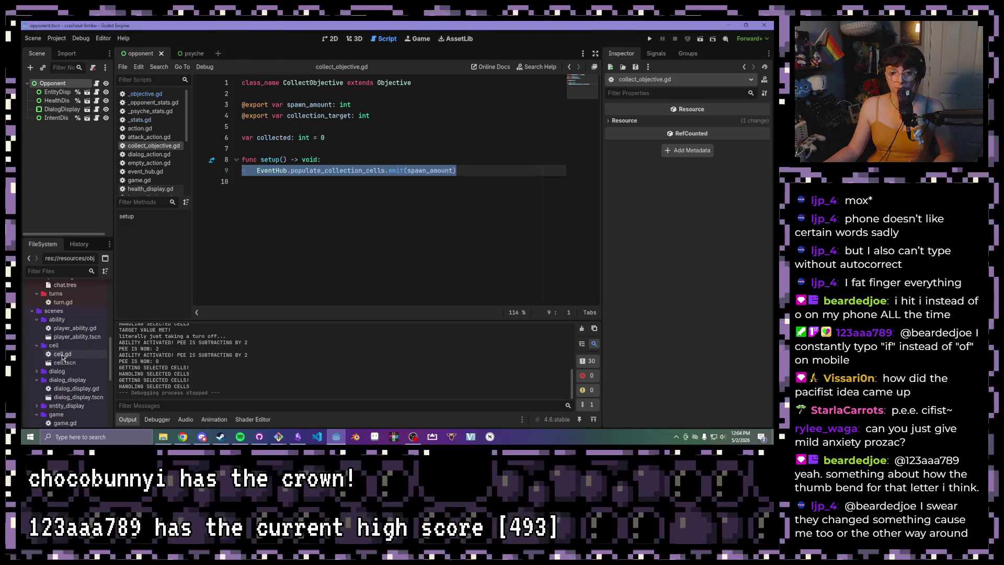
Open the cell scene, view it in 2D, then return to the cell.gd code
double_click(64, 363)
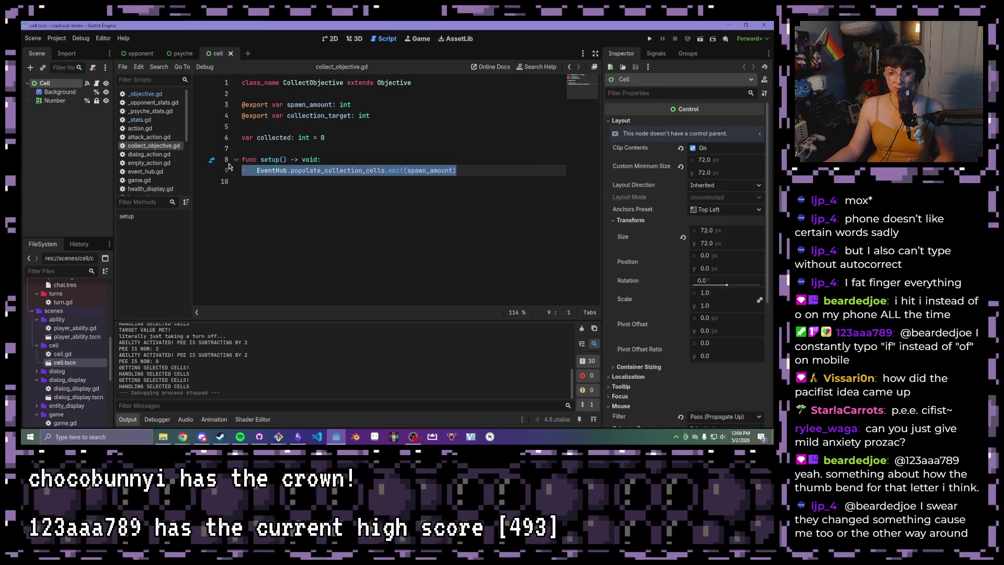
click(331, 38)
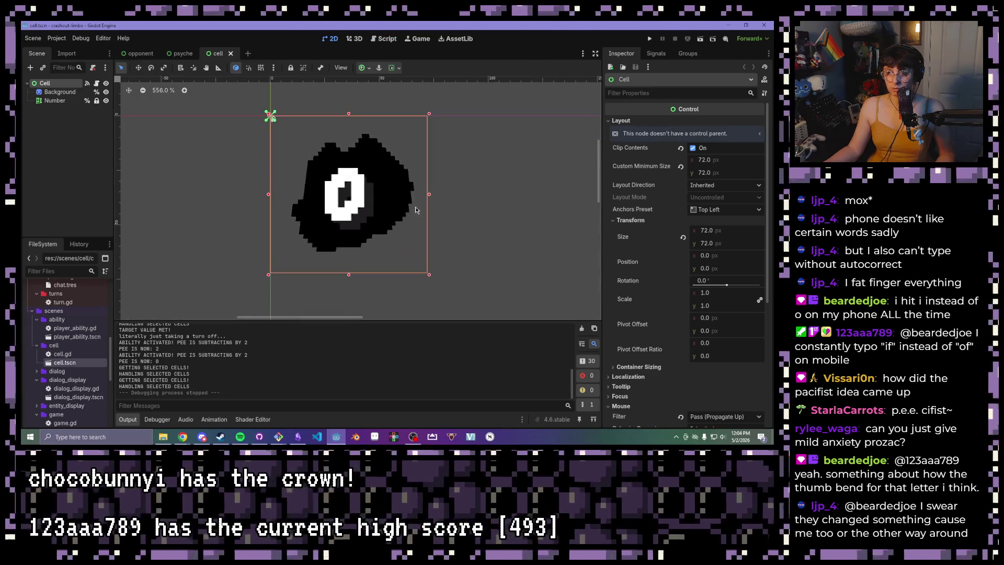
click(97, 83)
scroll(403, 196, up, 2)
scroll(390, 234, down, 10)
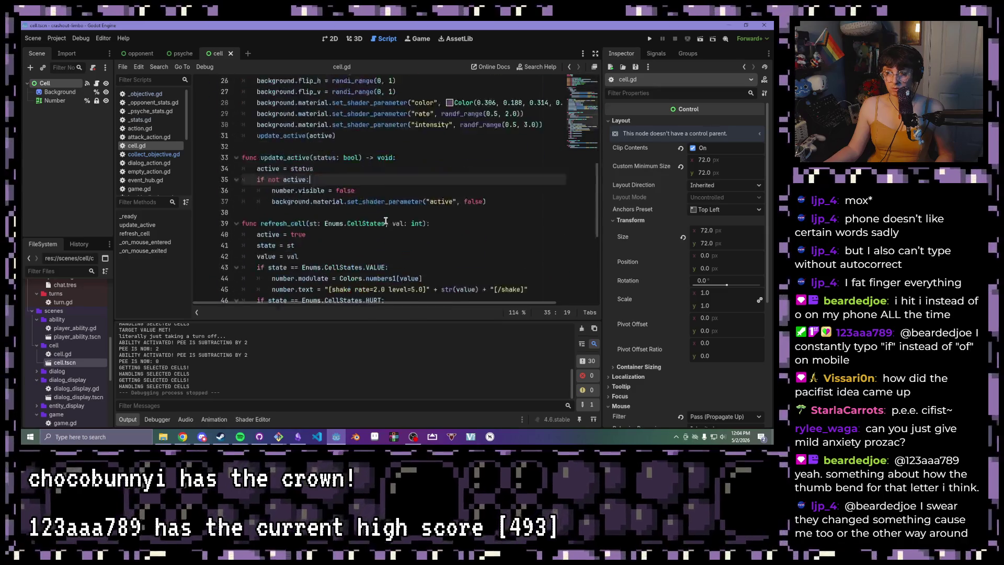
scroll(382, 210, up, 10)
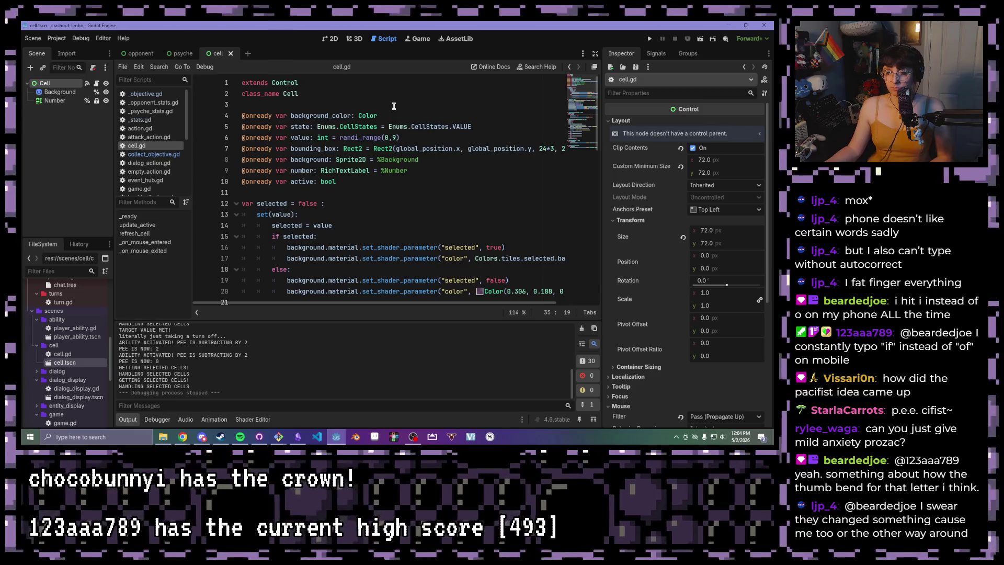
Move 'extends Control' from line 1 onto the 'class_name Cell' line
click(325, 107)
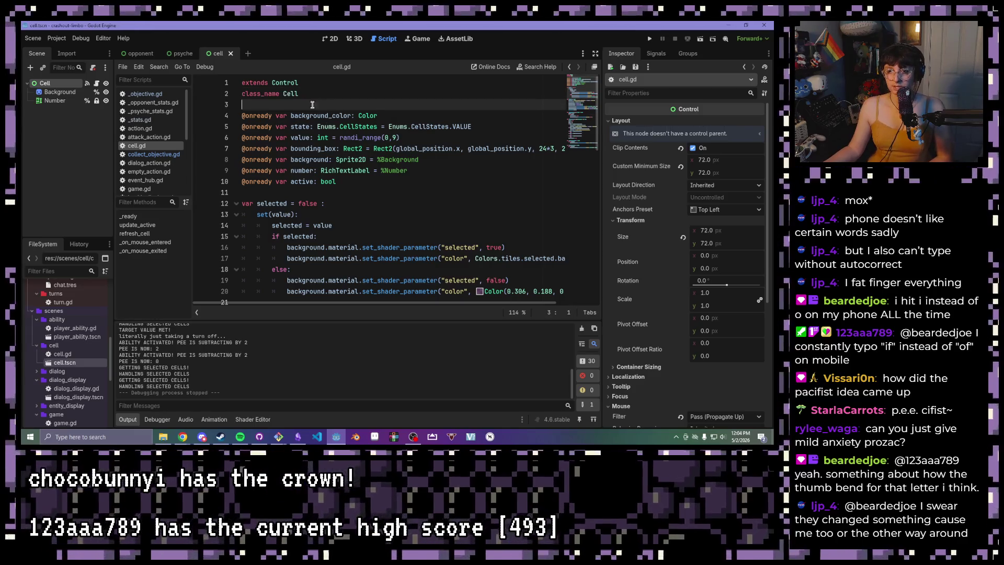
click(242, 82)
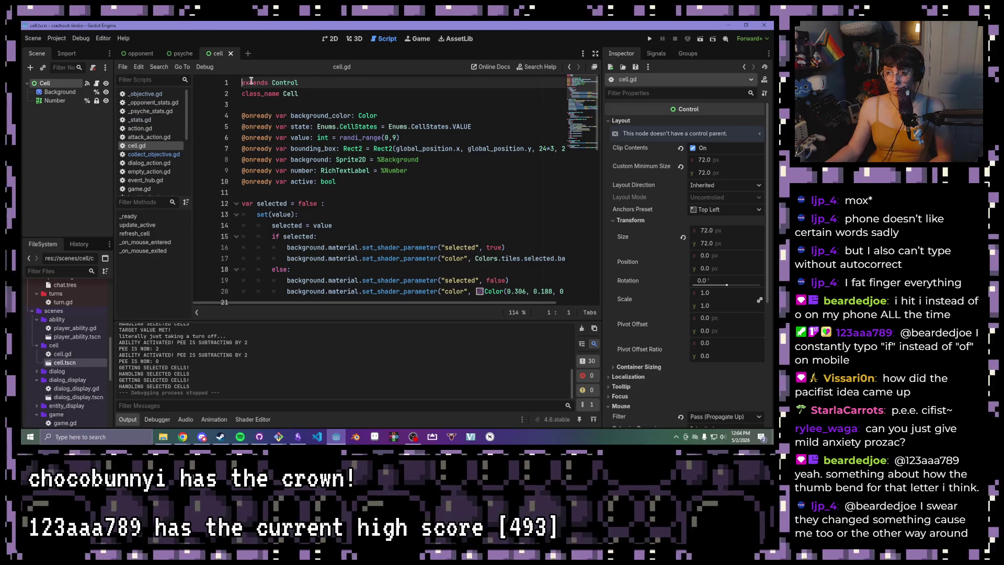
drag(327, 84, 198, 87)
key(ctrl+c)
key(BackSpace)
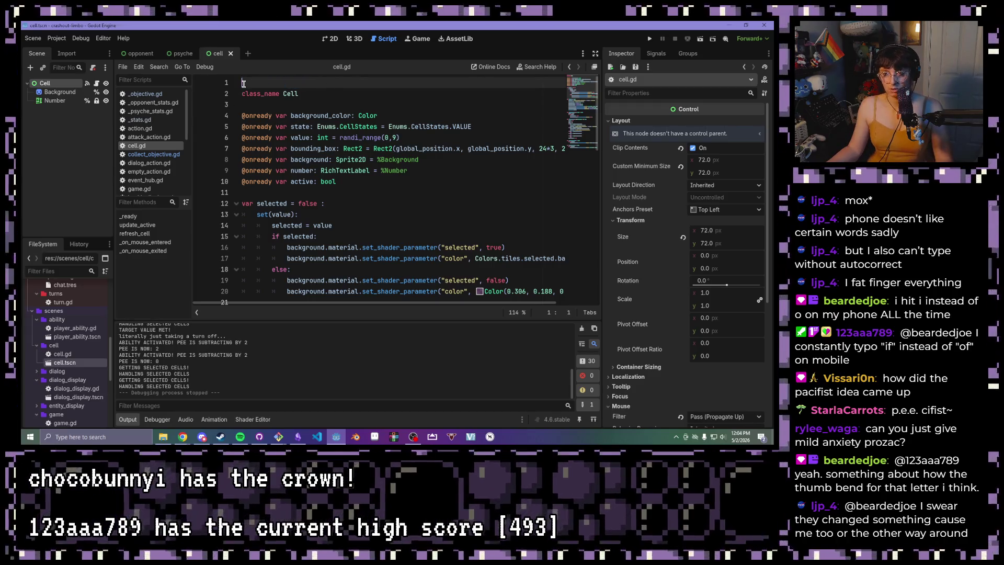
key(Delete)
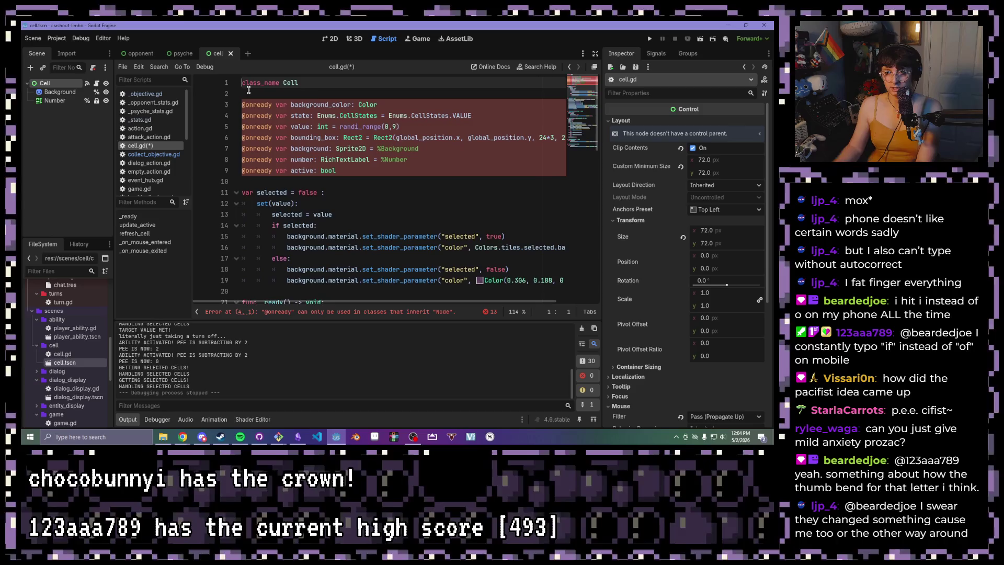
key(ctrl+v)
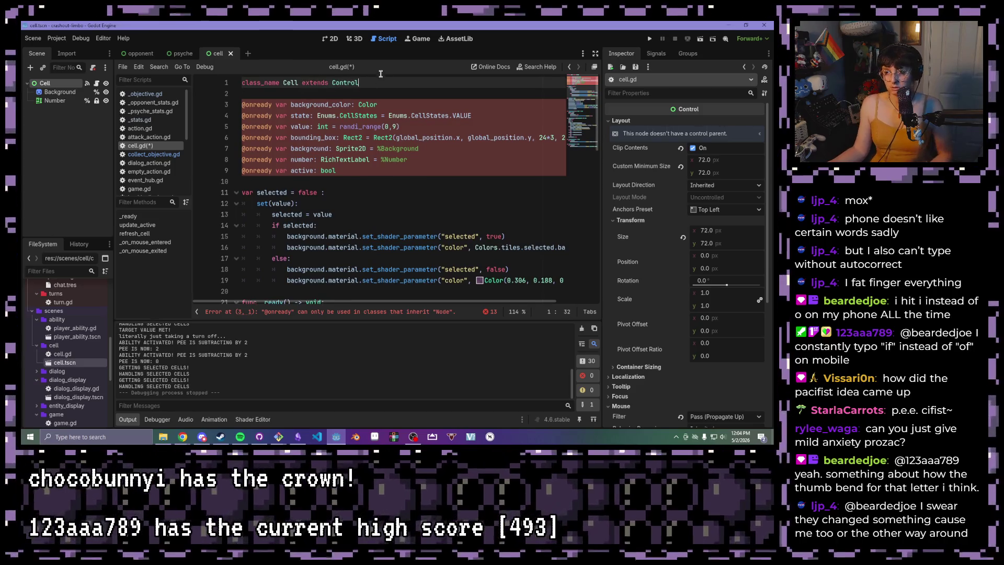
click(261, 96)
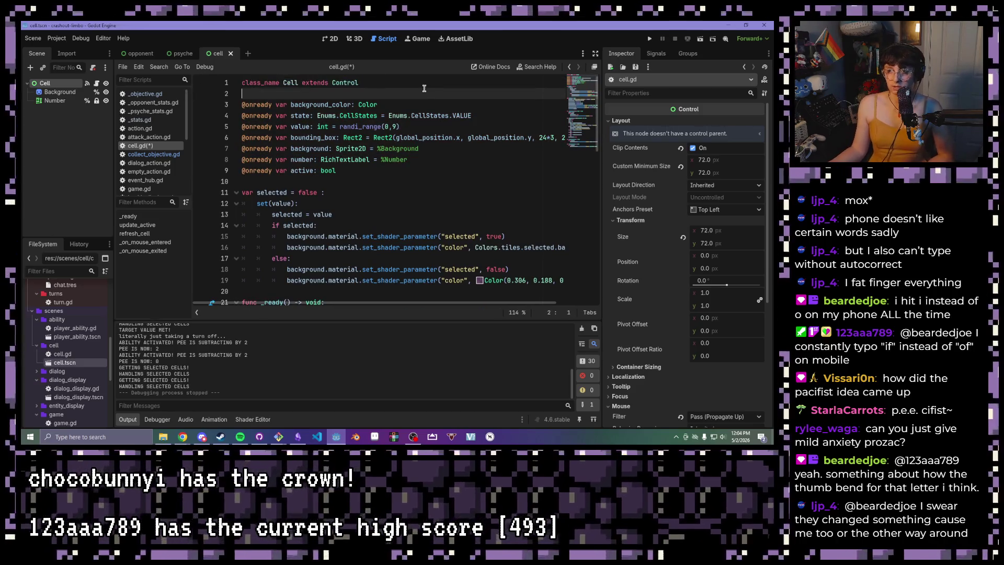
click(407, 102)
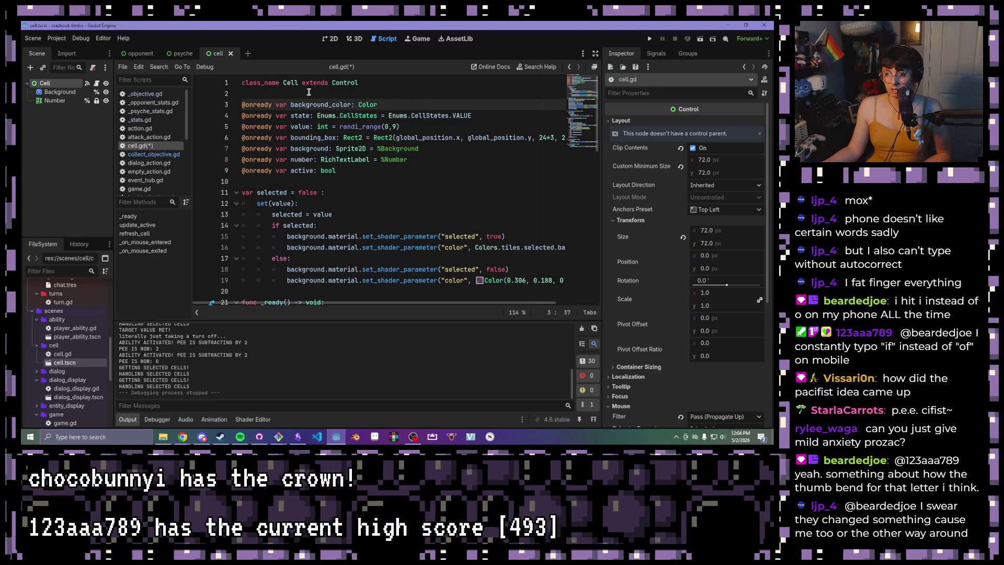
click(491, 115)
click(432, 135)
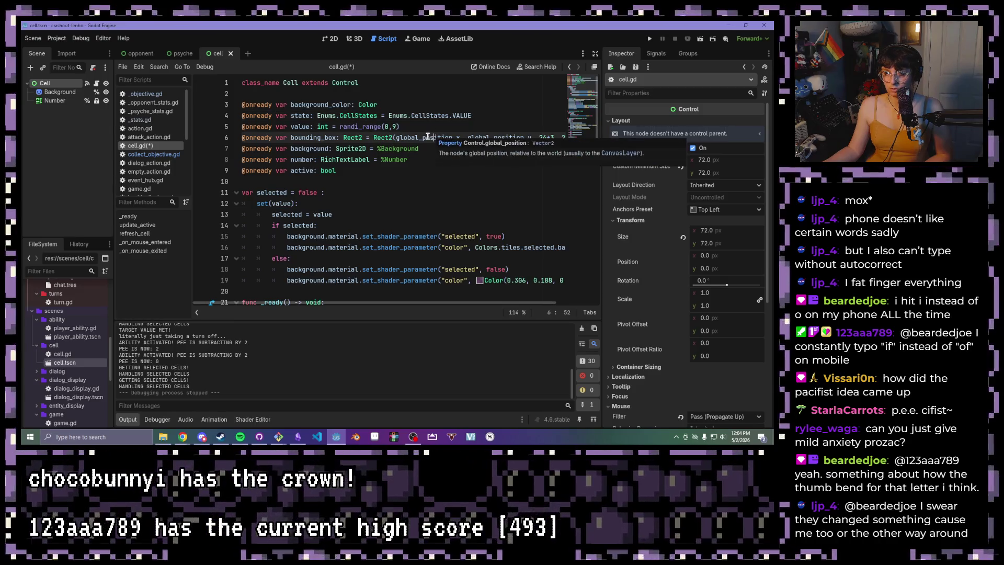
scroll(416, 154, down, 1)
scroll(403, 166, up, 1)
click(403, 166)
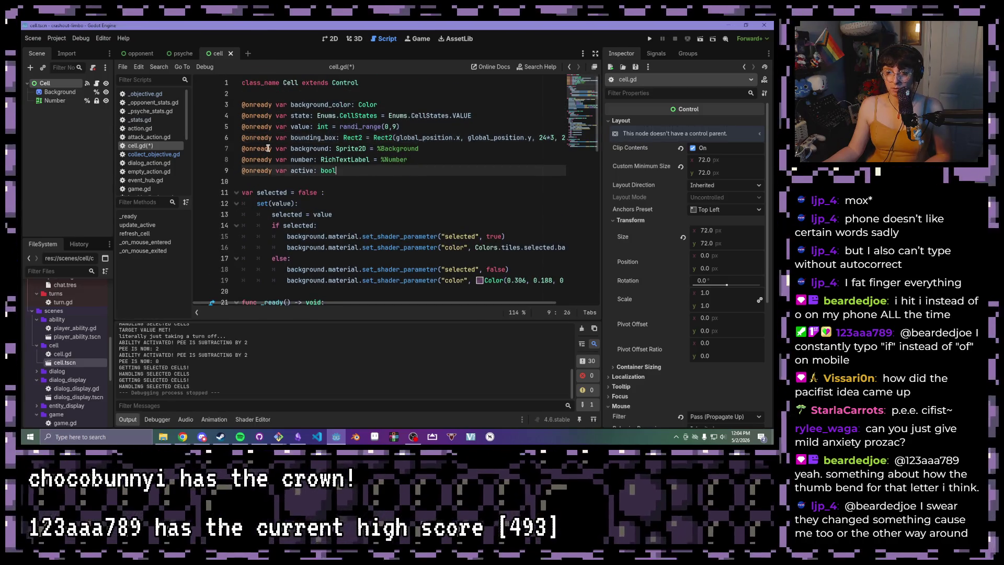
shift+click(211, 114)
shift+click(231, 105)
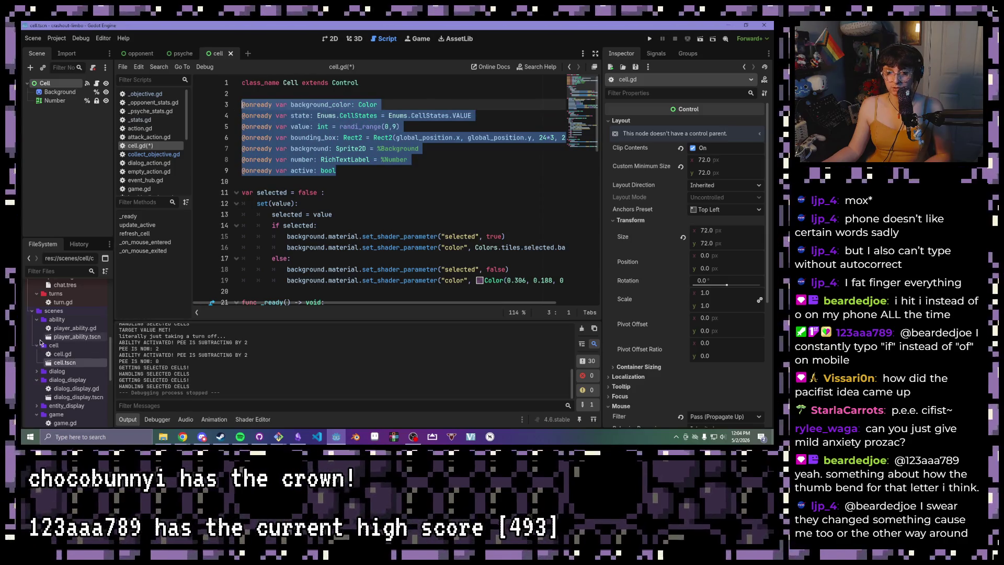
Collapse the cell folder and open _opponent_stats.gd in the script editor
click(37, 345)
click(56, 319)
scroll(54, 346, up, 2)
scroll(54, 346, up, 2)
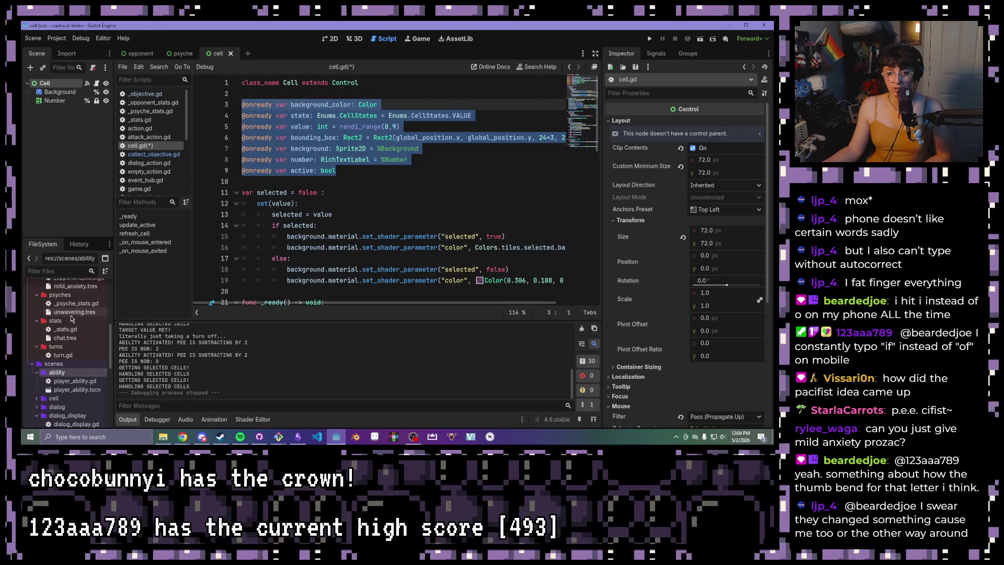
double_click(67, 331)
click(386, 150)
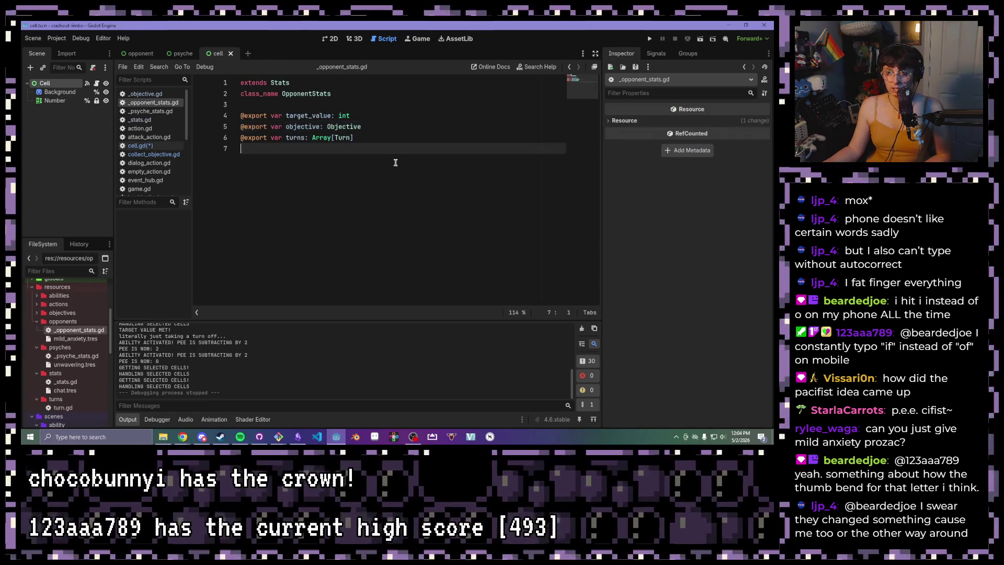
Select and review the first lines of the _opponent_stats.gd script
key(ctrl+shift+Home)
drag(334, 94, 334, 80)
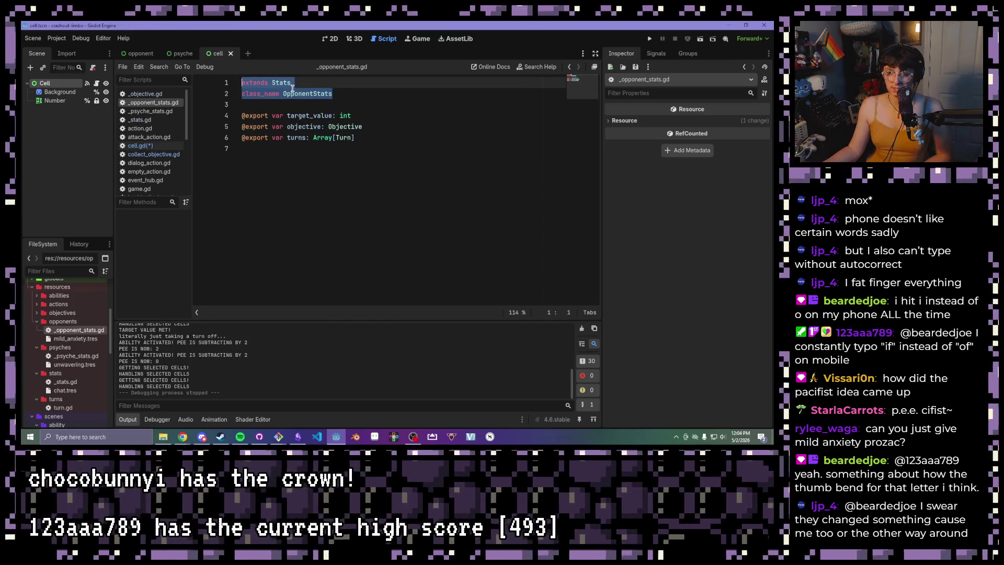
click(350, 104)
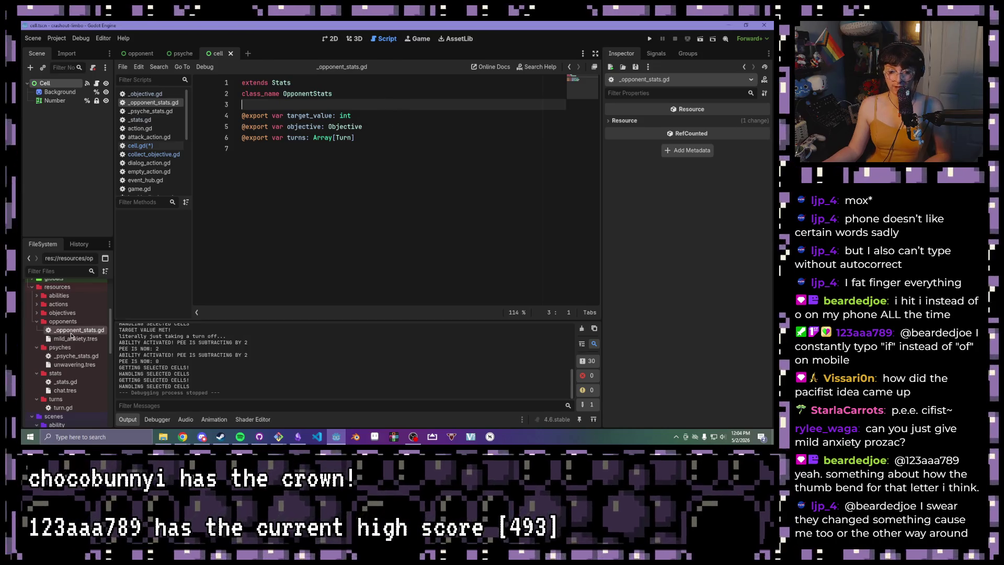
Inspect mild_anxiety.tres and unwavering.tres, then open _psyche_stats.gd
mouse_move(80, 340)
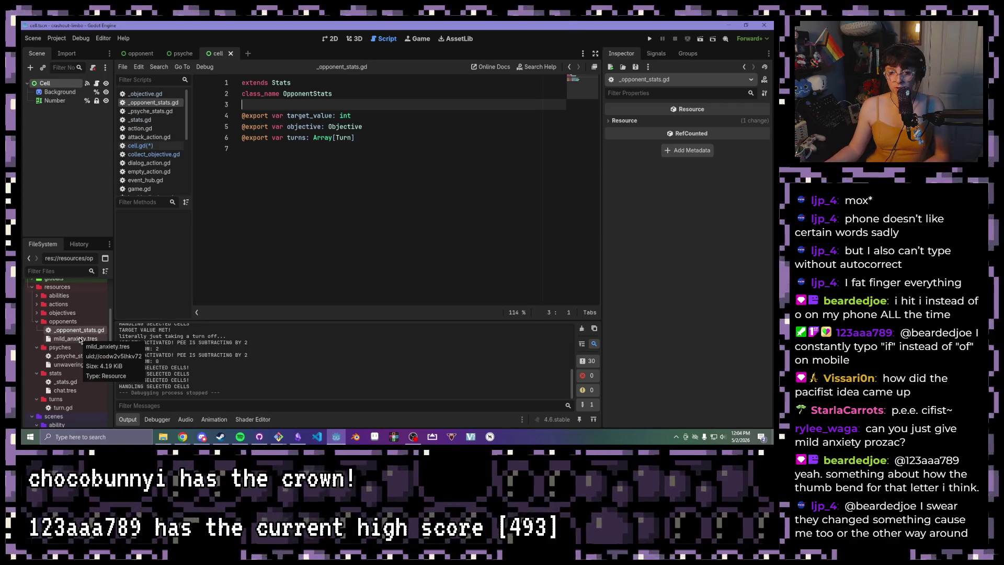
click(80, 341)
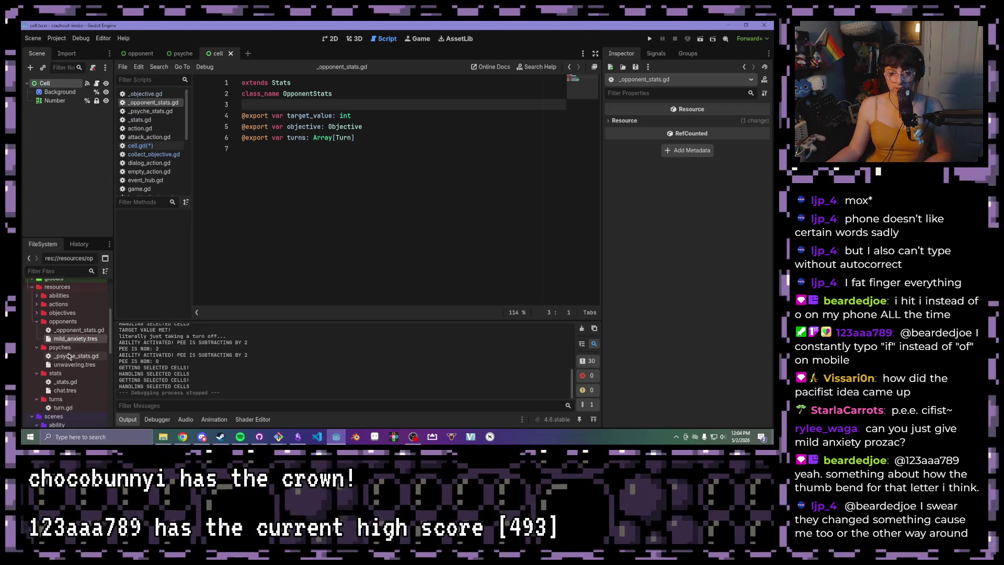
double_click(68, 340)
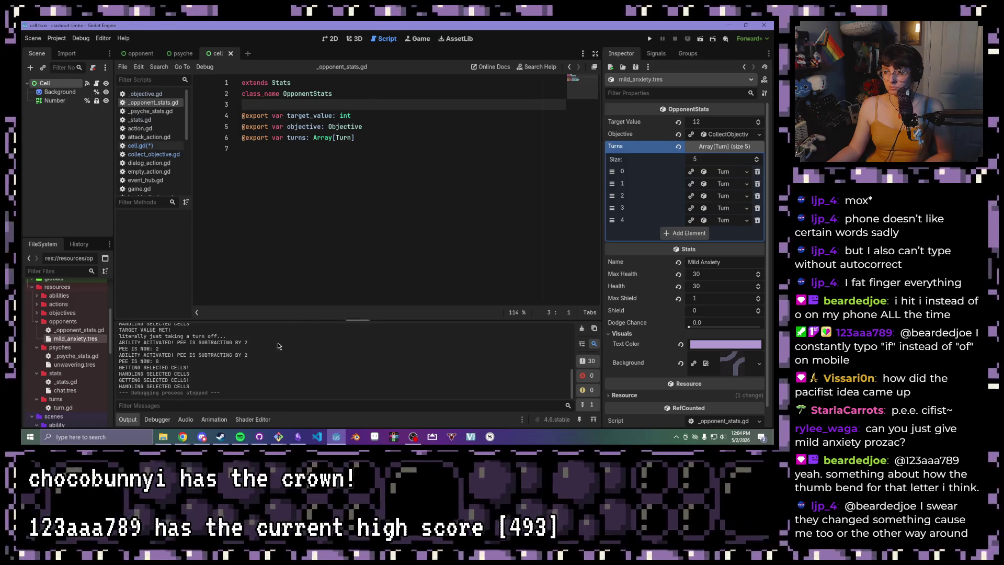
click(75, 364)
double_click(81, 356)
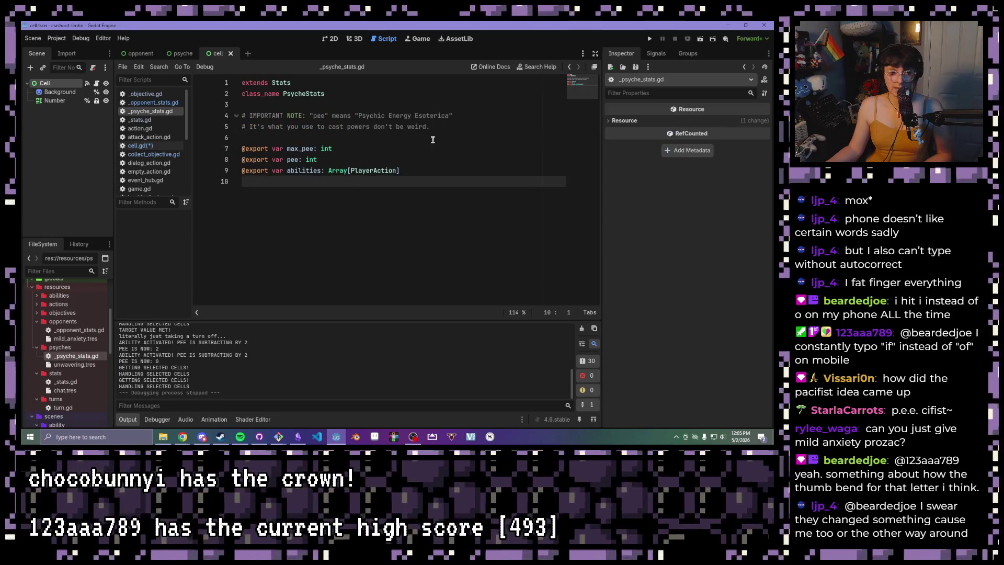
Review the comment lines about pee in _psyche_stats.gd
click(488, 116)
click(459, 137)
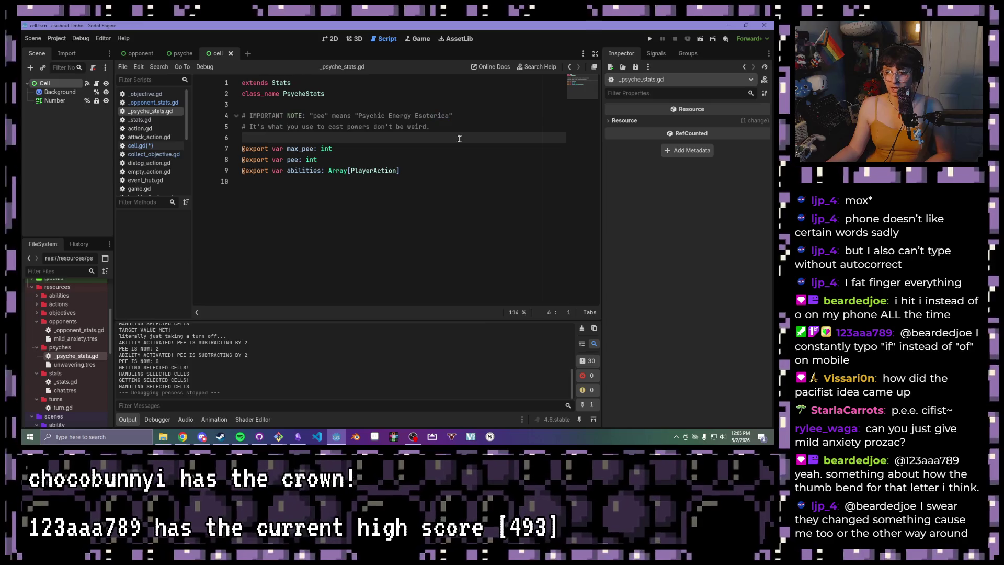
ctrl+scroll(398, 143, up, 4)
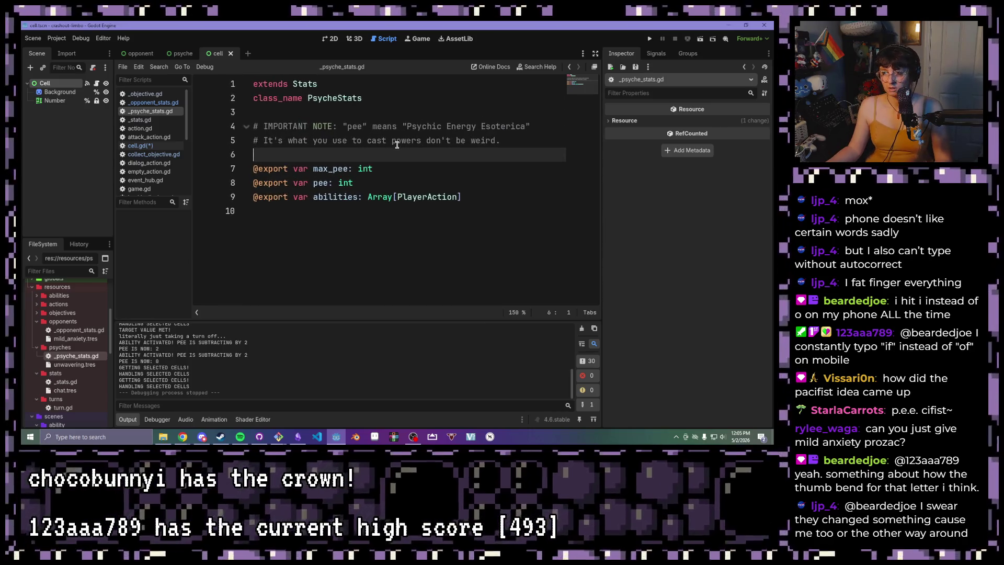
drag(500, 140, 232, 132)
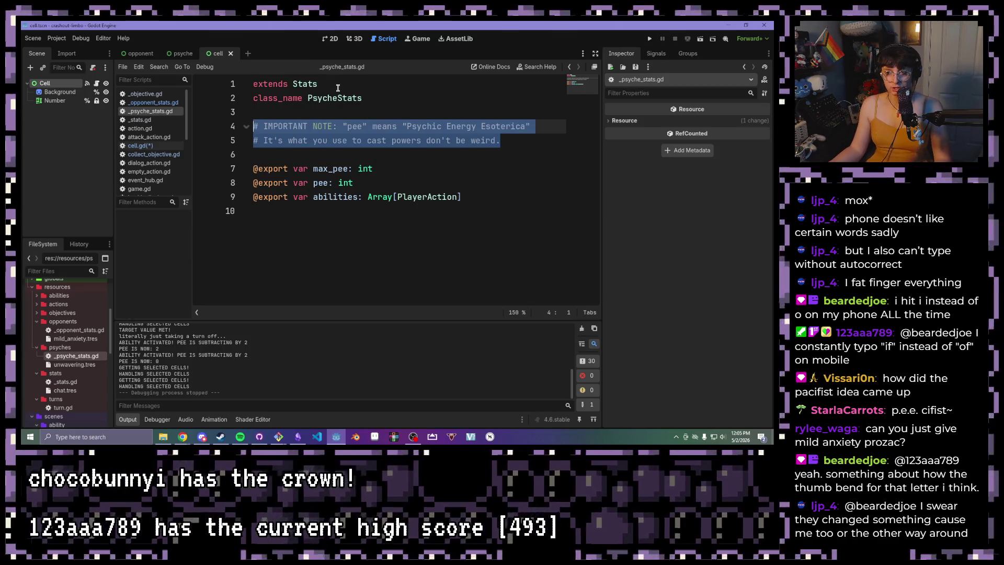
Move 'extends Stats' onto the 'class_name PsycheStats' line, save, and switch to collect_objective.gd
click(334, 84)
key(shift+Home)
key(ctrl+x)
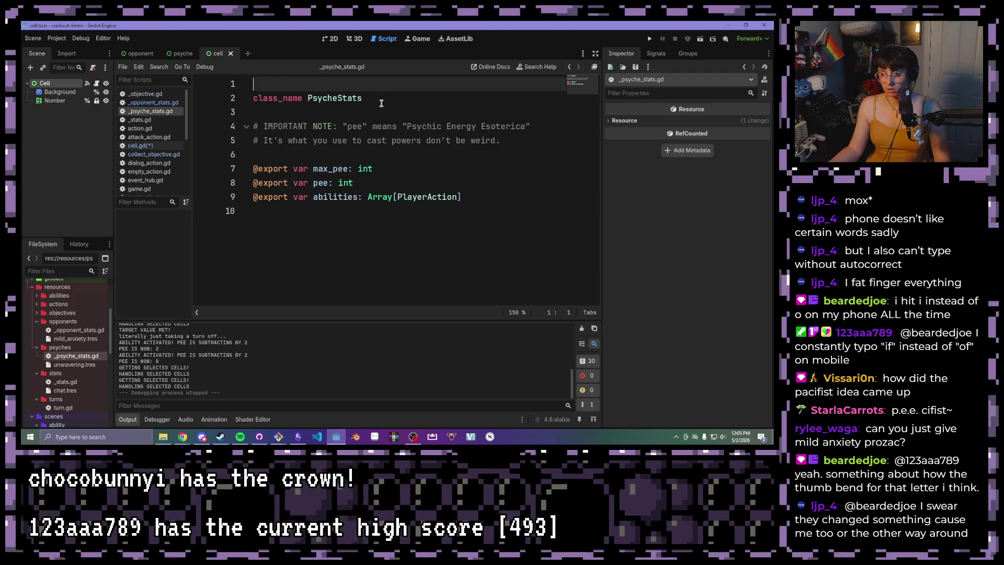
click(381, 95)
key(ctrl+v)
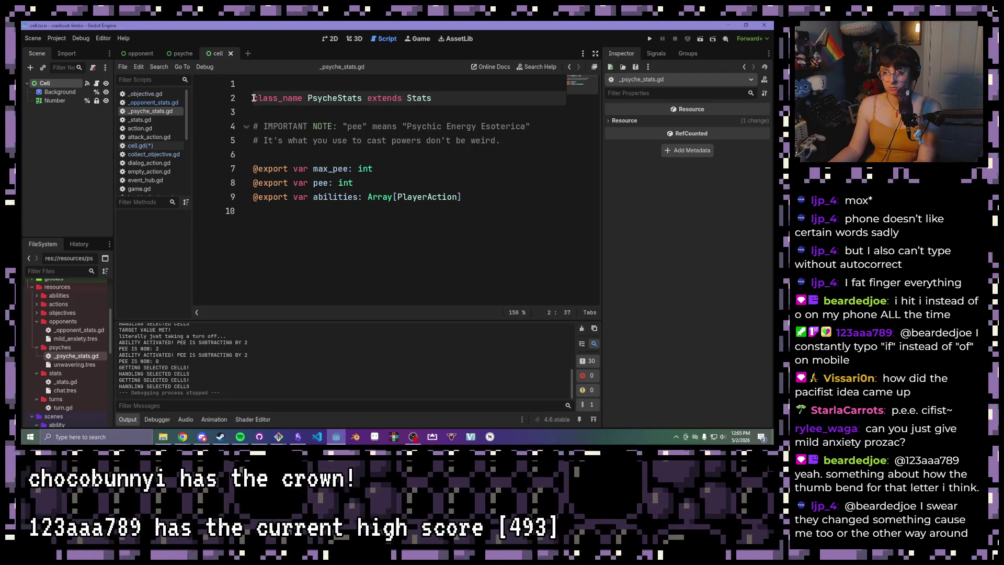
click(253, 98)
key(BackSpace)
click(443, 182)
key(ctrl+s)
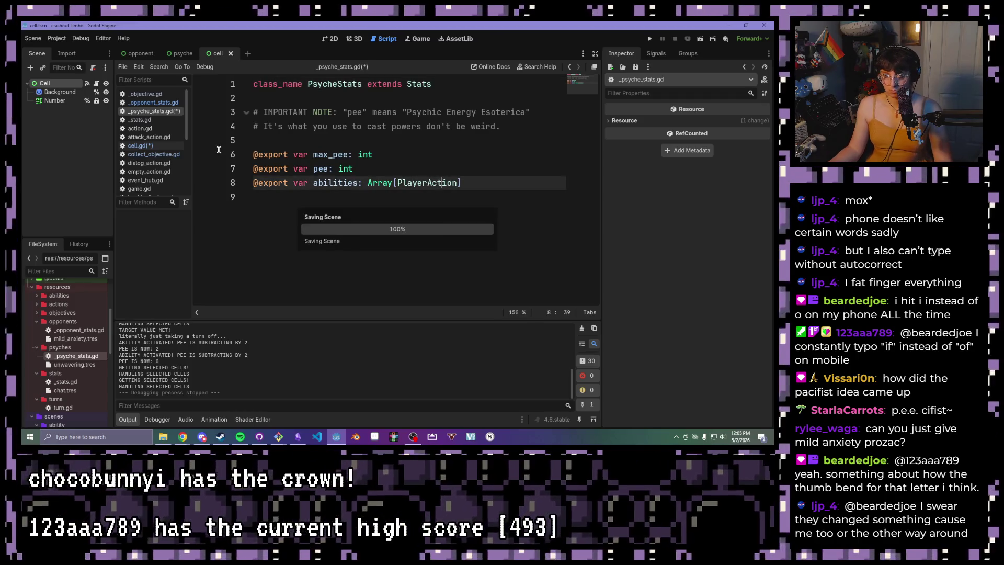
click(141, 146)
click(135, 155)
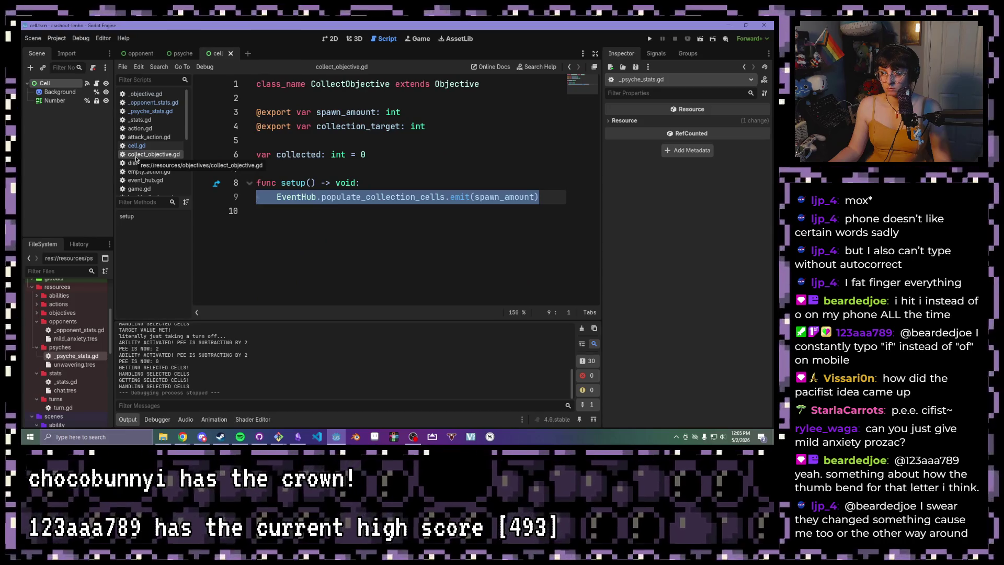
Close every script except cell.gd, then close the psyche scene
click(395, 157)
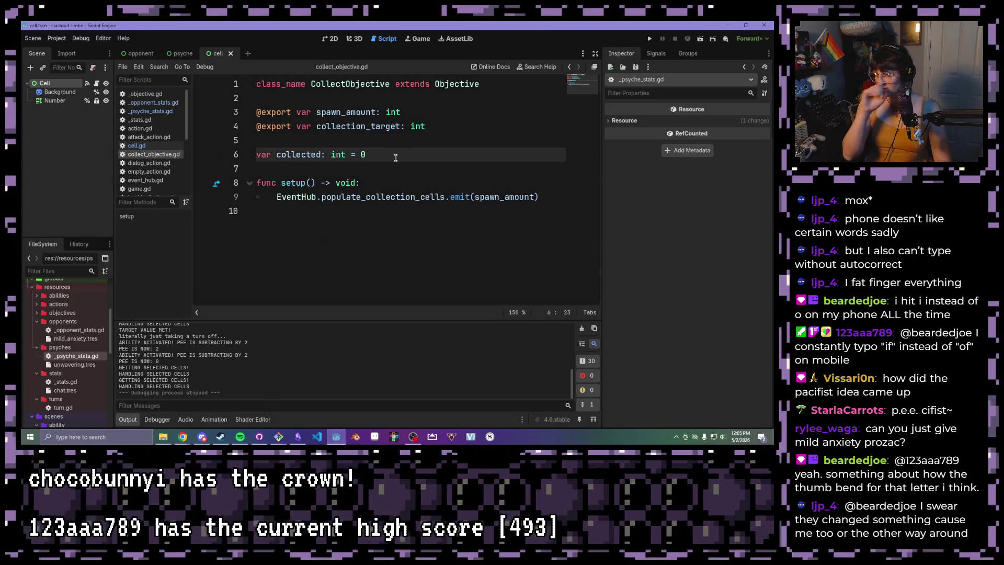
scroll(418, 104, down, 1)
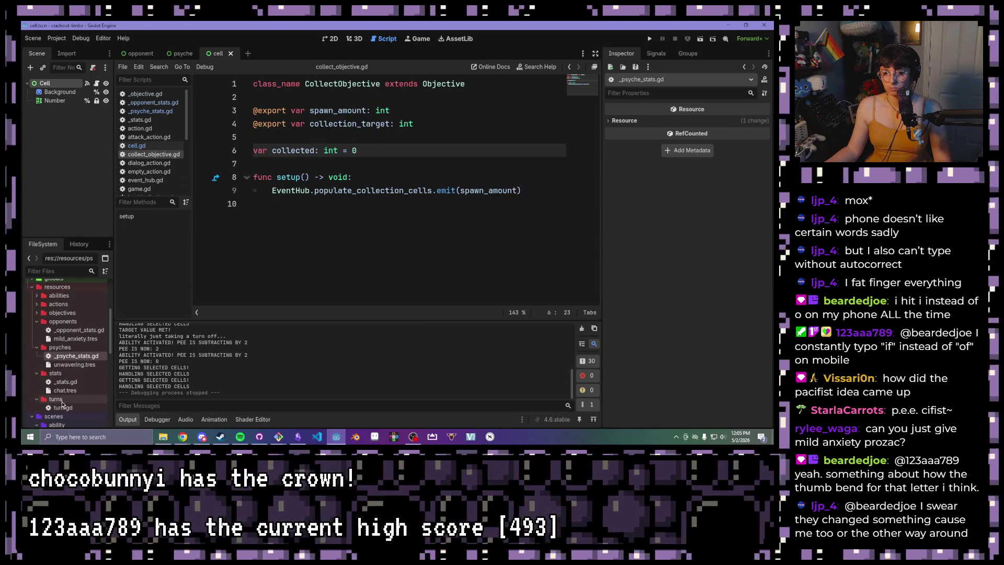
right_click(137, 146)
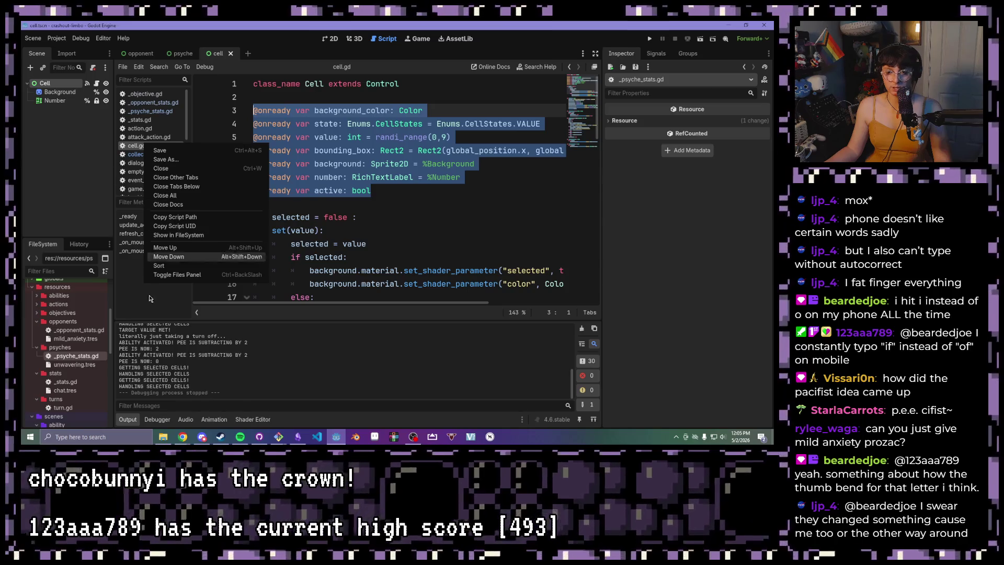
click(166, 179)
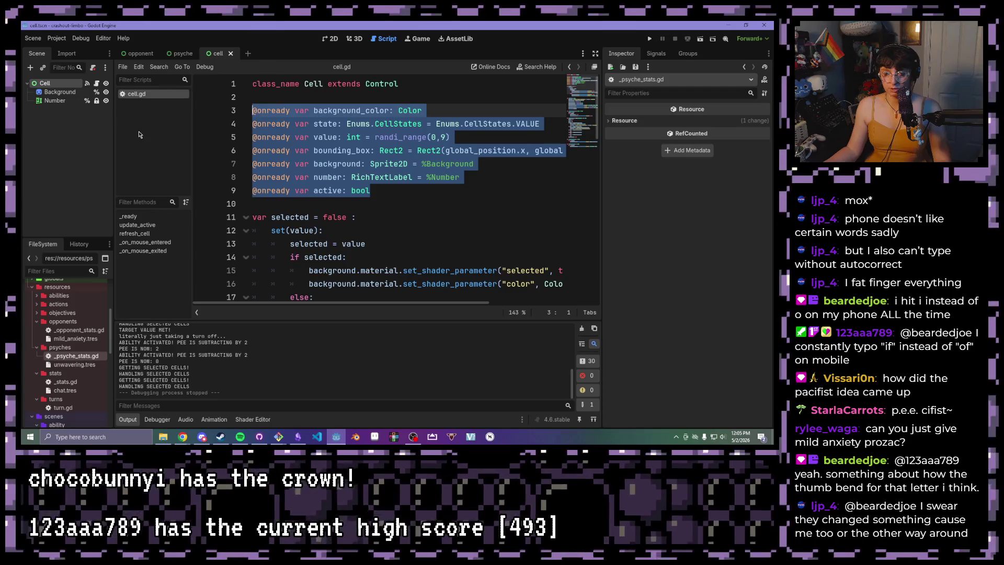
click(201, 56)
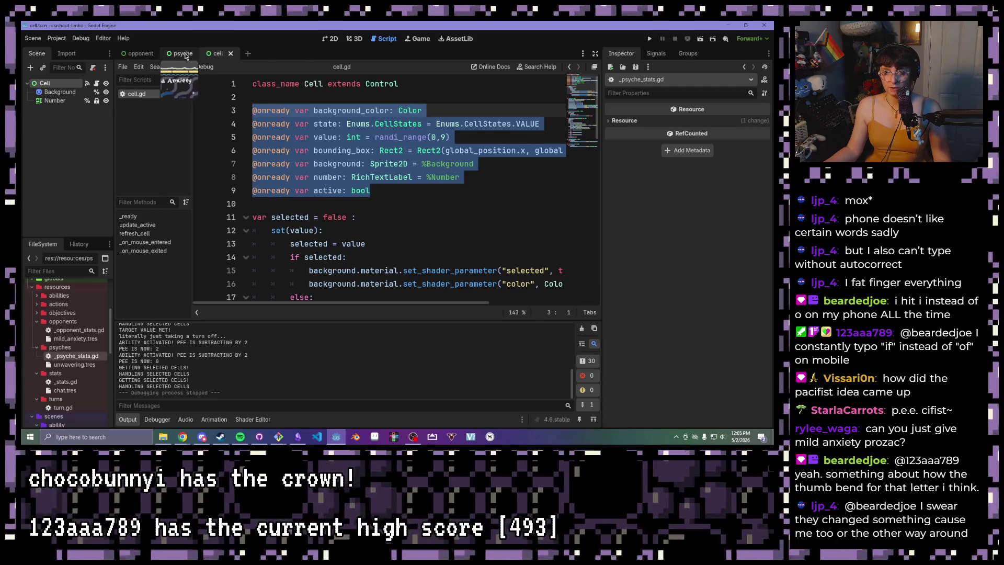
click(200, 54)
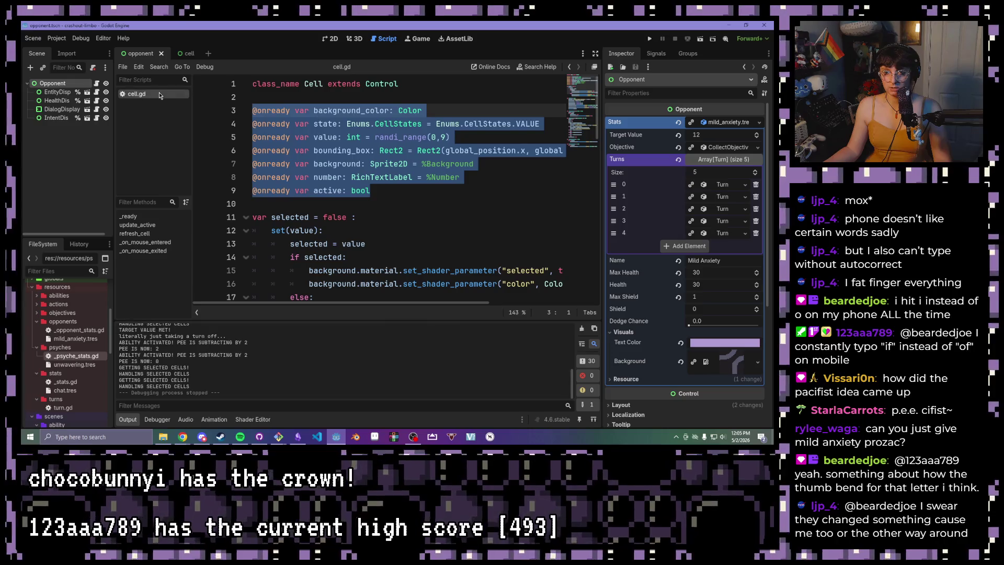
Review the selected property's setter in cell.gd and skip ahead two music tracks
click(459, 212)
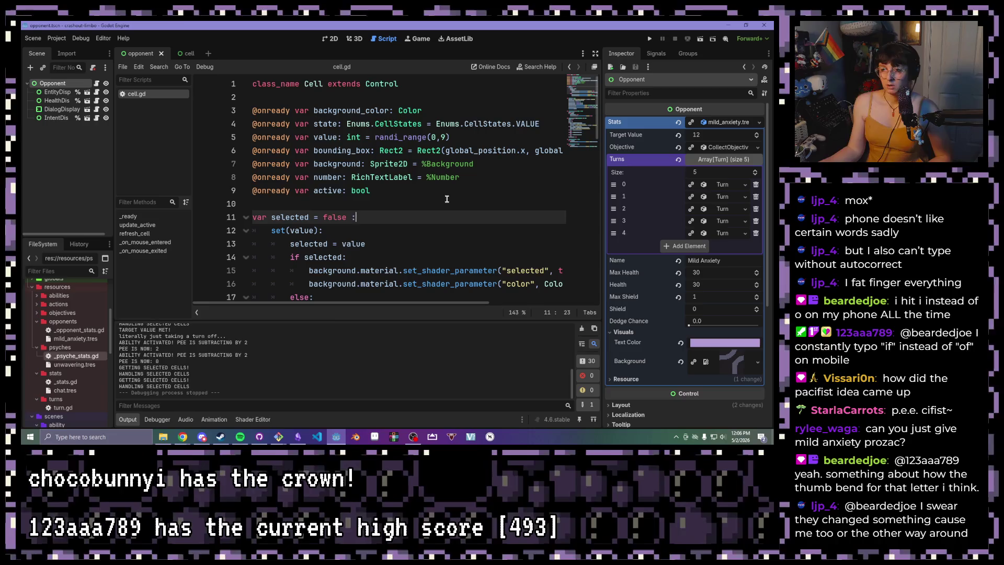
scroll(447, 200, down, 3)
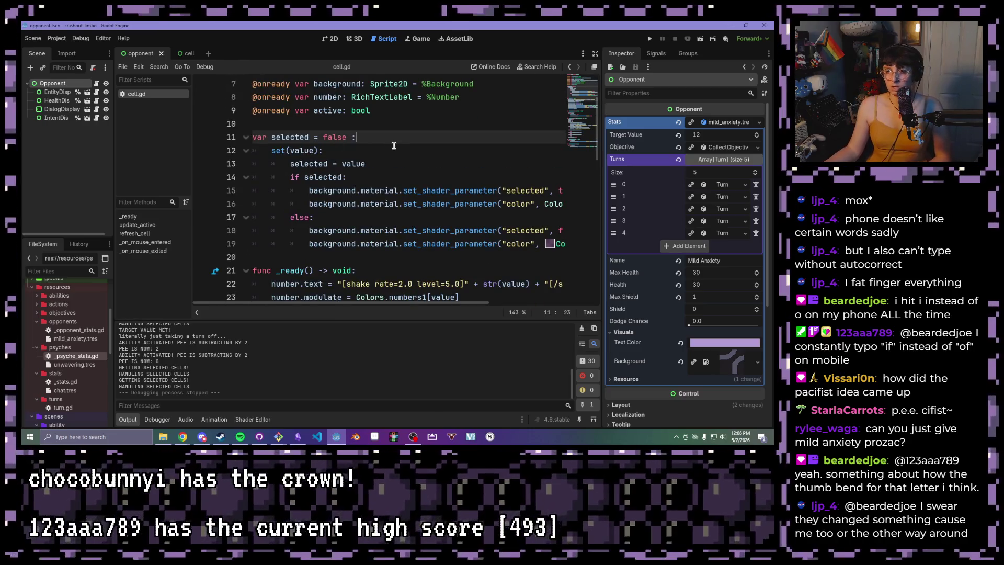
drag(355, 153, 238, 137)
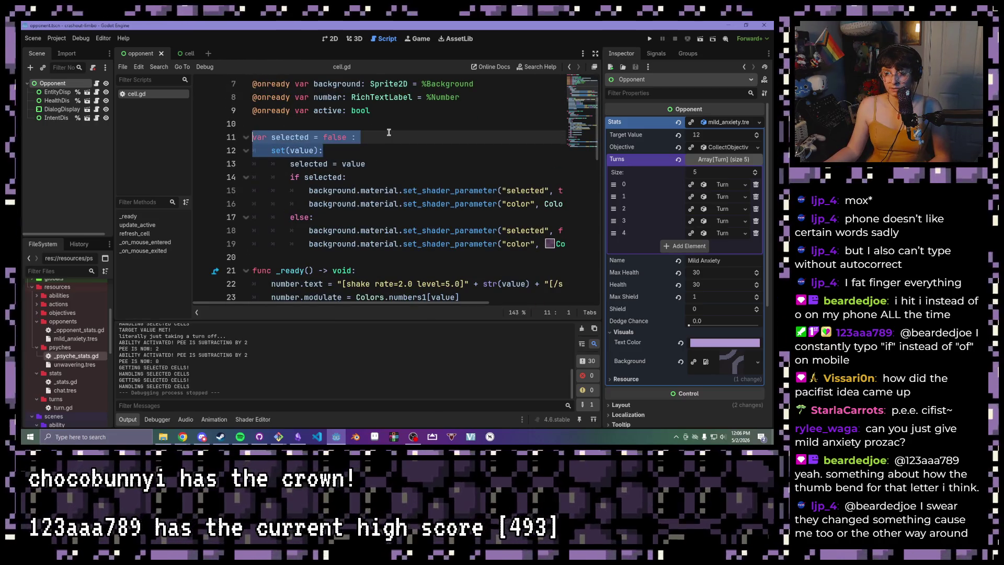
click(389, 132)
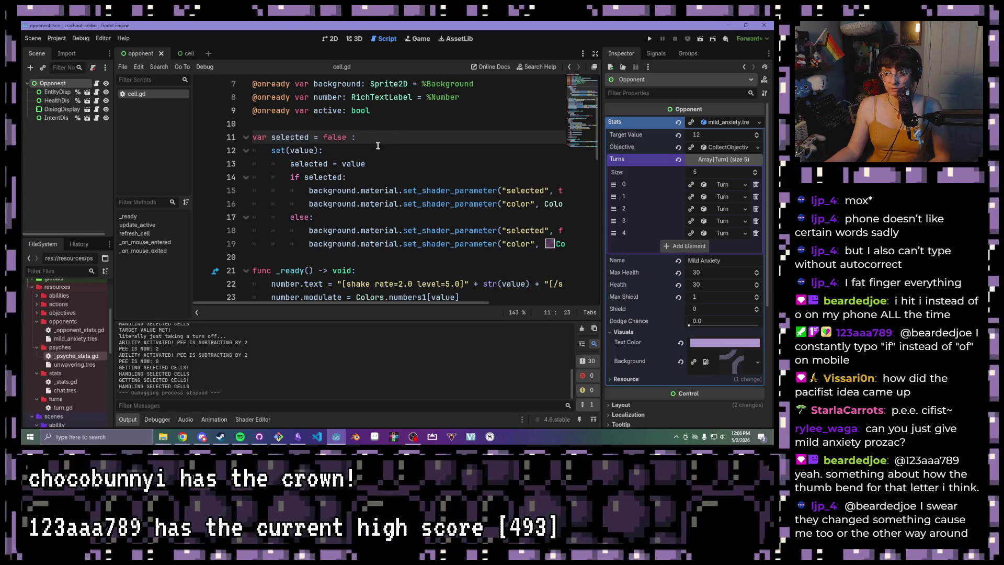
mouse_move(397, 307)
mouse_down()
mouse_move(510, 307)
mouse_move(387, 307)
mouse_up()
scroll(320, 164, down, 2)
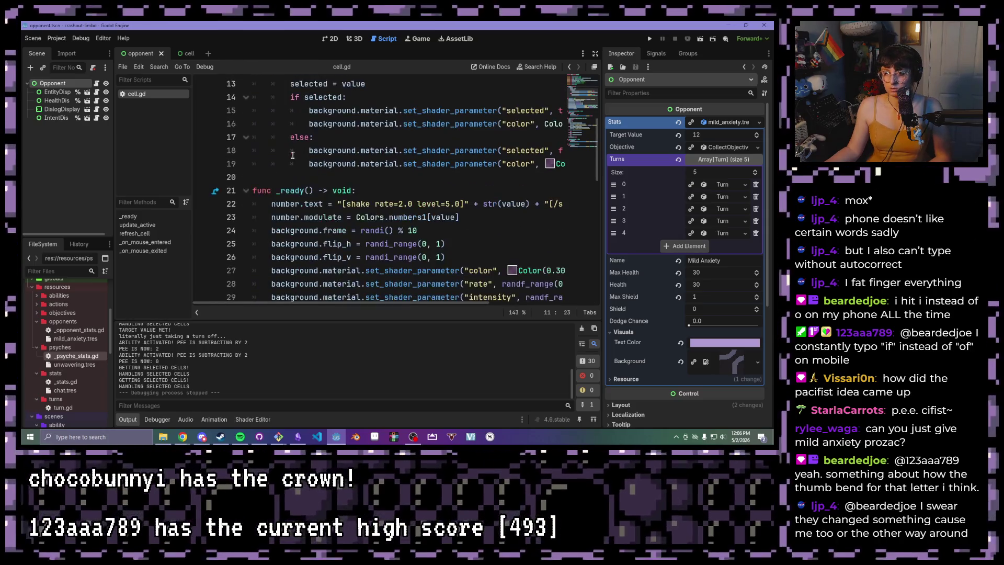
scroll(293, 147, down, 1)
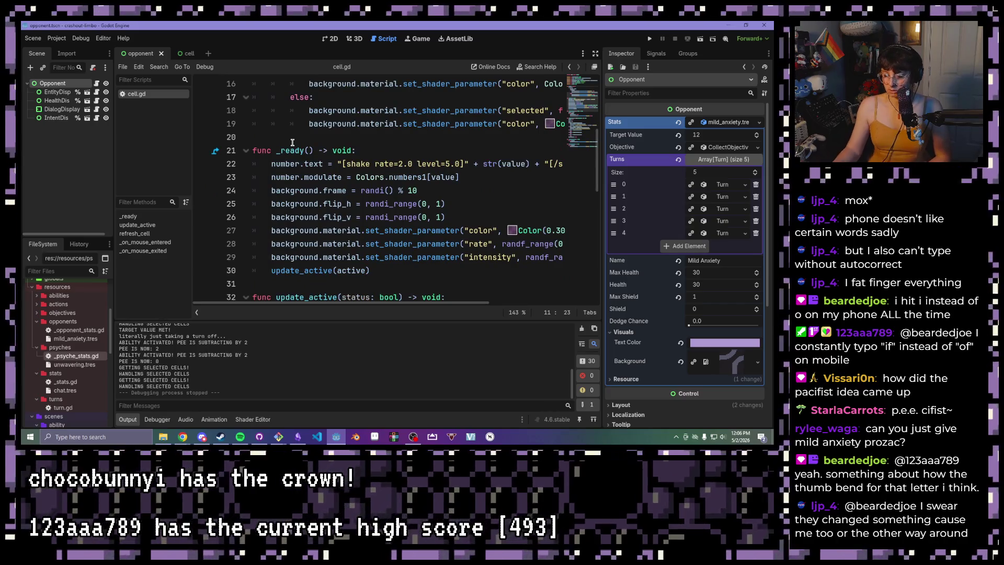
key(XF86AudioLowerVolume)
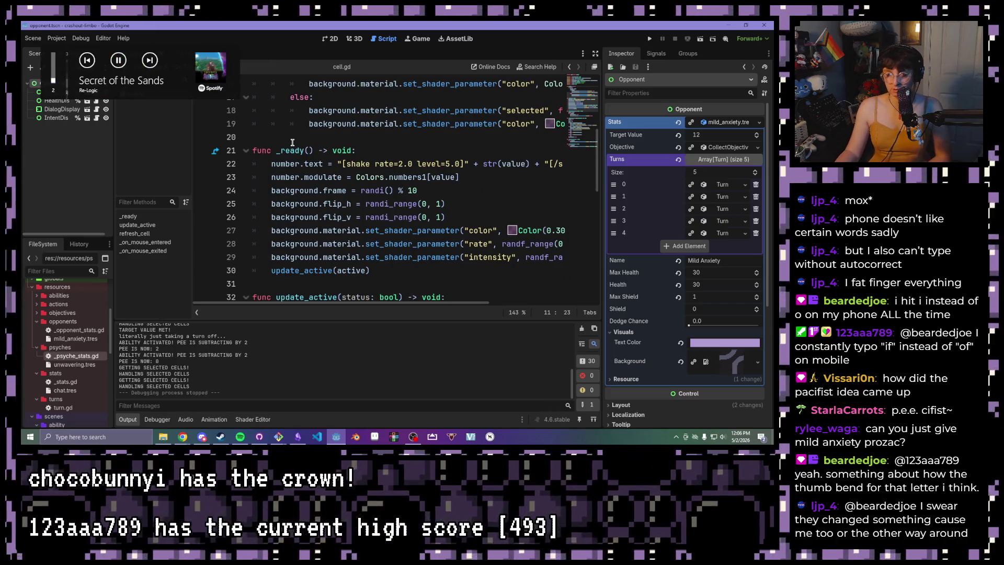
key(XF86AudioNext)
key(XF86AudioNext)
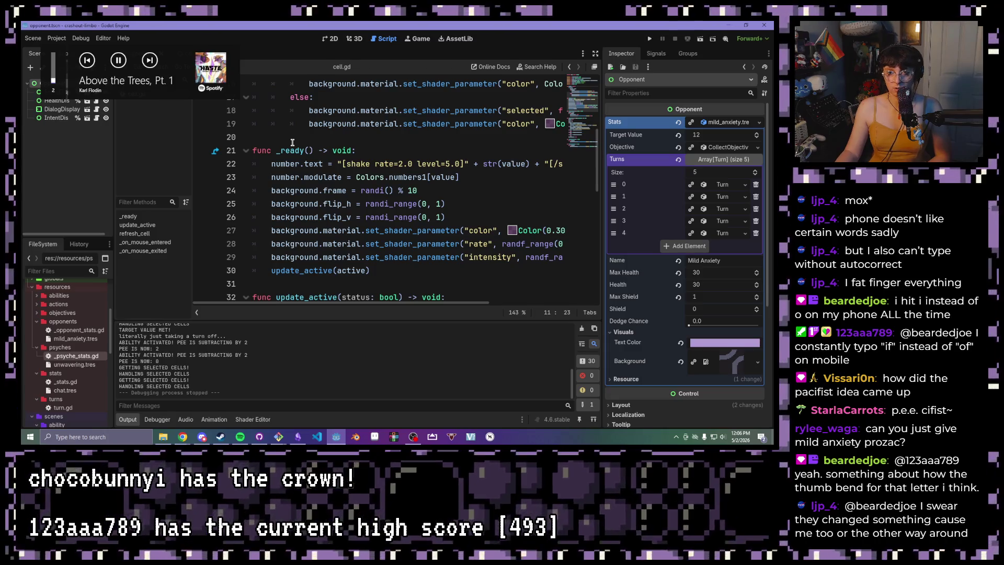
key(XF86AudioNext)
key(XF86AudioNext)
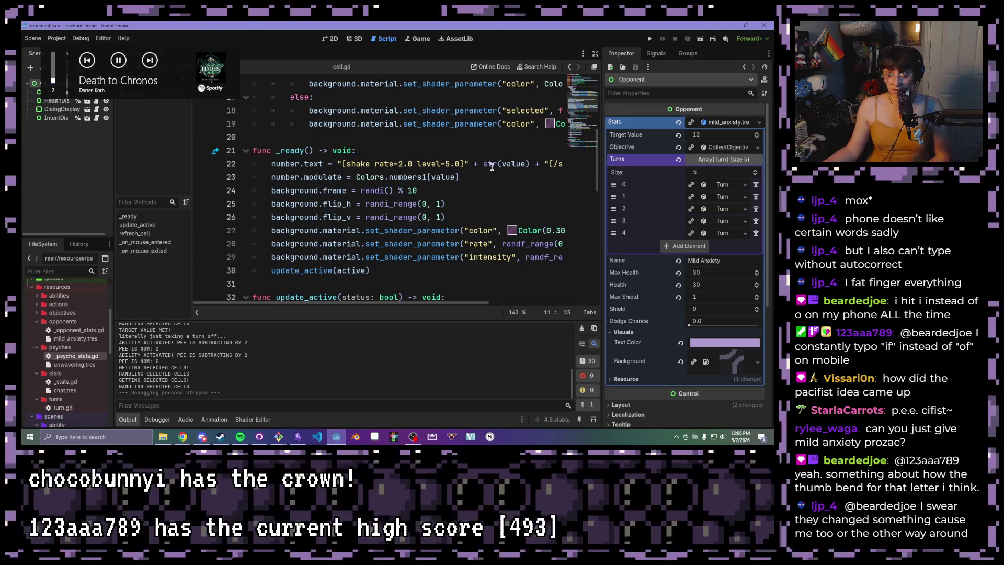
Check the number text assignment on line 22, then return to the cell scene
scroll(492, 157, up, 2)
scroll(492, 136, down, 2)
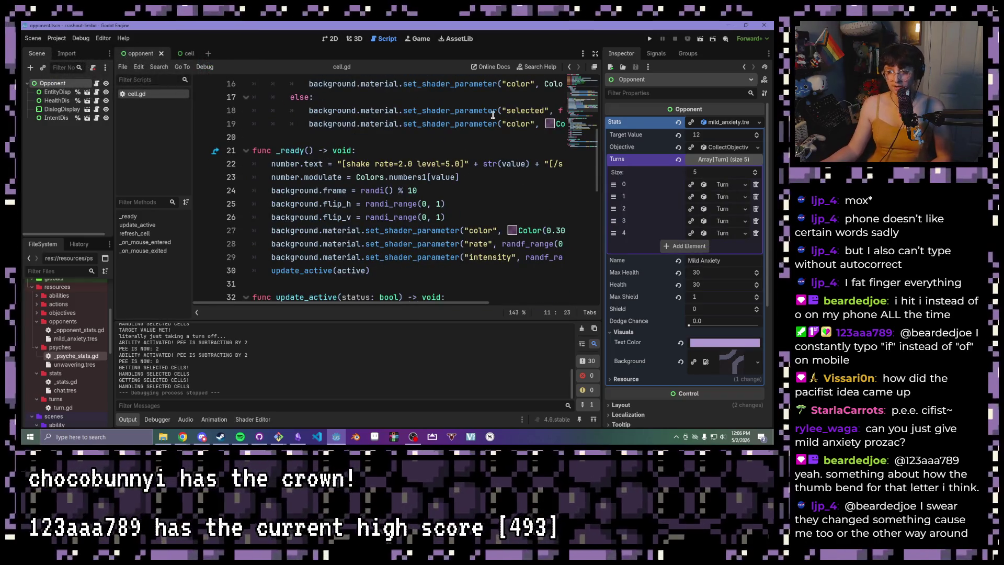
scroll(458, 185, down, 2)
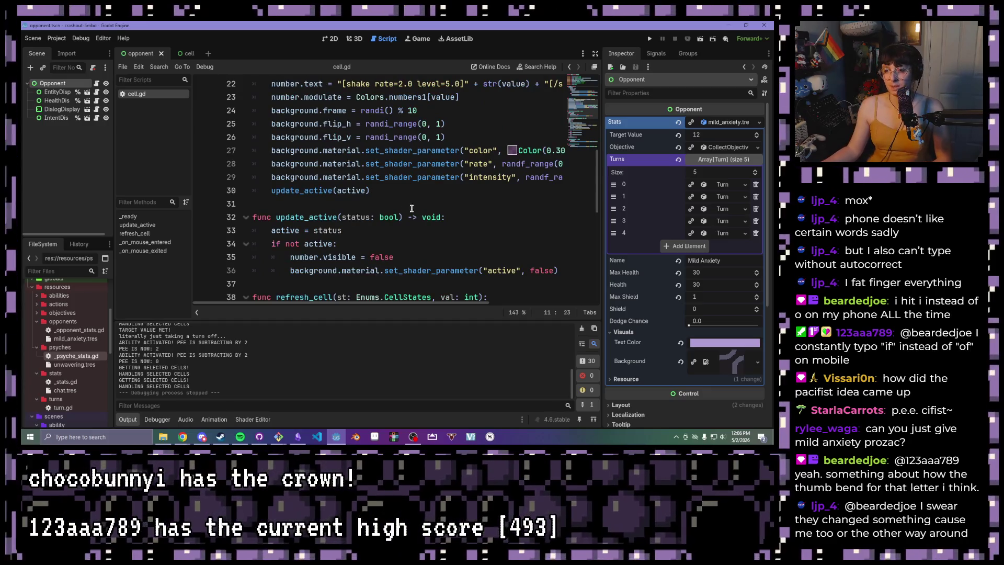
scroll(416, 206, up, 1)
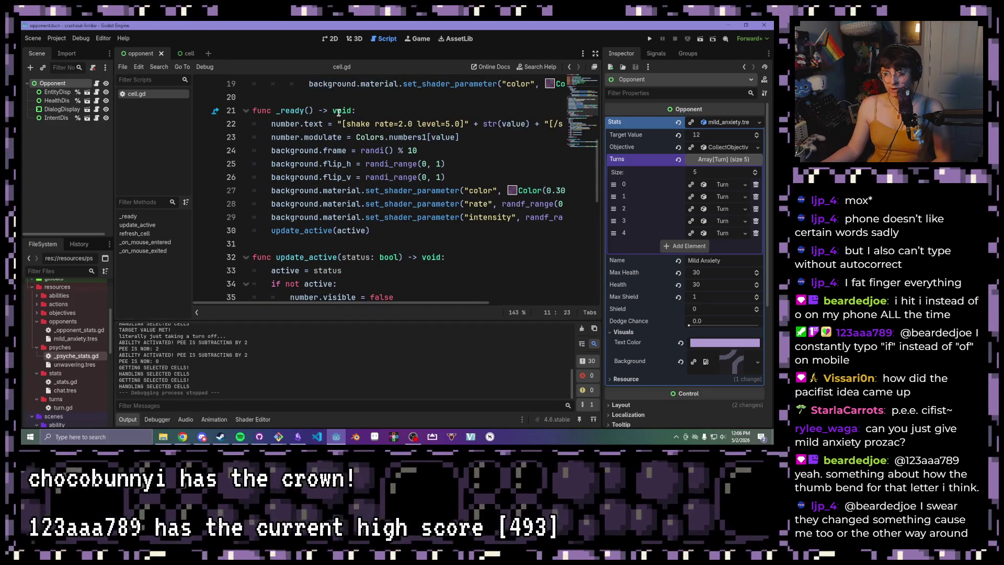
mouse_move(260, 125)
mouse_down()
mouse_move(514, 127)
mouse_move(497, 138)
mouse_move(360, 135)
mouse_up()
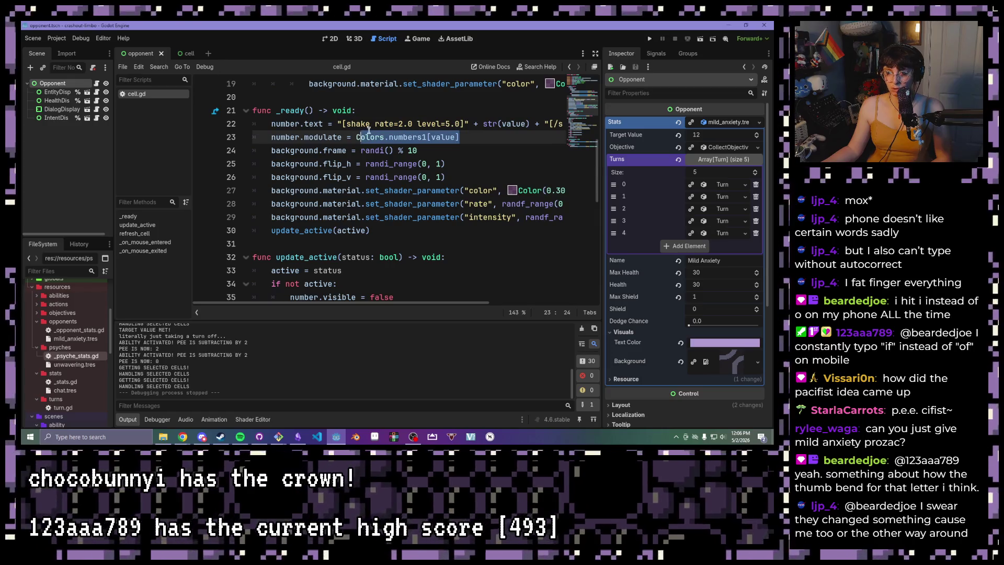
click(452, 137)
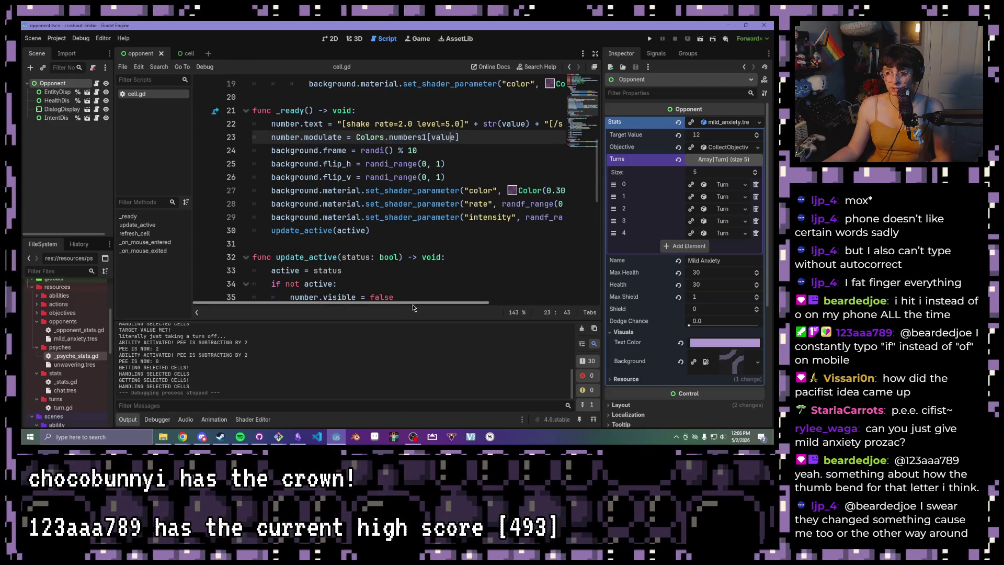
scroll(410, 307, right, 1)
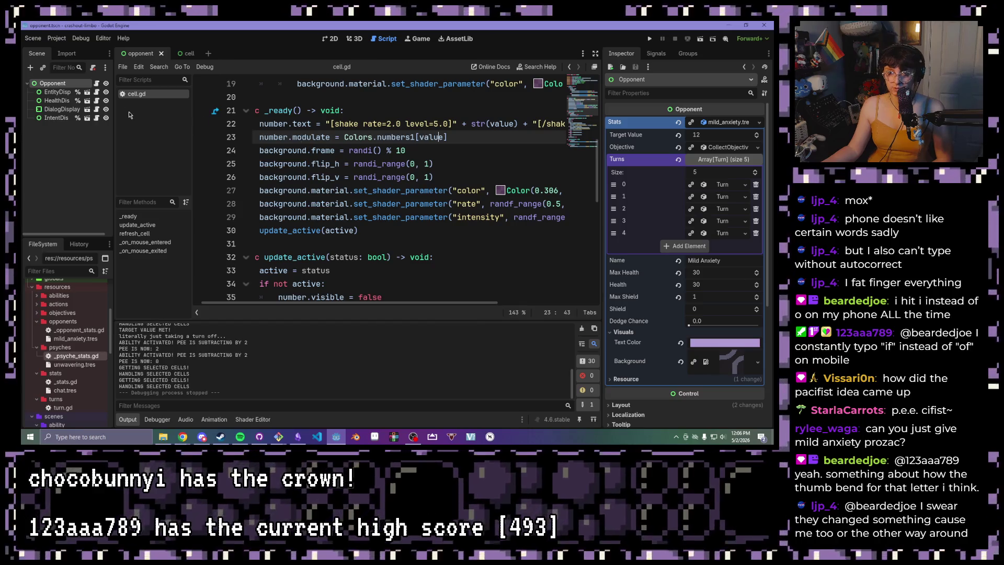
key(ctrl+Tab)
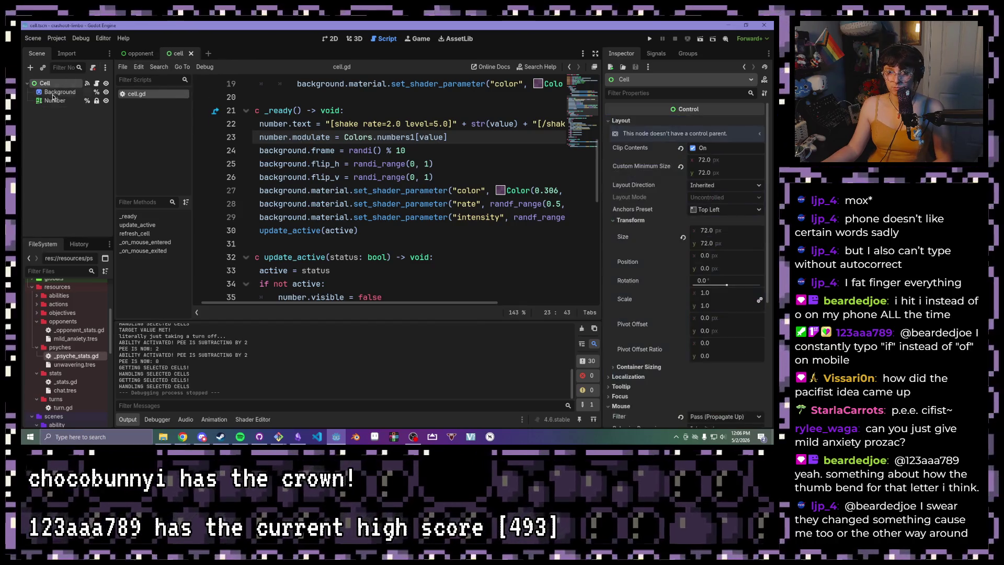
click(51, 102)
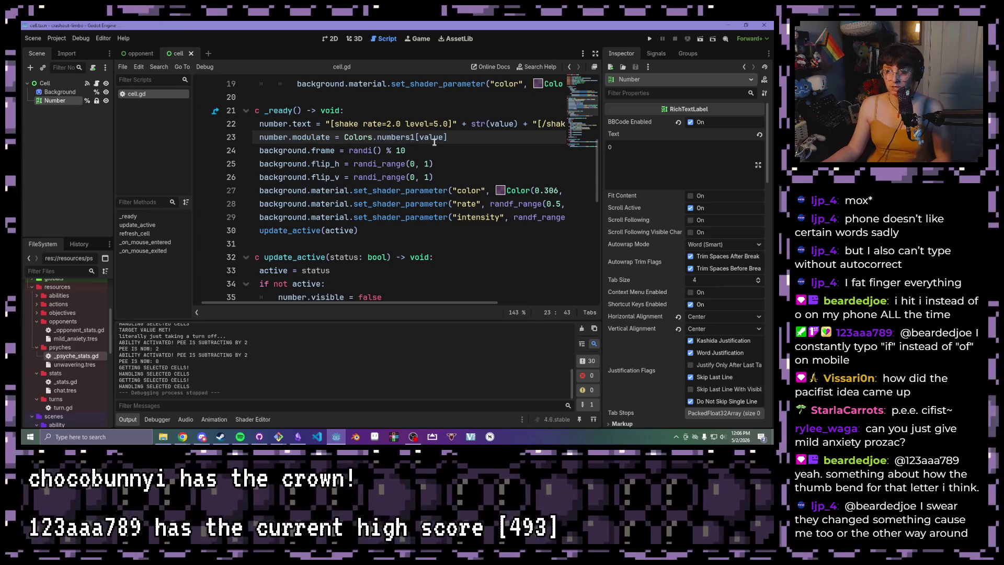
mouse_move(413, 150)
mouse_down()
mouse_move(254, 152)
mouse_move(270, 160)
mouse_move(270, 151)
mouse_up()
key(End)
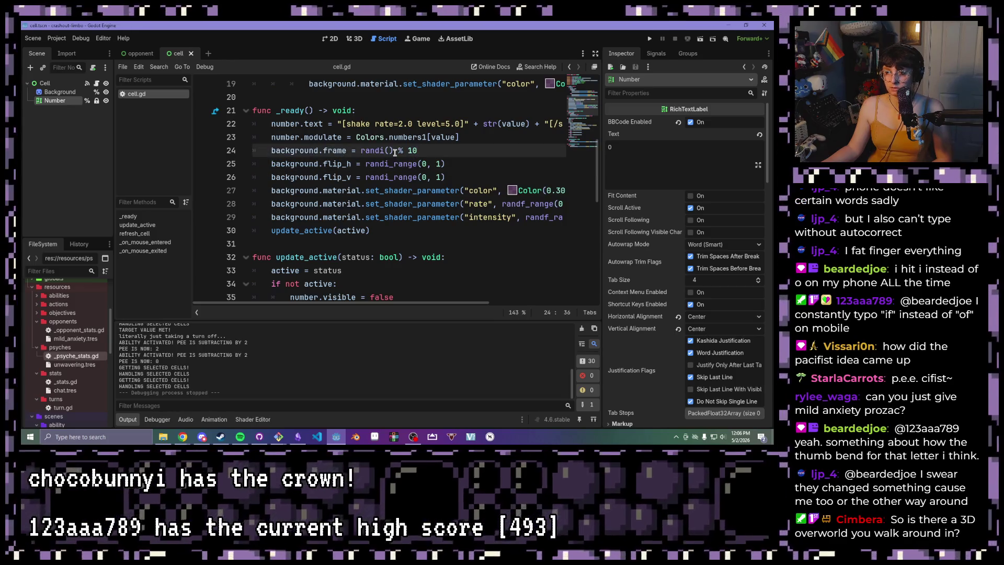
mouse_move(360, 150)
mouse_down()
mouse_move(462, 145)
mouse_move(360, 151)
mouse_up()
click(461, 154)
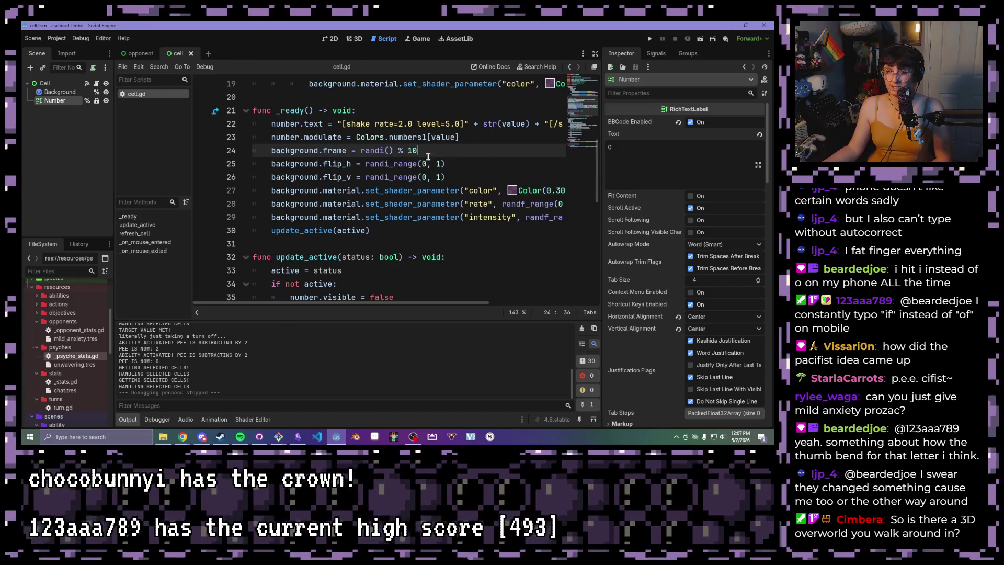
drag(441, 155, 356, 152)
scroll(396, 186, up, 2)
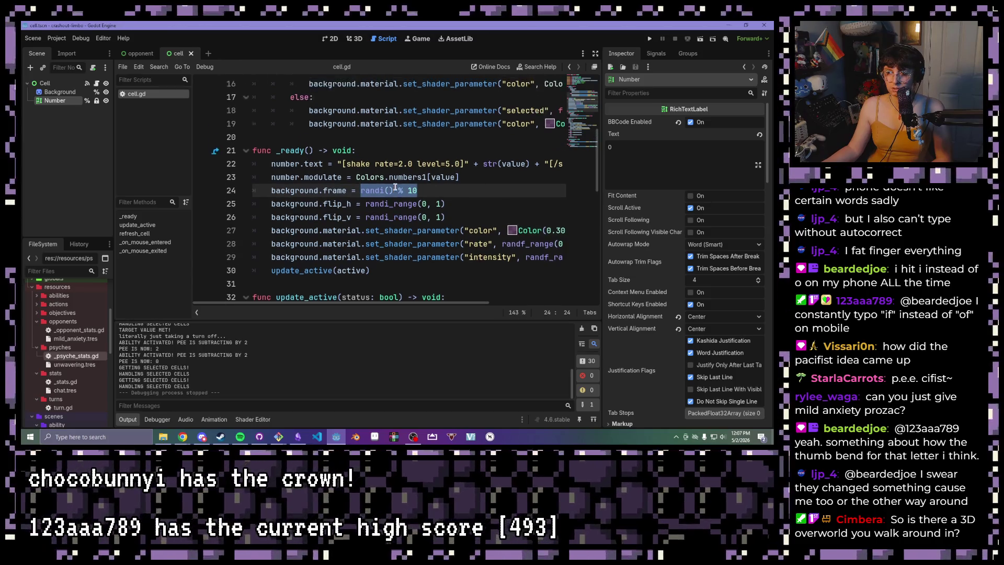
key(shift+Right)
scroll(358, 220, down, 1)
drag(458, 218, 365, 204)
click(393, 188)
scroll(421, 188, down, 1)
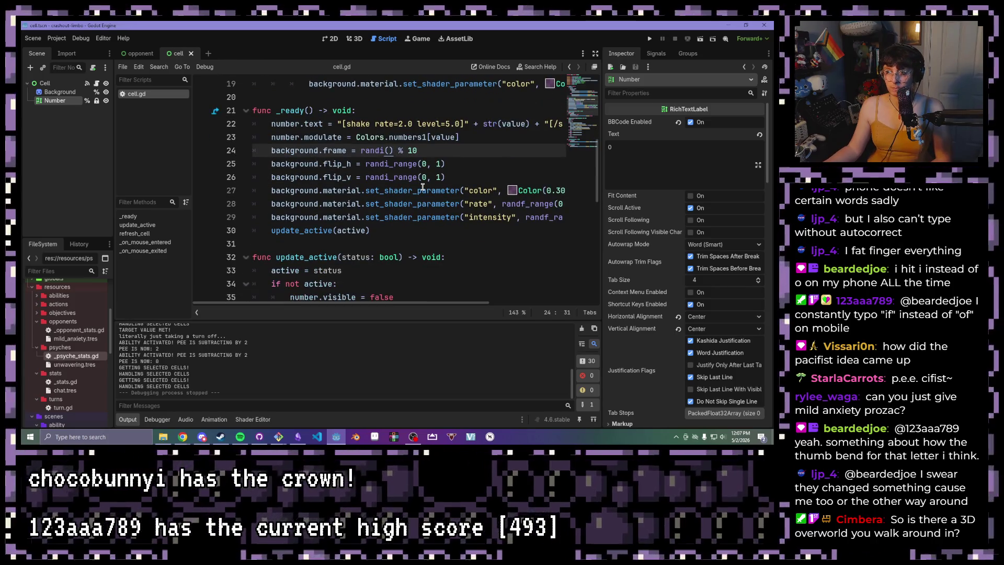
drag(271, 164, 471, 180)
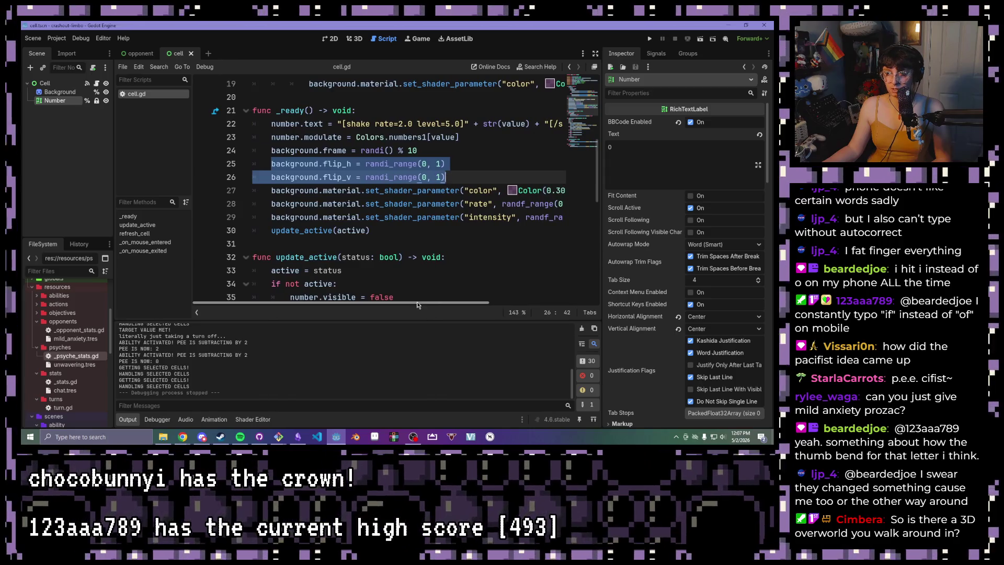
drag(416, 303, 501, 311)
drag(541, 217, 263, 194)
click(373, 230)
key(shift+Home)
scroll(352, 243, down, 1)
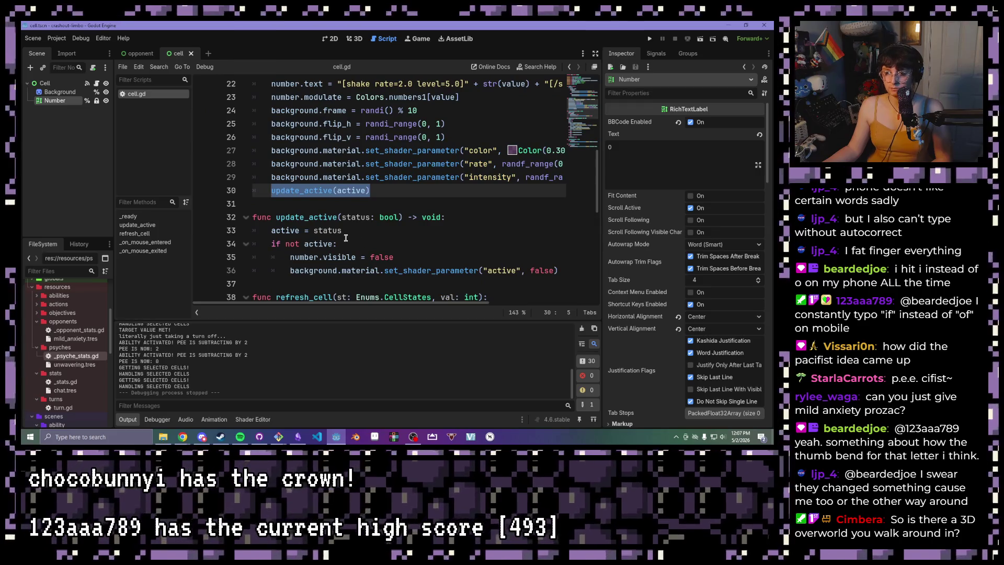
scroll(345, 238, down, 1)
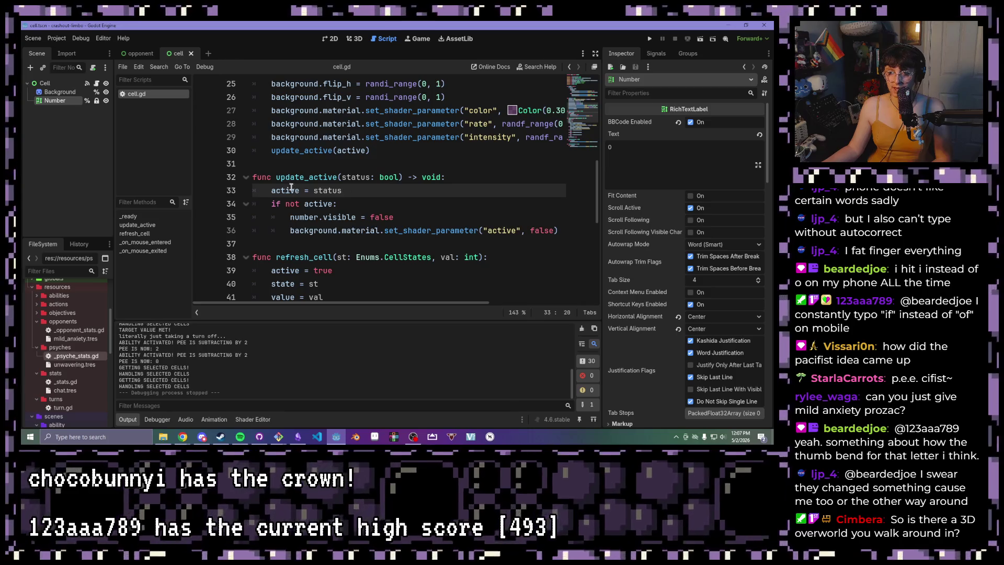
scroll(368, 194, up, 8)
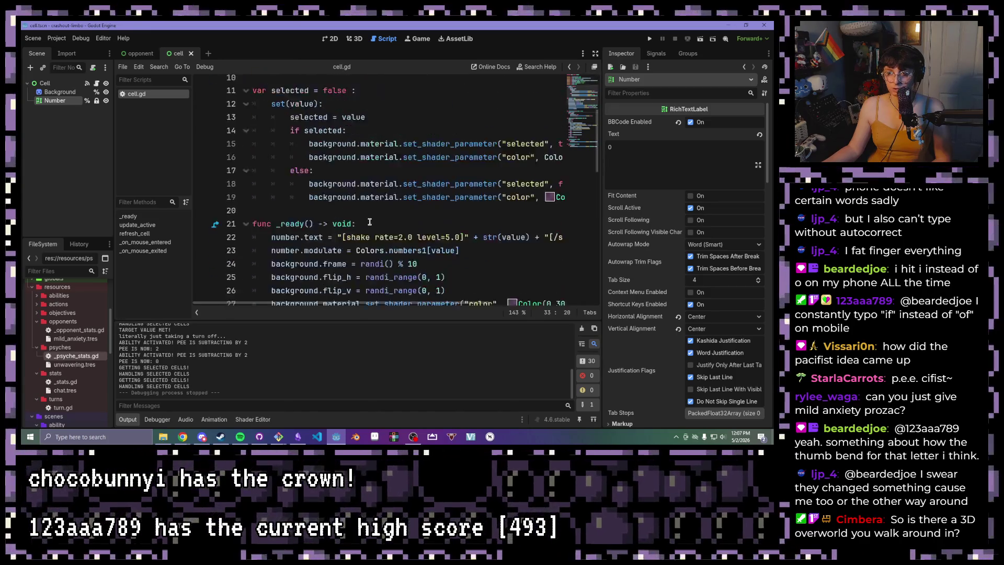
scroll(364, 231, down, 10)
scroll(345, 233, up, 1)
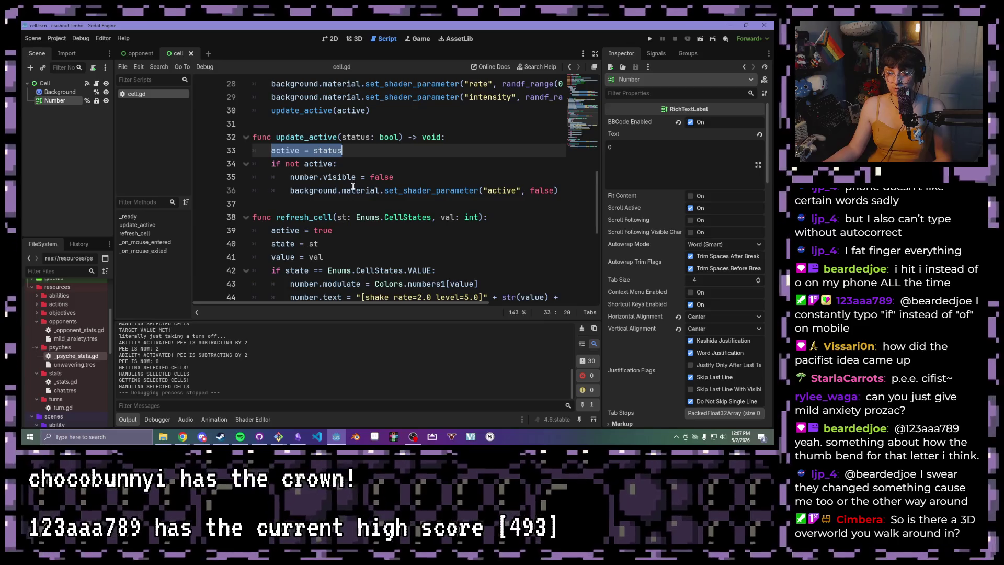
drag(274, 163, 558, 194)
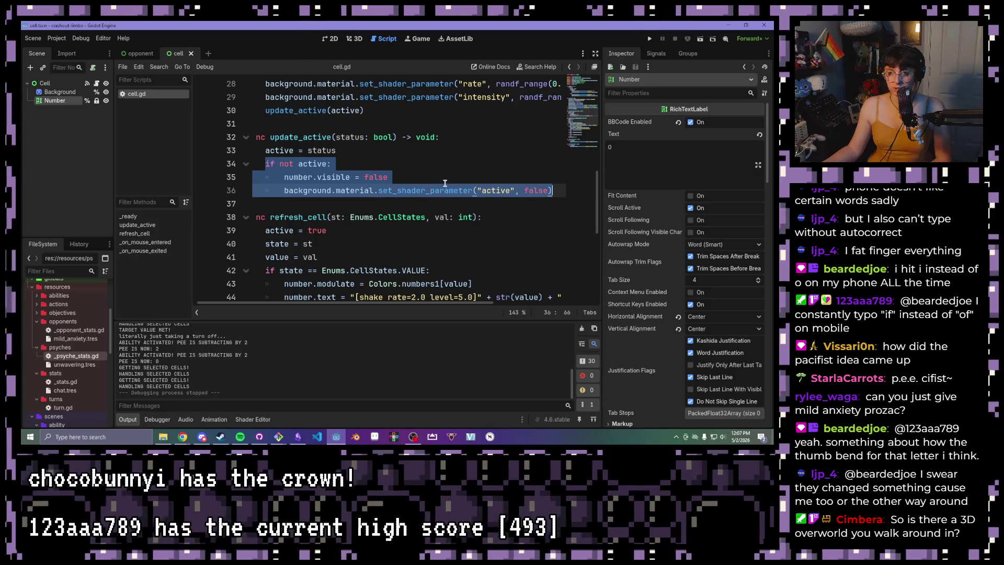
drag(442, 304, 416, 306)
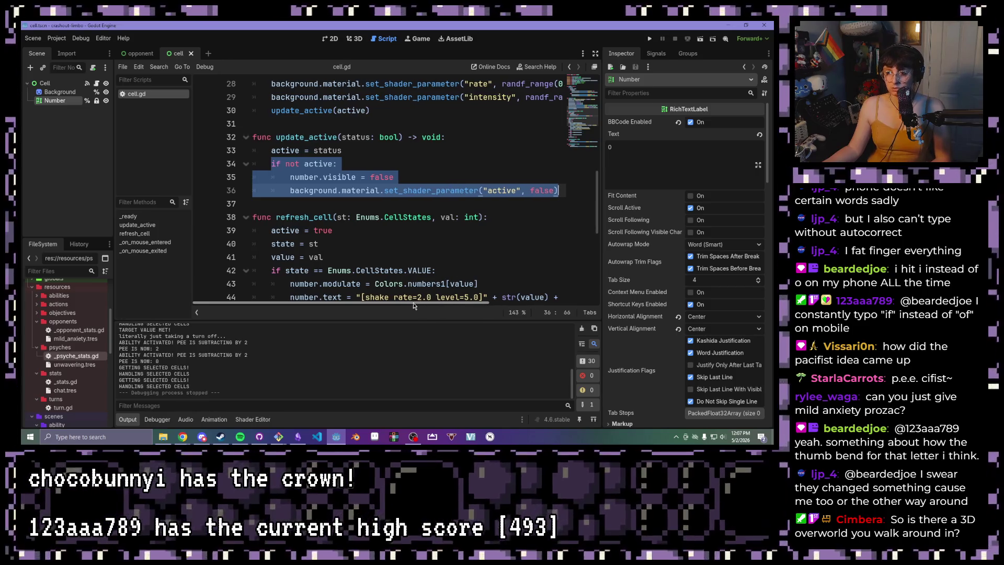
scroll(345, 211, down, 1)
scroll(340, 216, down, 1)
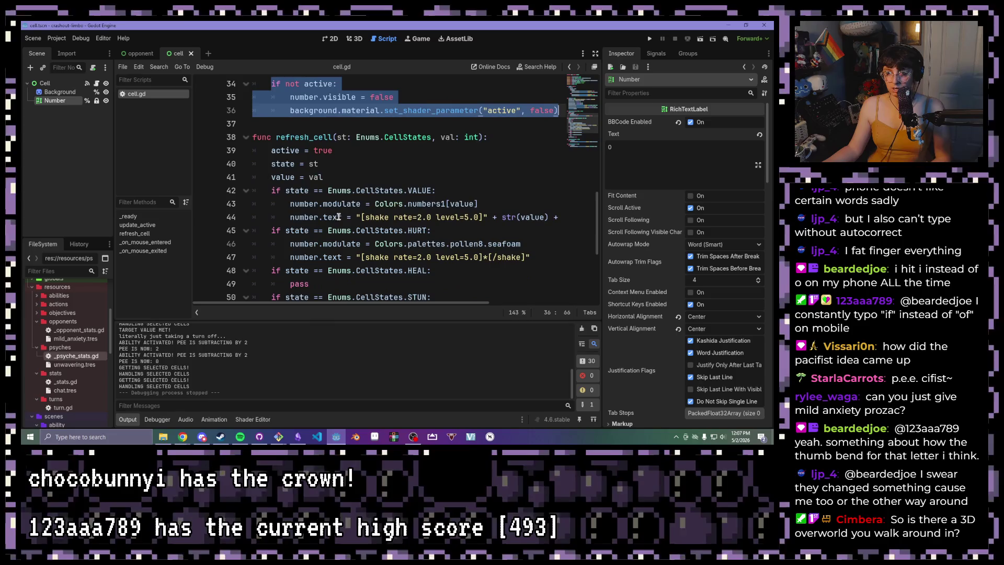
scroll(313, 138, down, 1)
scroll(324, 138, up, 1)
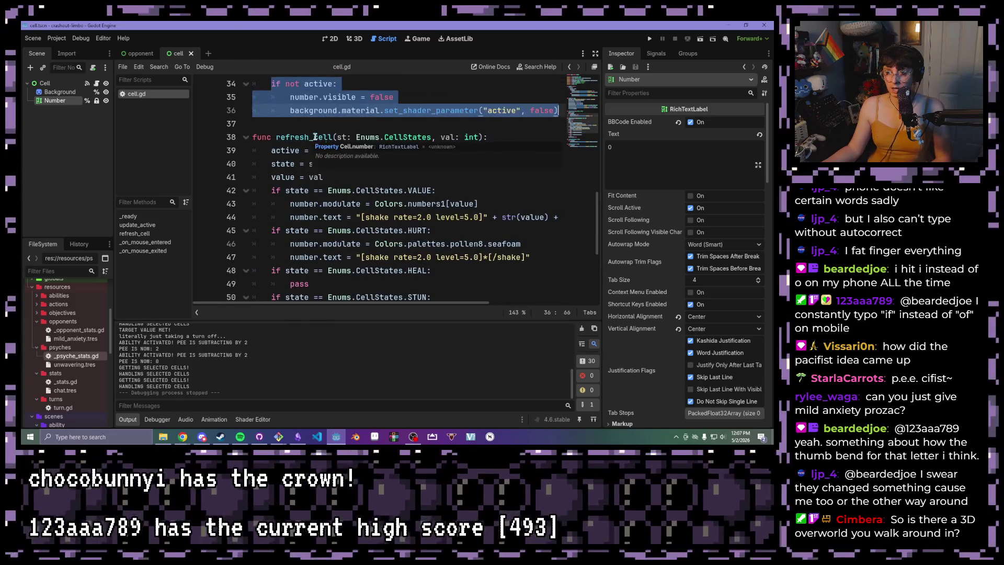
mouse_move(271, 150)
mouse_down()
mouse_move(364, 139)
mouse_move(271, 123)
mouse_up()
scroll(354, 150, down, 1)
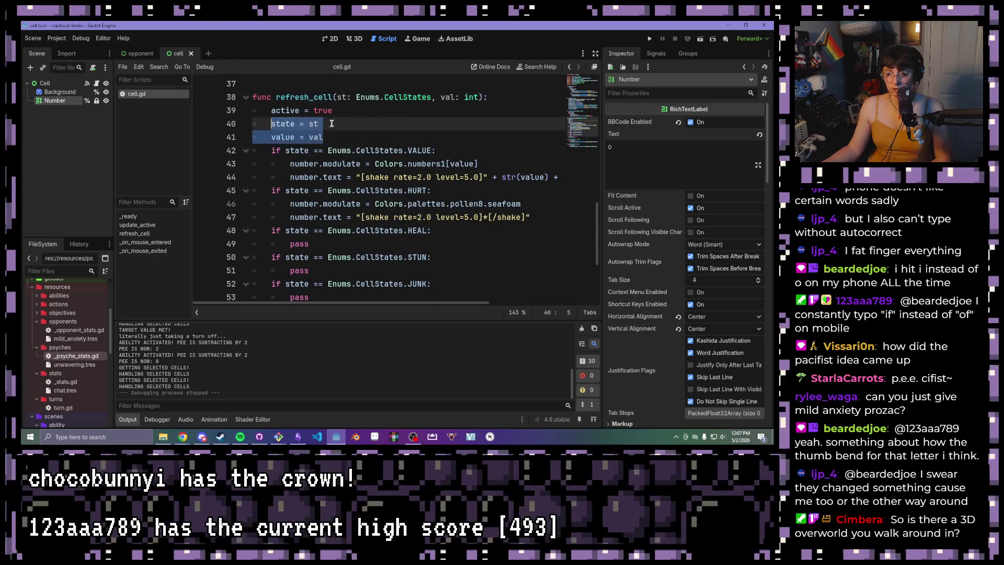
drag(338, 98, 437, 100)
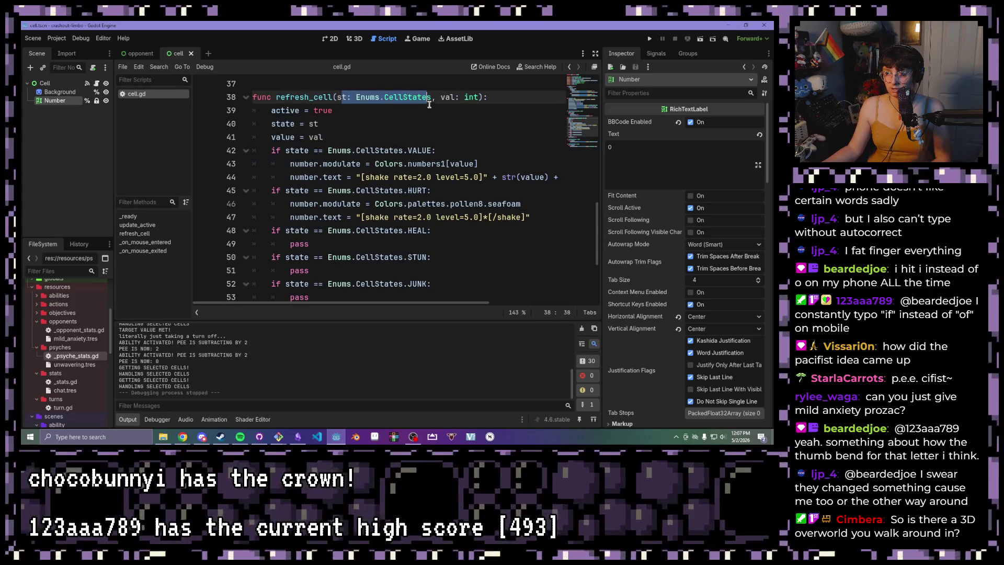
click(387, 132)
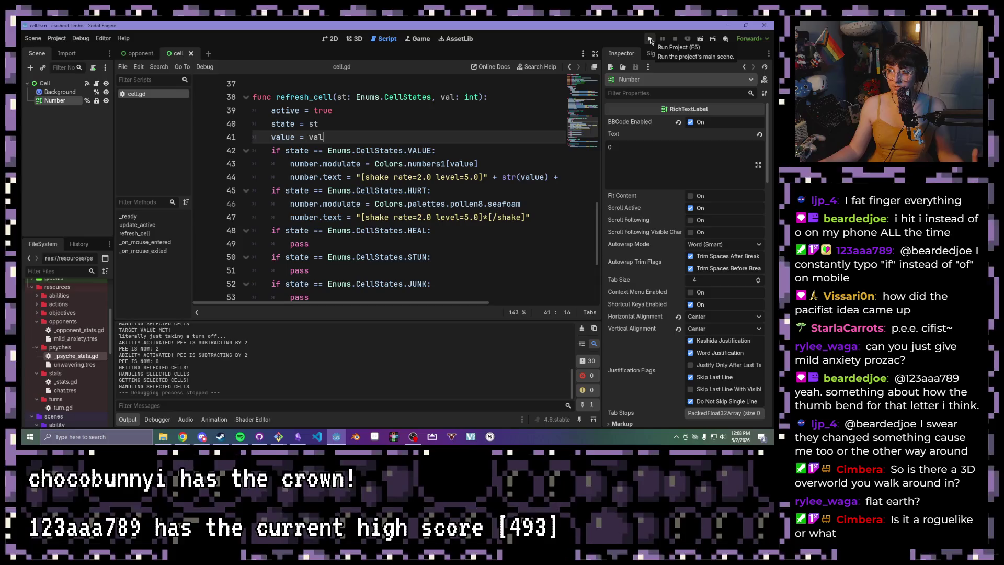
Run the project and activate the P.E.E. ability in the game
click(650, 40)
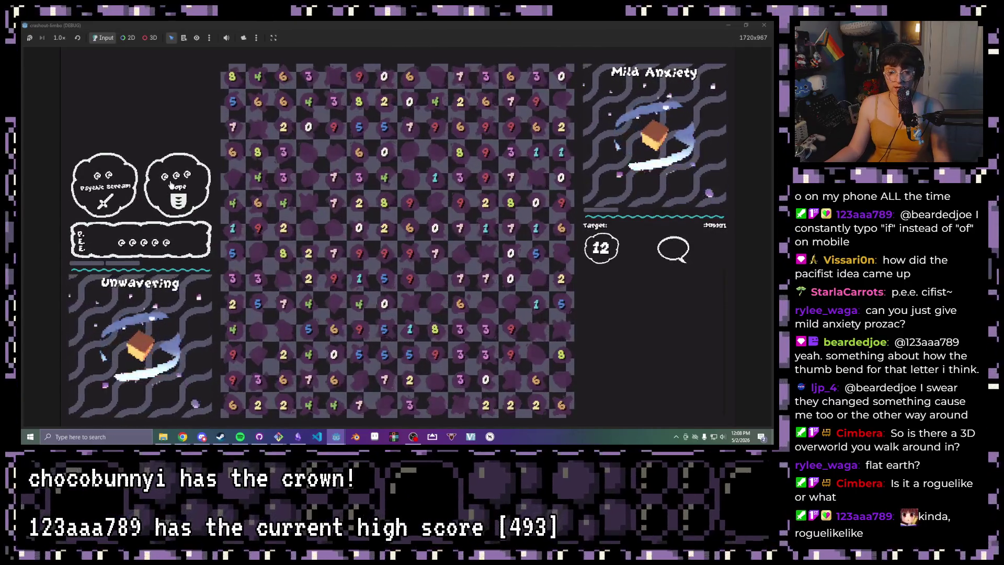
click(171, 185)
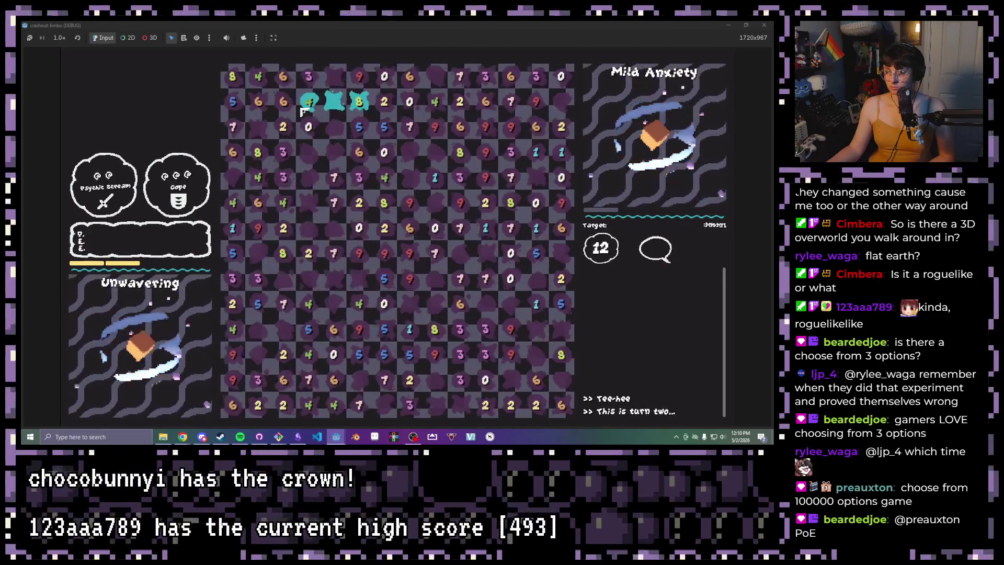
Clear the three marked tiles, a column summing to 15, and the 9, 1 and 5 tiles
click(304, 111)
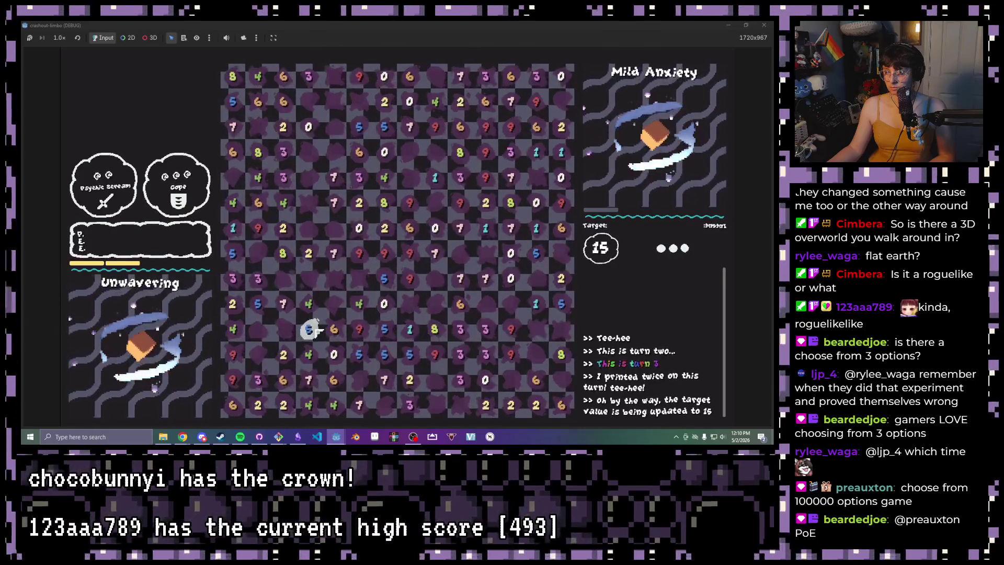
mouse_move(308, 329)
mouse_down()
mouse_move(308, 354)
mouse_move(311, 252)
mouse_up()
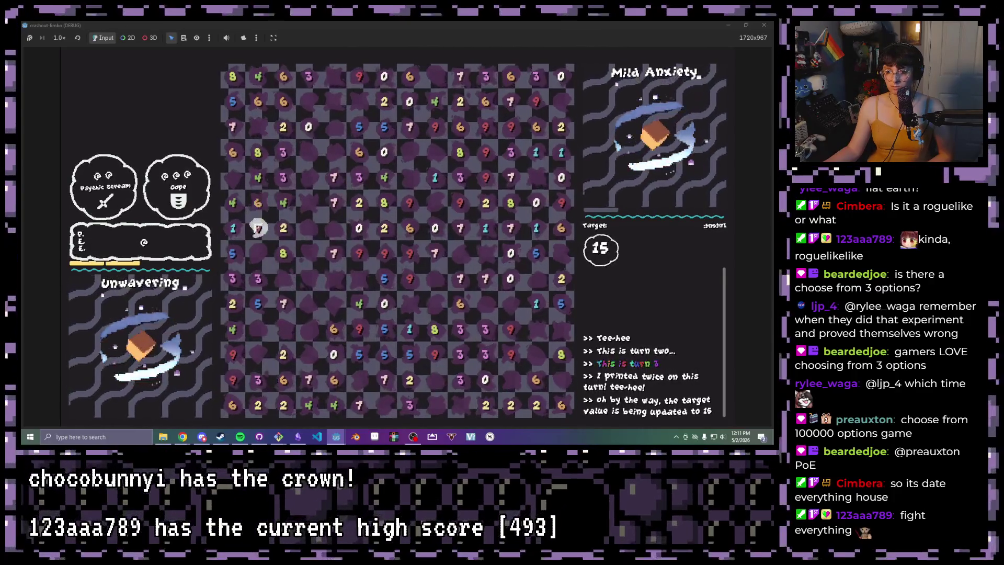
drag(258, 229, 233, 253)
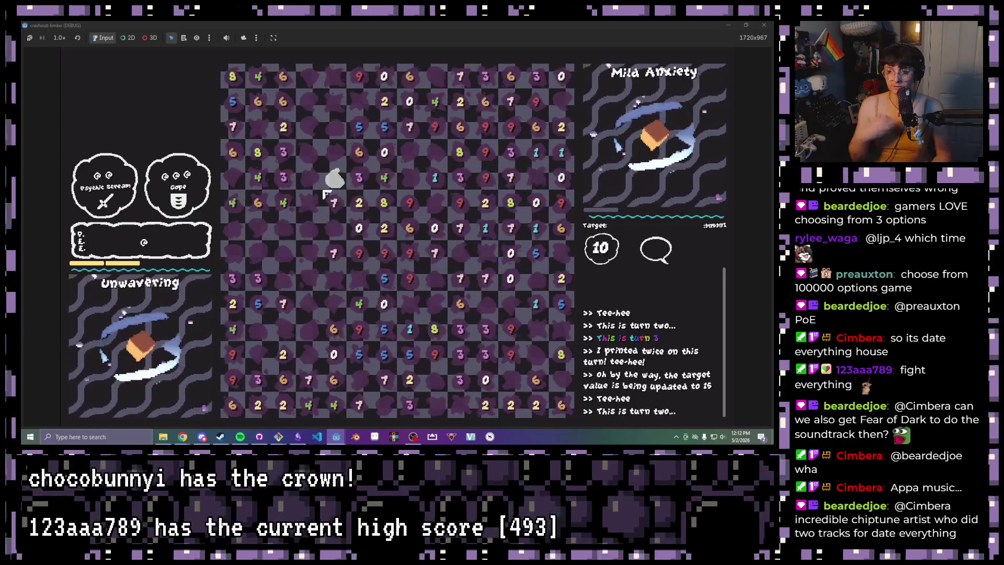
Clear the lone 2 tile from the board
click(369, 203)
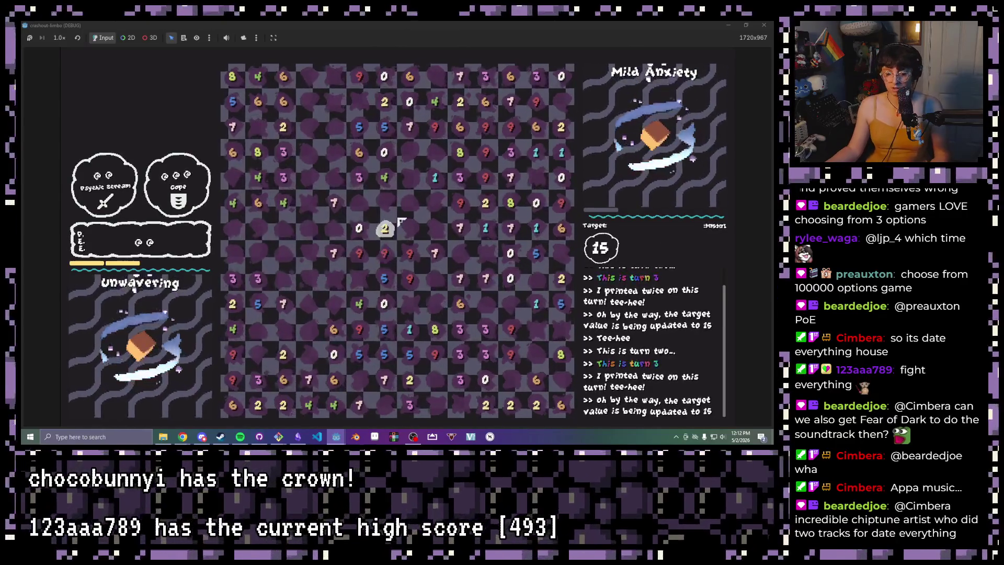
Close the running game, inspect the CellStates type in cell.gd, and relaunch the project
click(765, 25)
scroll(376, 197, up, 5)
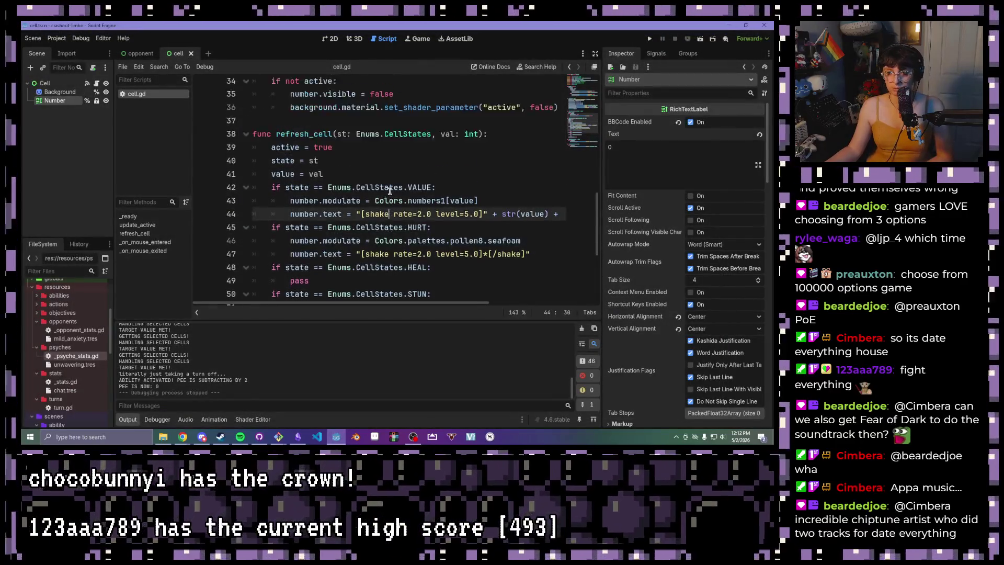
scroll(376, 197, down, 10)
scroll(376, 194, down, 1)
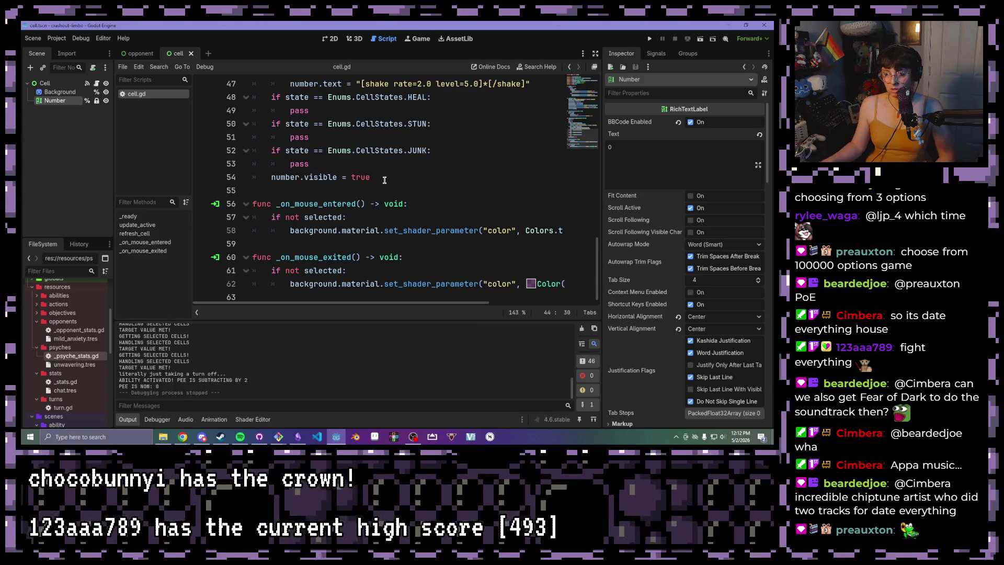
scroll(393, 174, up, 15)
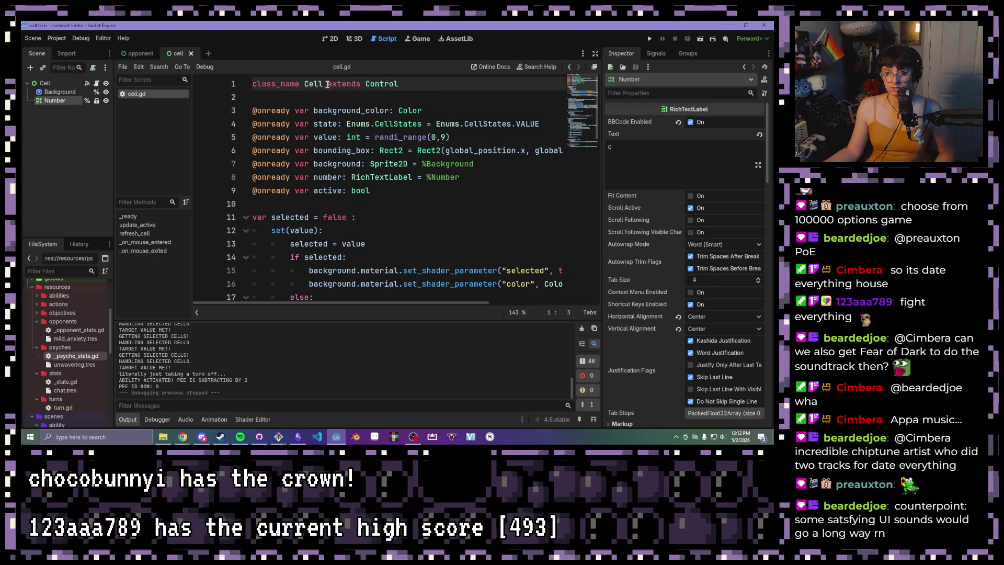
click(380, 125)
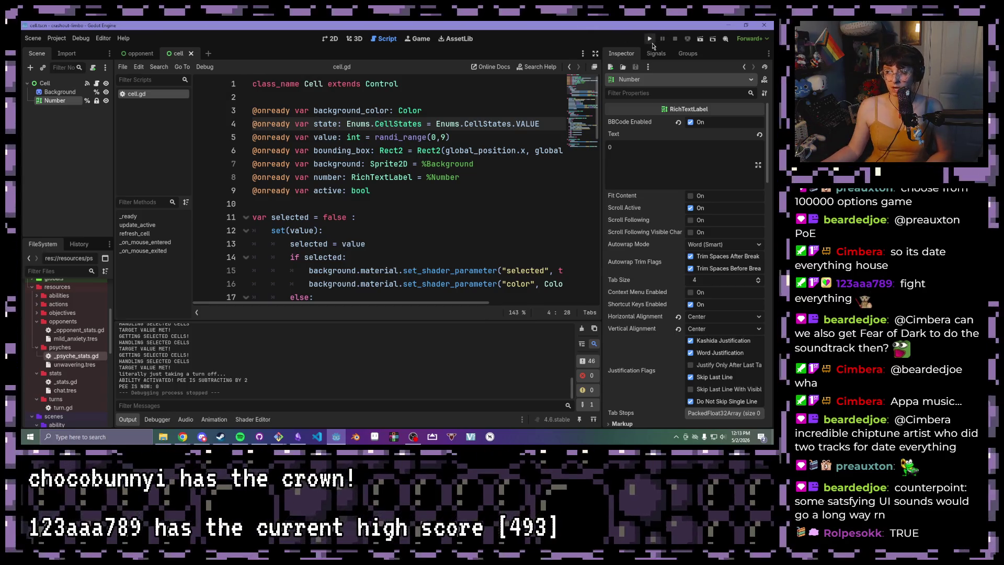
click(650, 39)
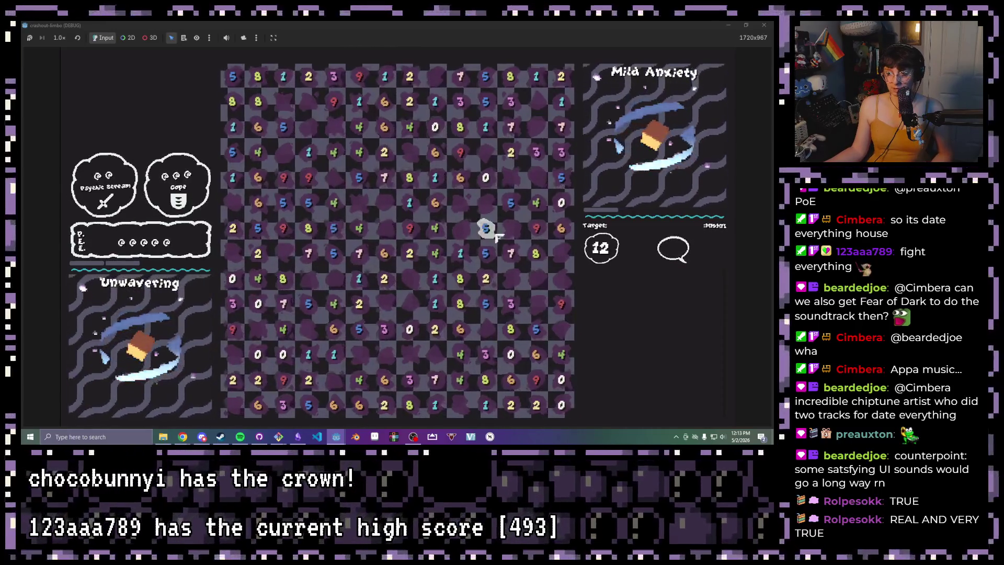
Clear tile columns summing to 12, from 0 up to 8, and from 9 up to 2
drag(410, 261, 416, 204)
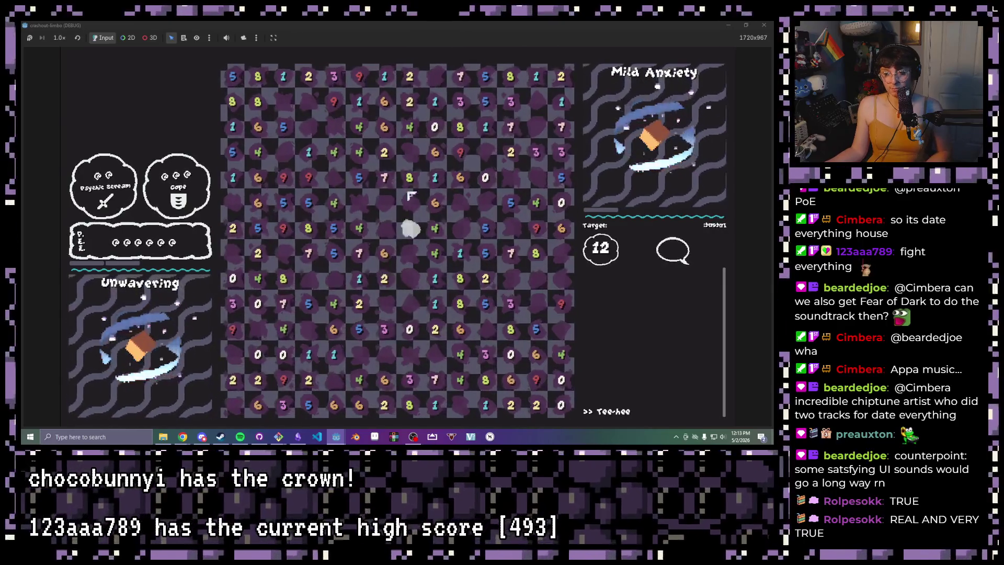
drag(407, 328, 410, 128)
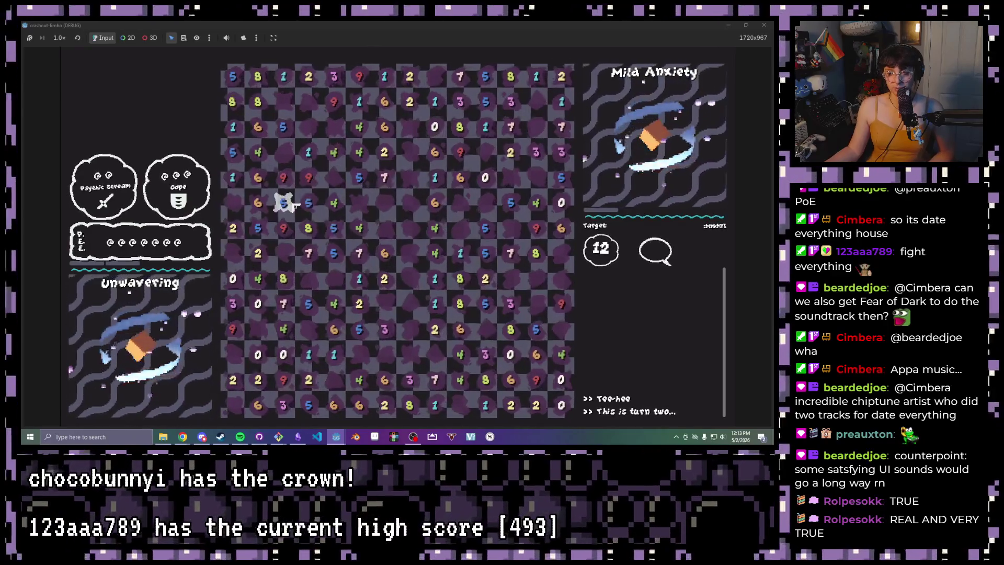
drag(308, 176, 318, 84)
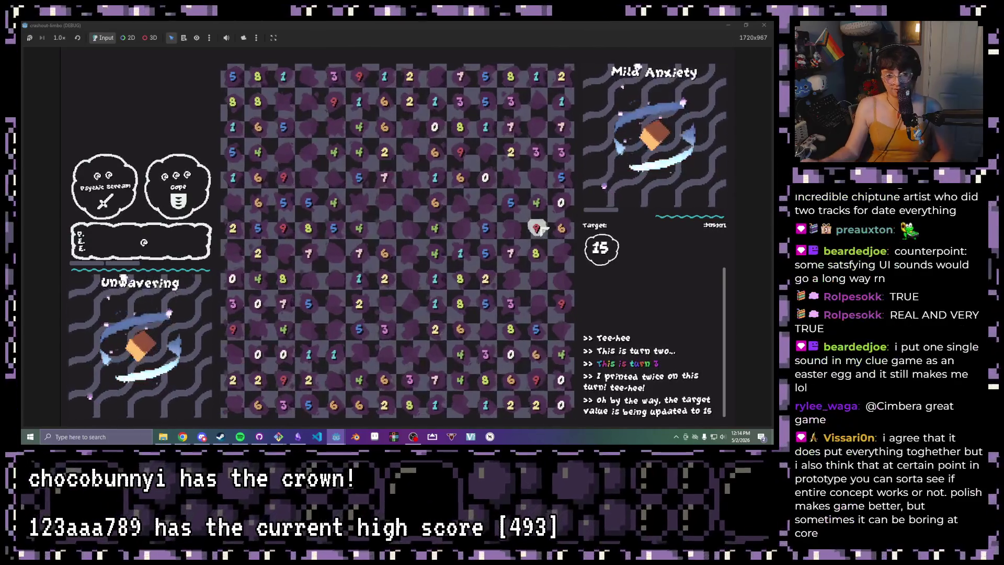
key(XF86AudioNext)
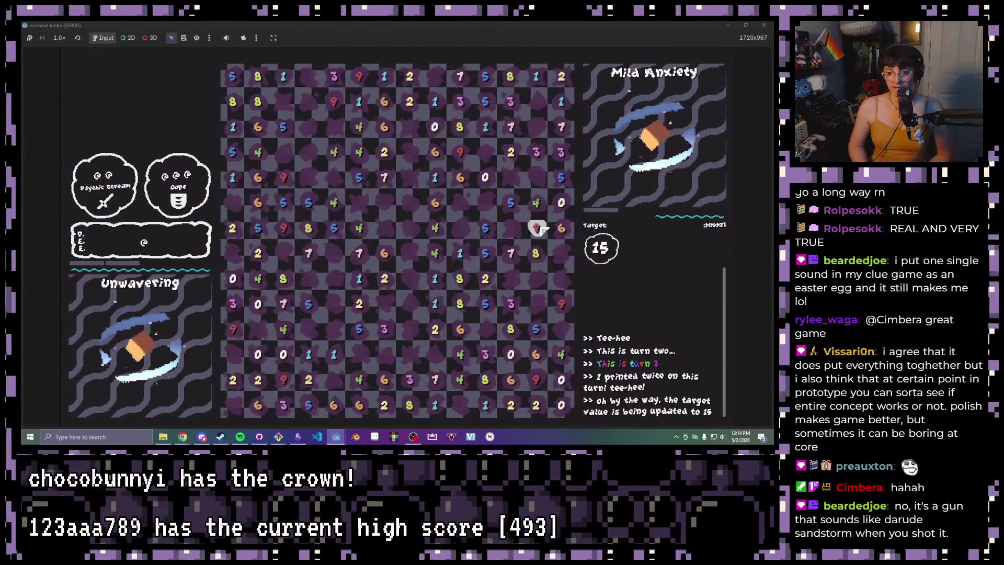
Try chaining the row of tiles from 5 to 6
mouse_move(332, 216)
mouse_down()
mouse_move(385, 223)
mouse_move(432, 202)
mouse_move(308, 205)
mouse_up()
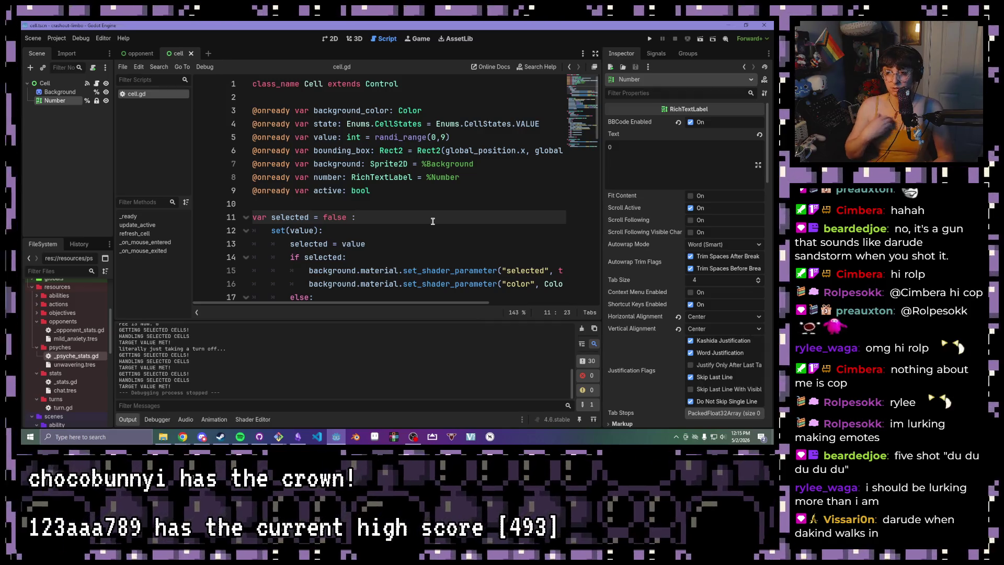
Collapse the opponents, psyches, stats and turns folders, then bring up the resources folder's options
click(336, 95)
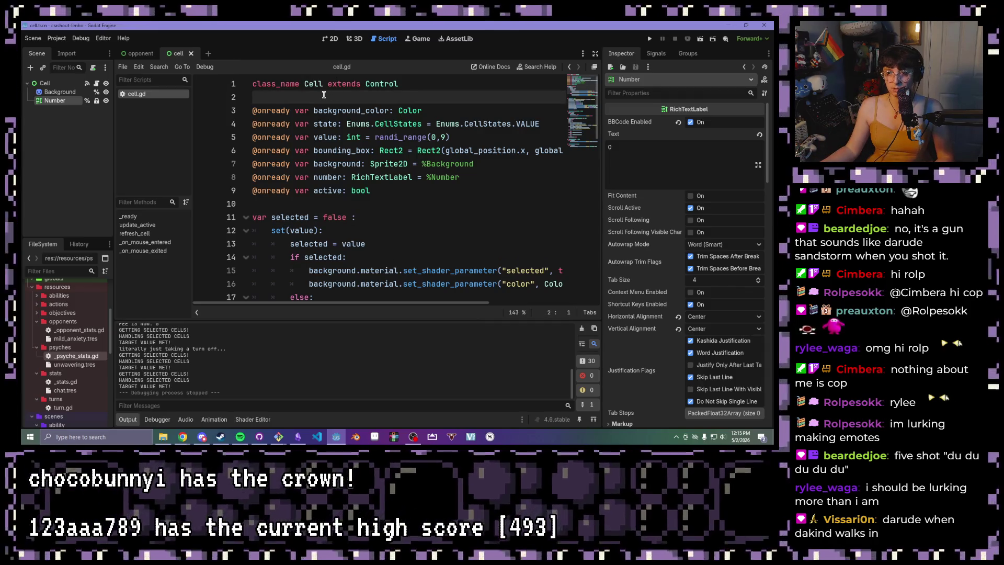
click(416, 89)
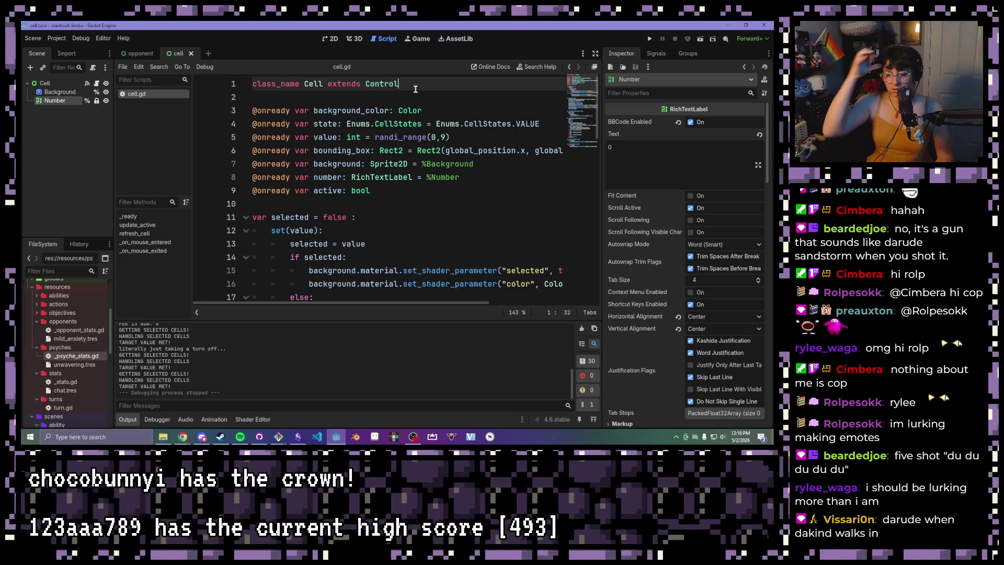
click(66, 321)
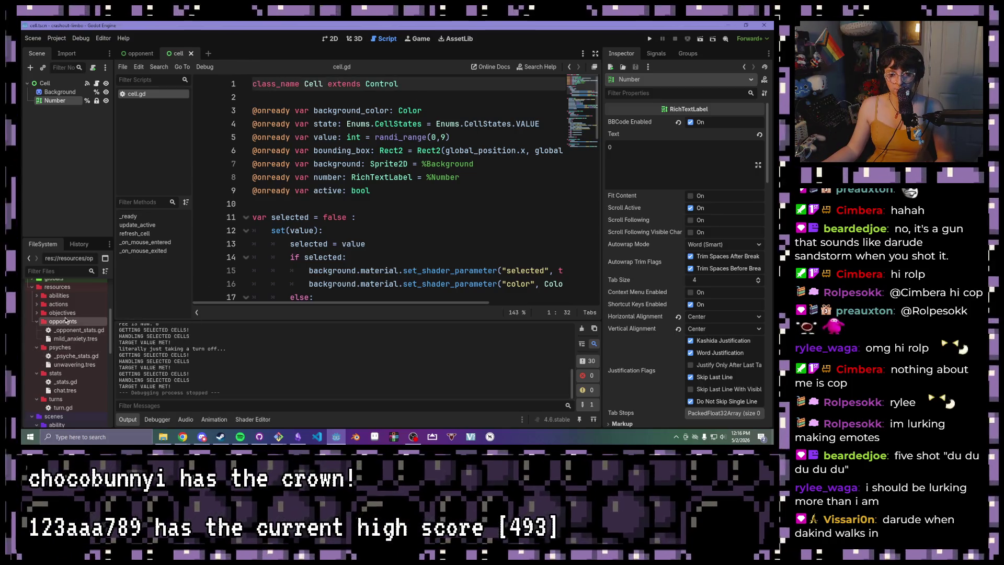
click(32, 321)
click(37, 330)
click(36, 338)
click(37, 347)
scroll(96, 344, up, 3)
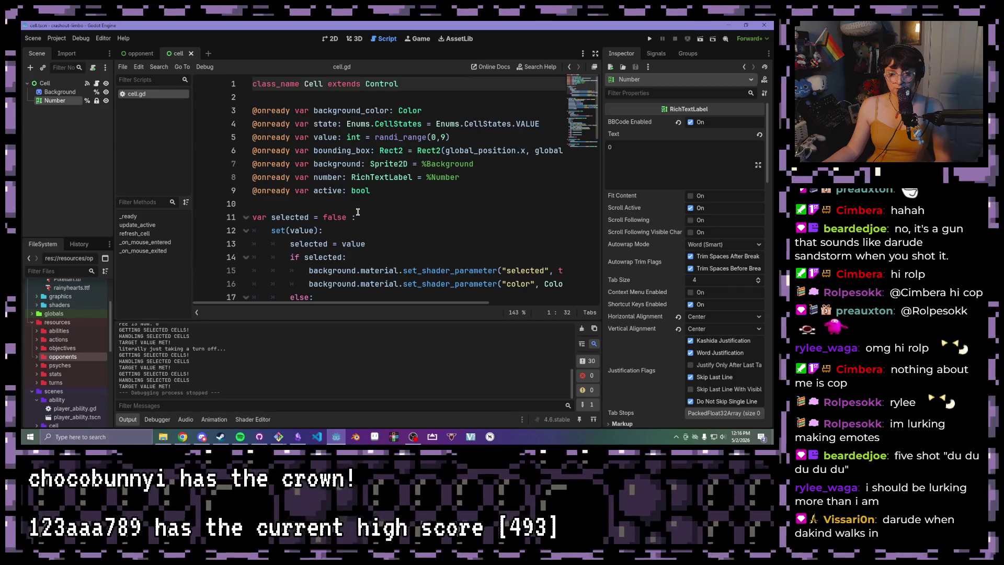
right_click(62, 322)
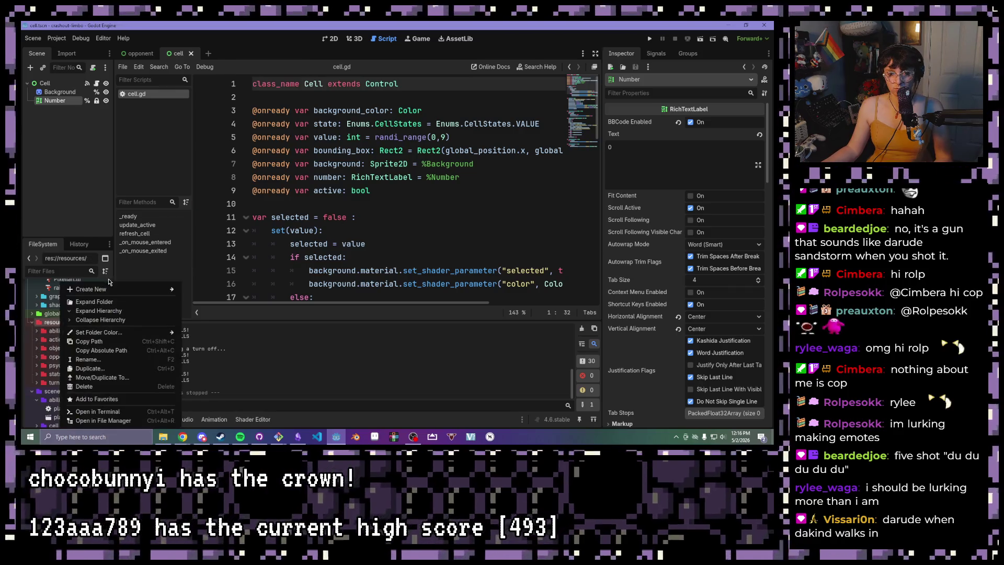
Create a new cell_states folder inside res://resources/
mouse_move(110, 291)
click(206, 289)
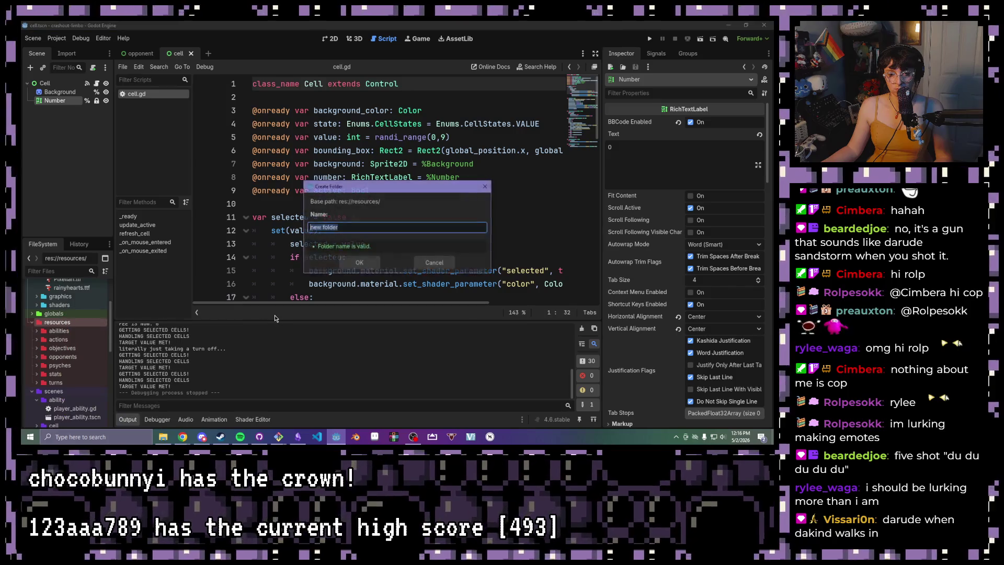
text(cell_states)
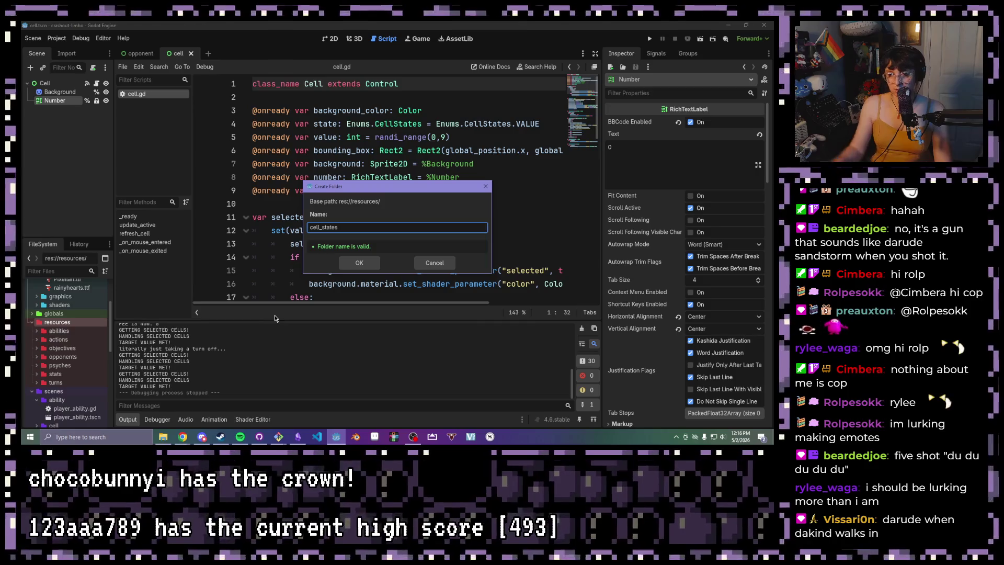
click(359, 263)
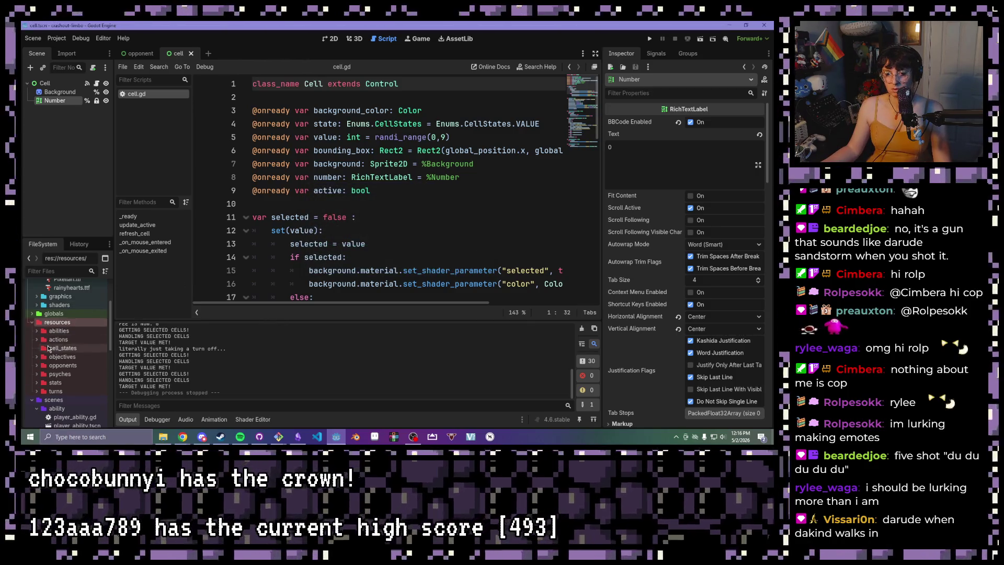
right_click(53, 348)
Create a _cell_state.gd script in cell_states that inherits from Resource
mouse_move(120, 296)
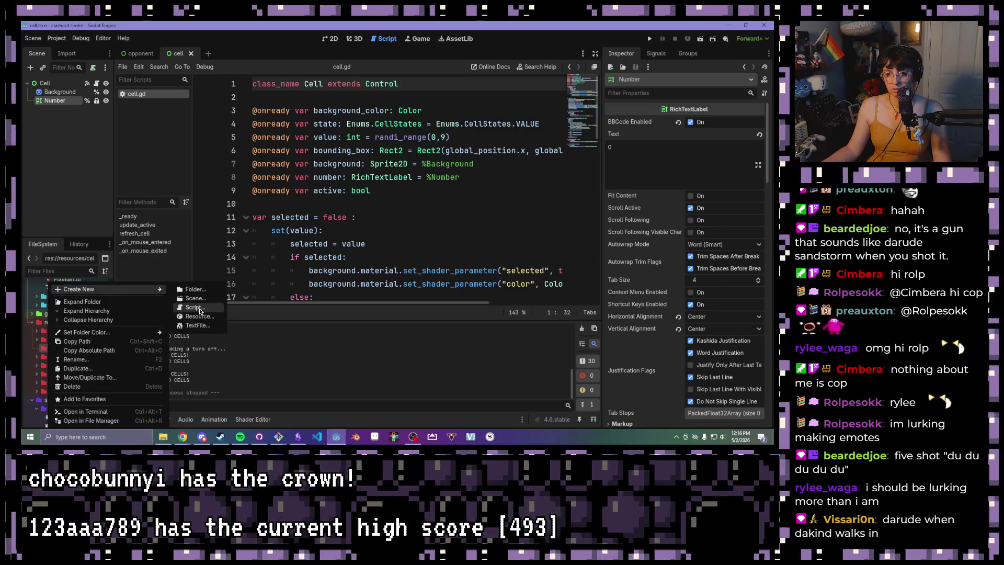
click(200, 311)
click(377, 186)
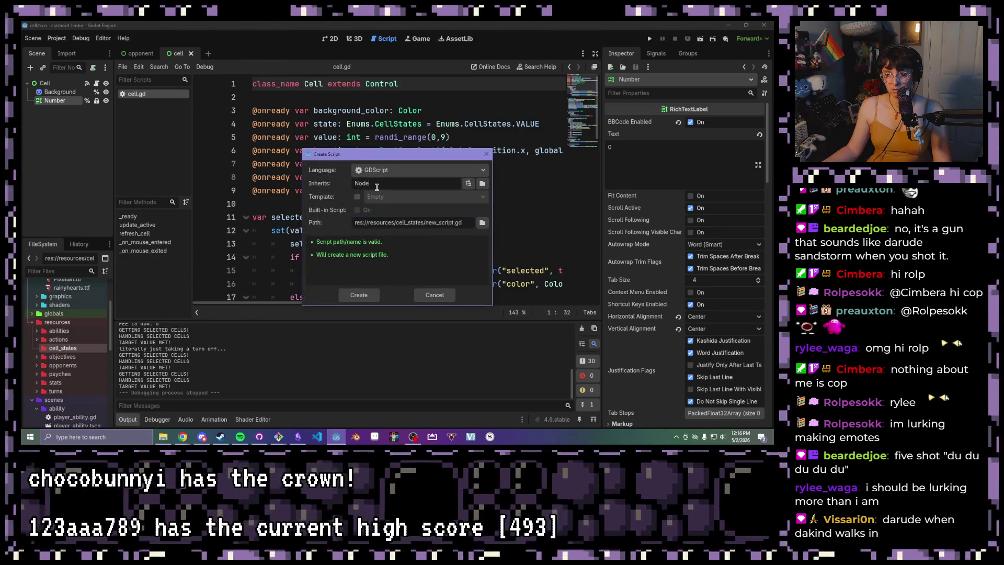
text(Reso)
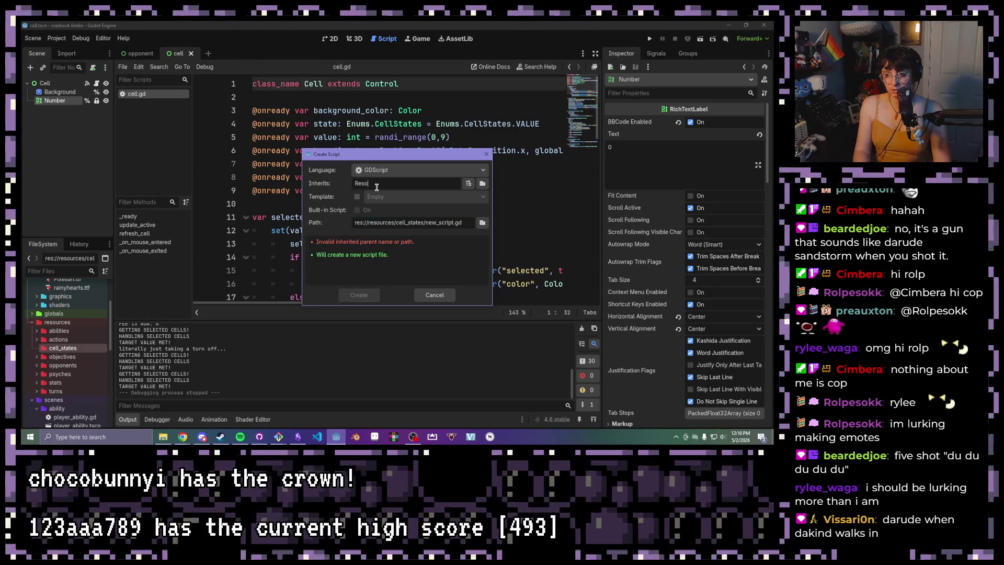
text(ce)
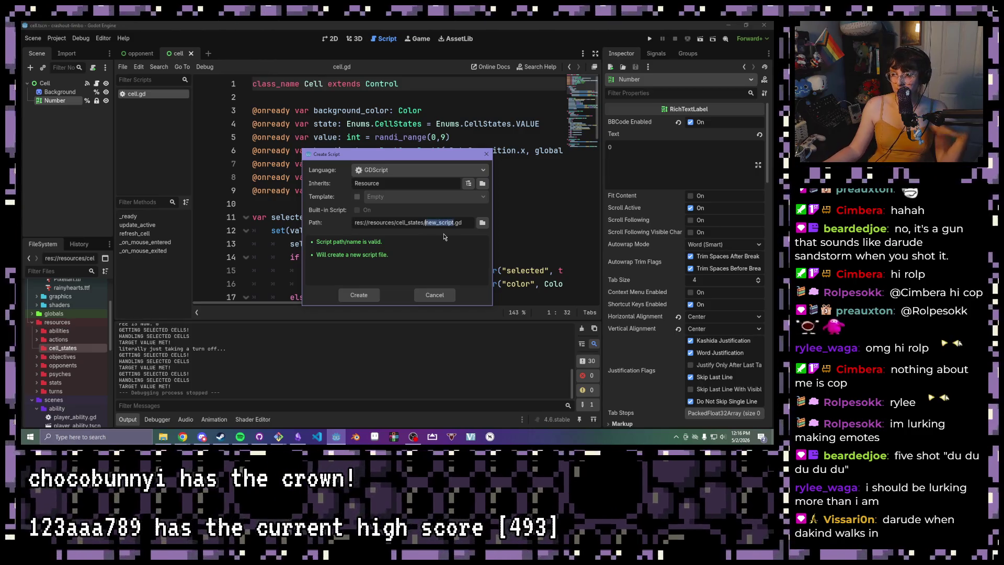
key(BackSpace)
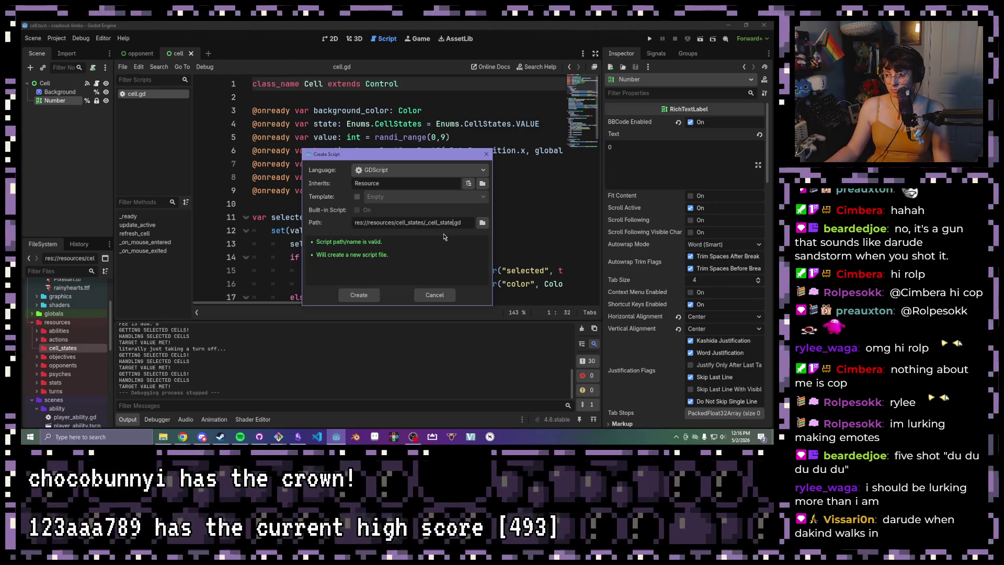
click(359, 295)
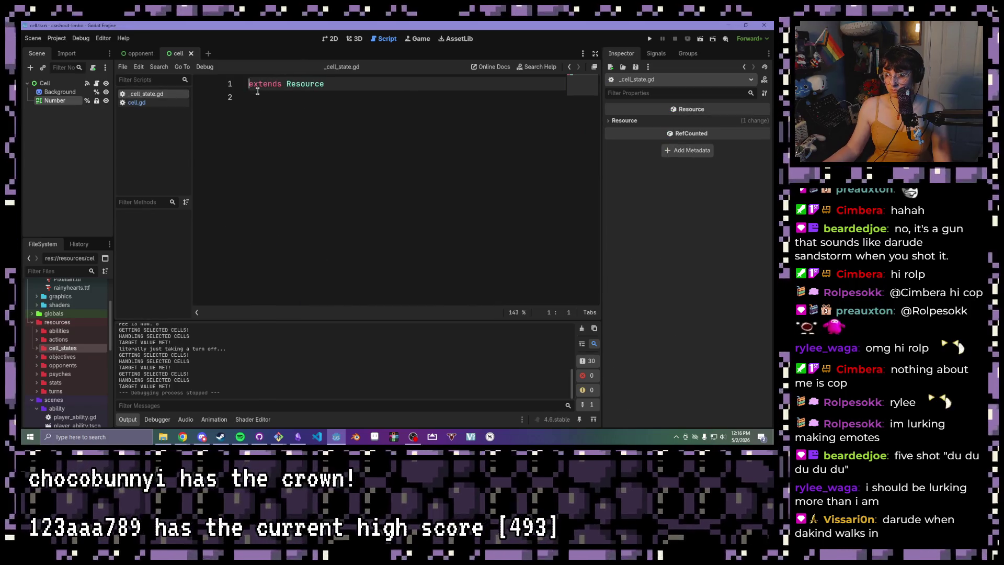
text(class_name C)
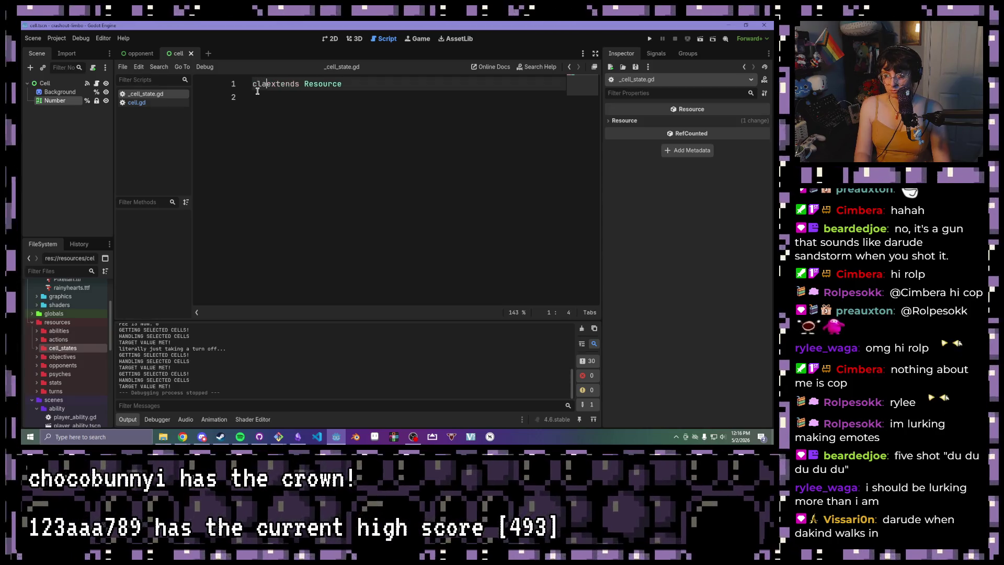
text(ellState)
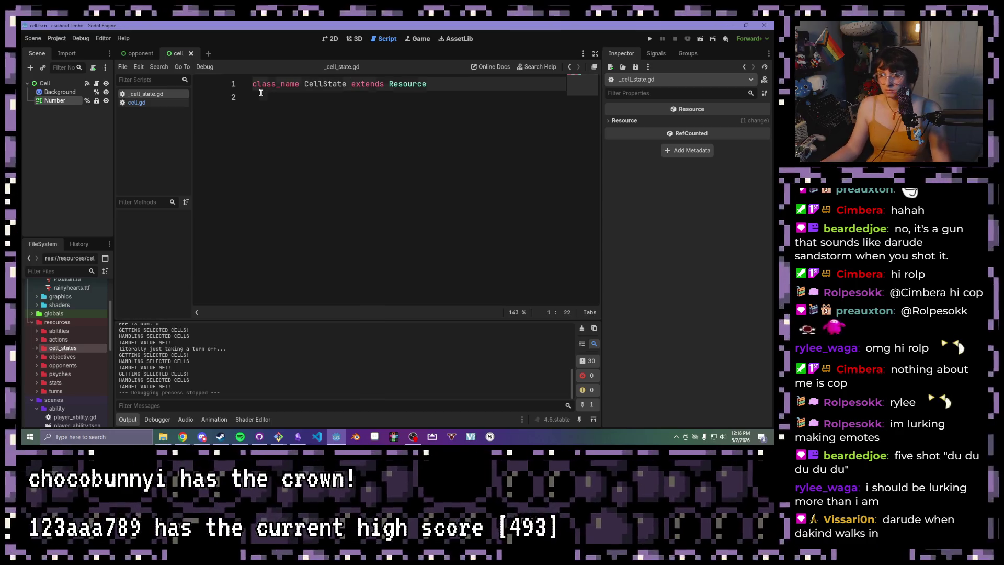
key(ctrl+z)
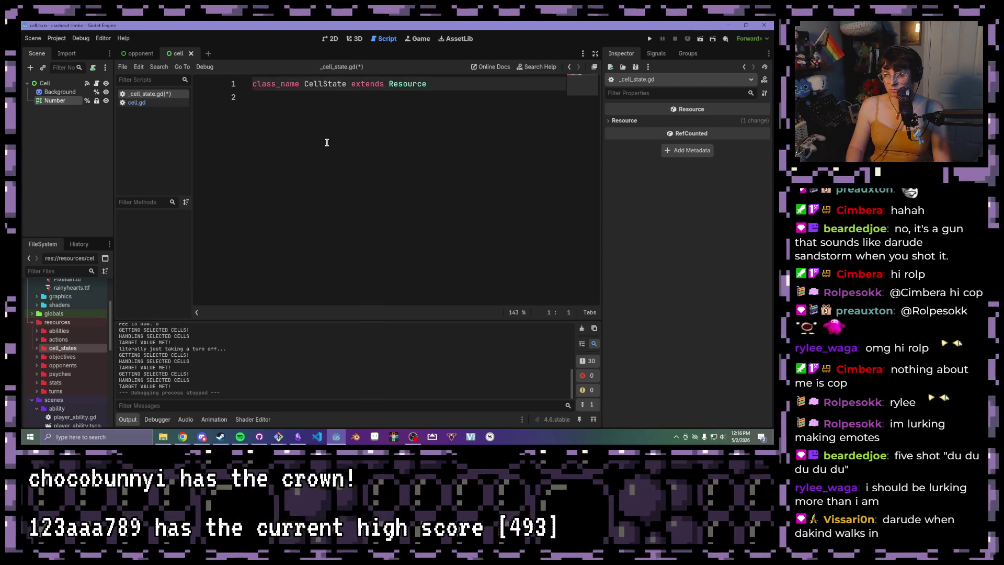
key(Return)
key(Up)
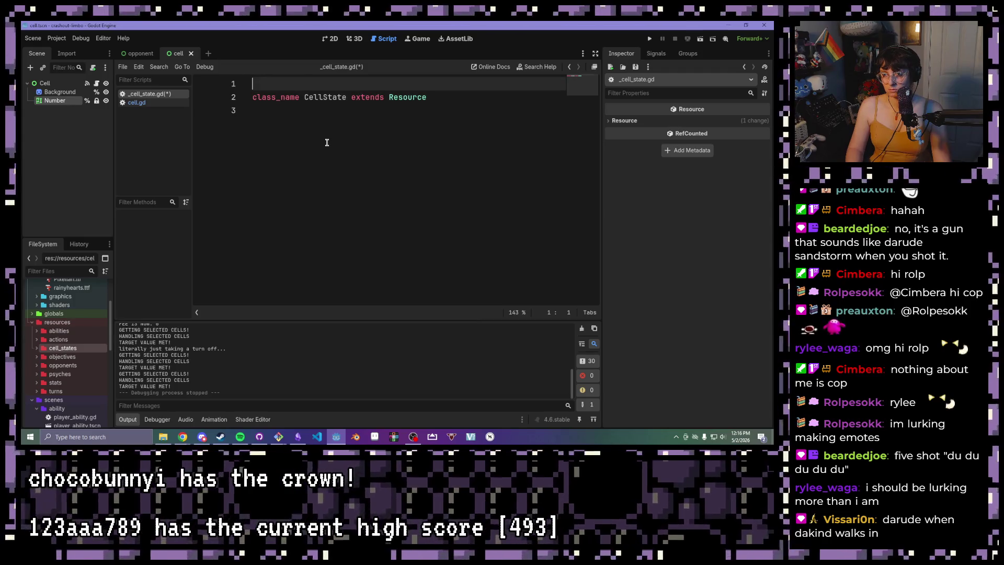
text(@abstract)
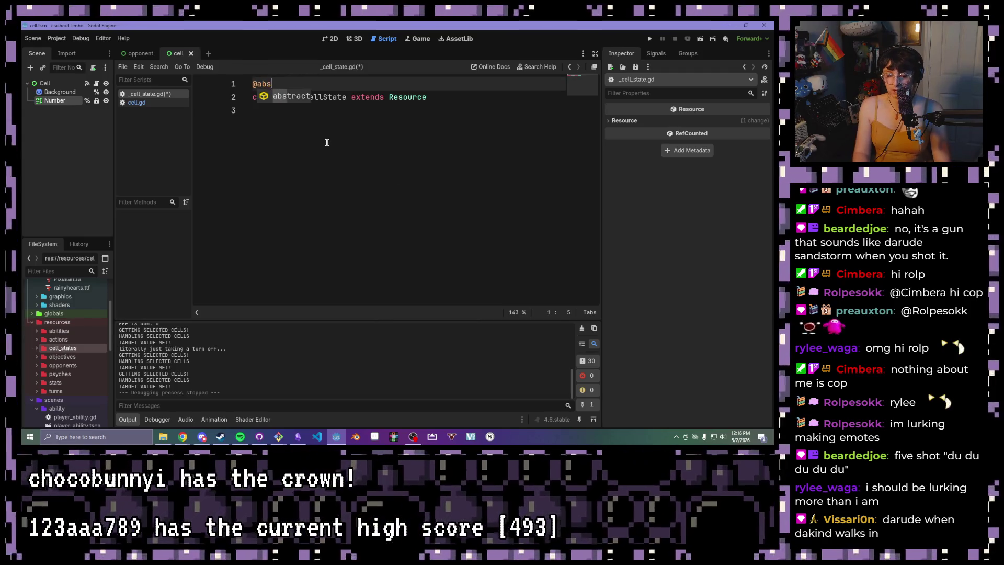
key(Down)
key(Down)
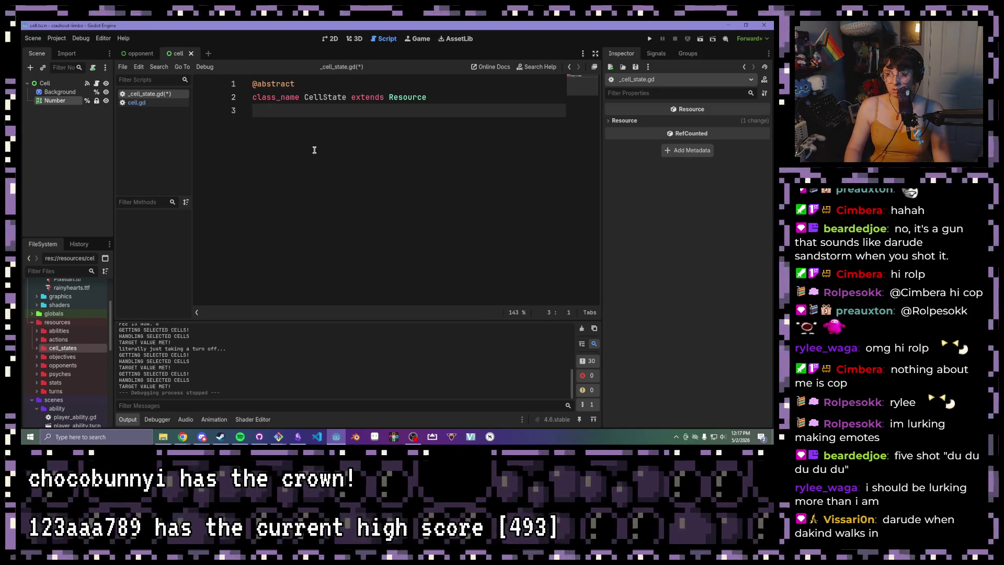
key(Return)
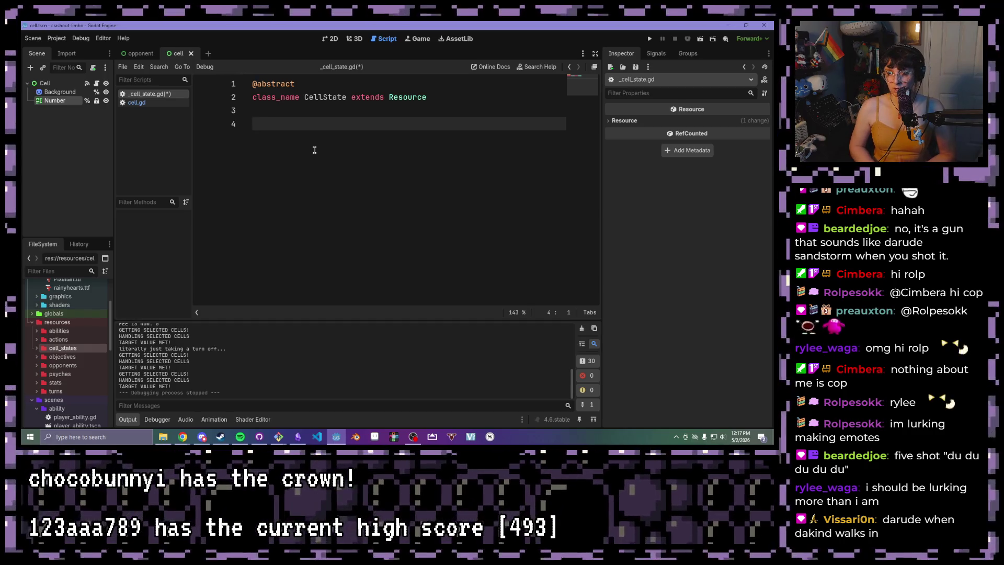
Review cell.gd's background_color, state and value declarations, ending back in _cell_state.gd
click(137, 103)
drag(423, 110, 244, 107)
drag(550, 126, 236, 123)
drag(459, 137, 220, 136)
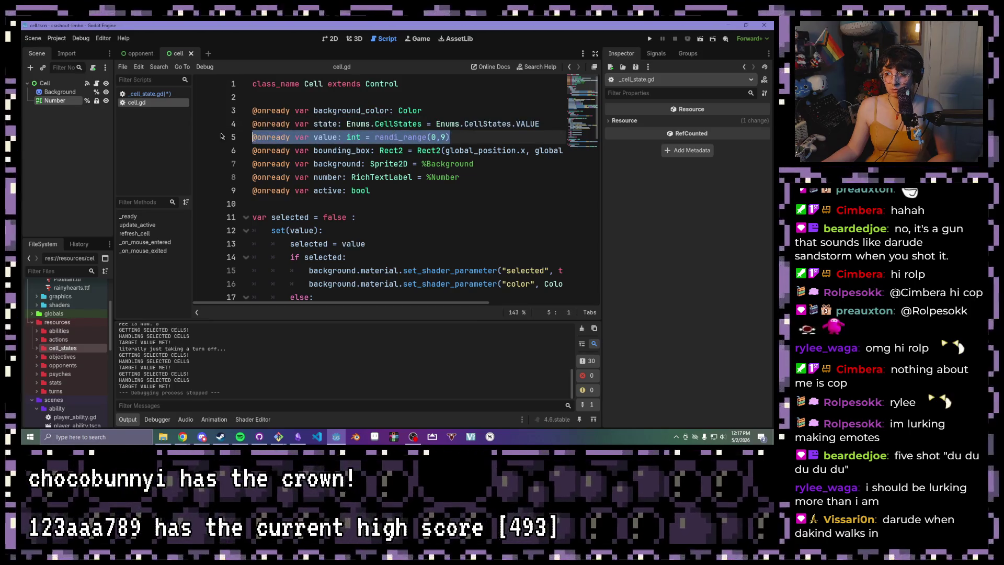
click(369, 158)
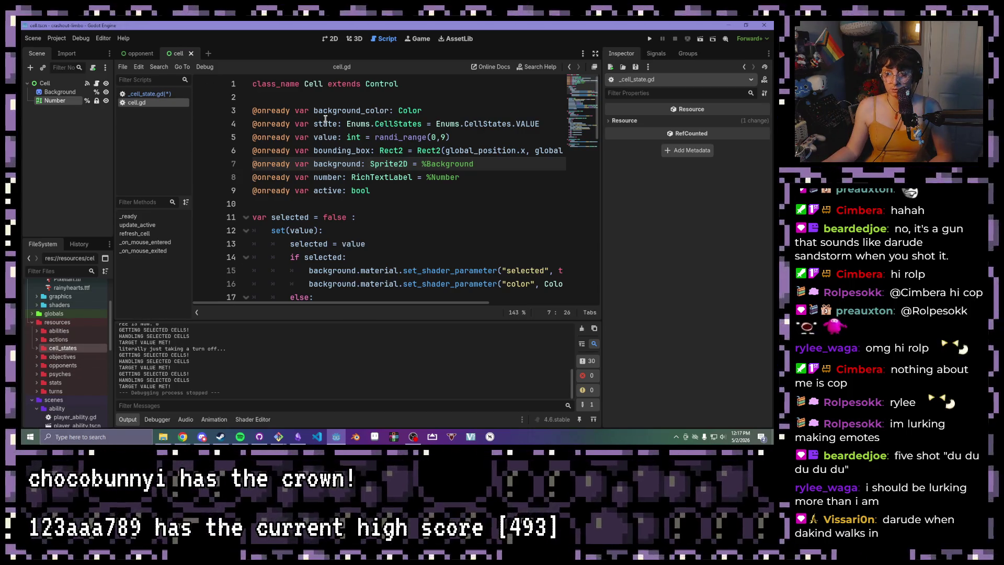
click(159, 96)
click(278, 120)
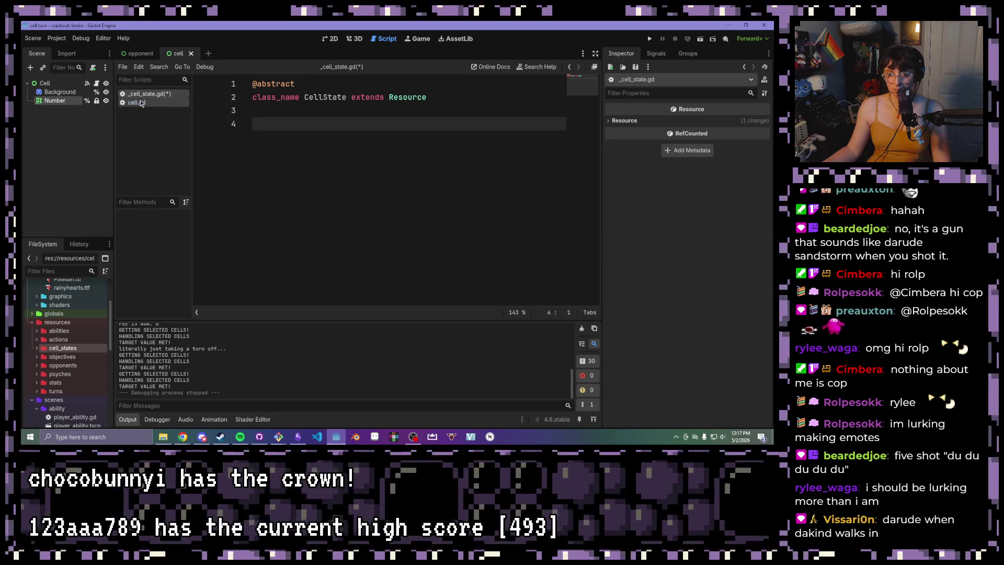
click(138, 102)
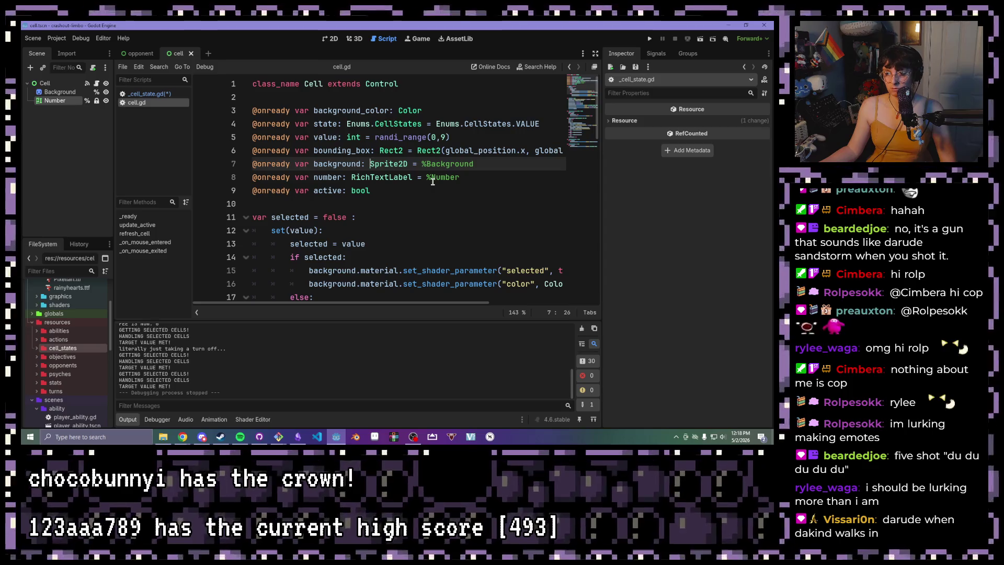
click(149, 94)
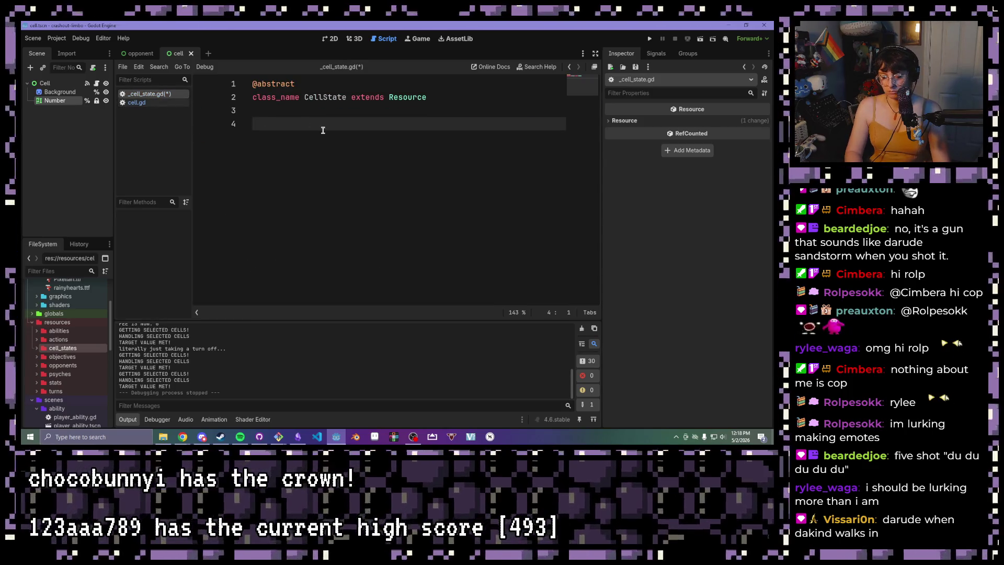
text(@export )
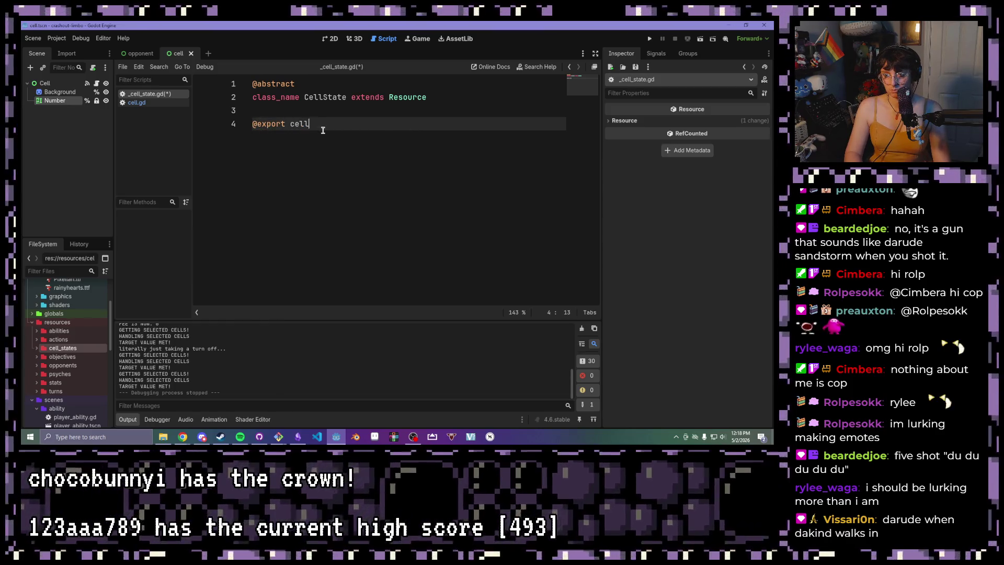
text(background_co)
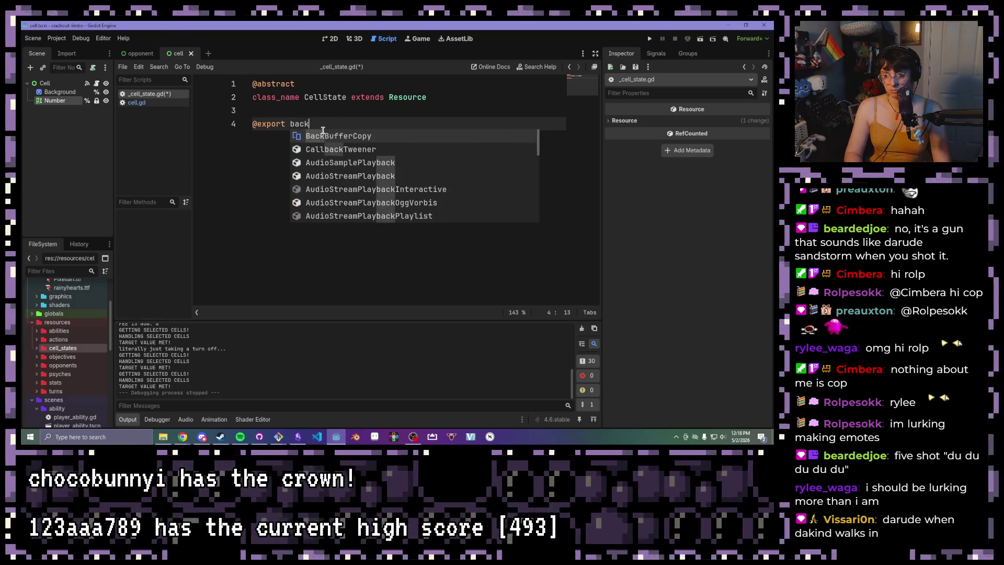
text(lo:)
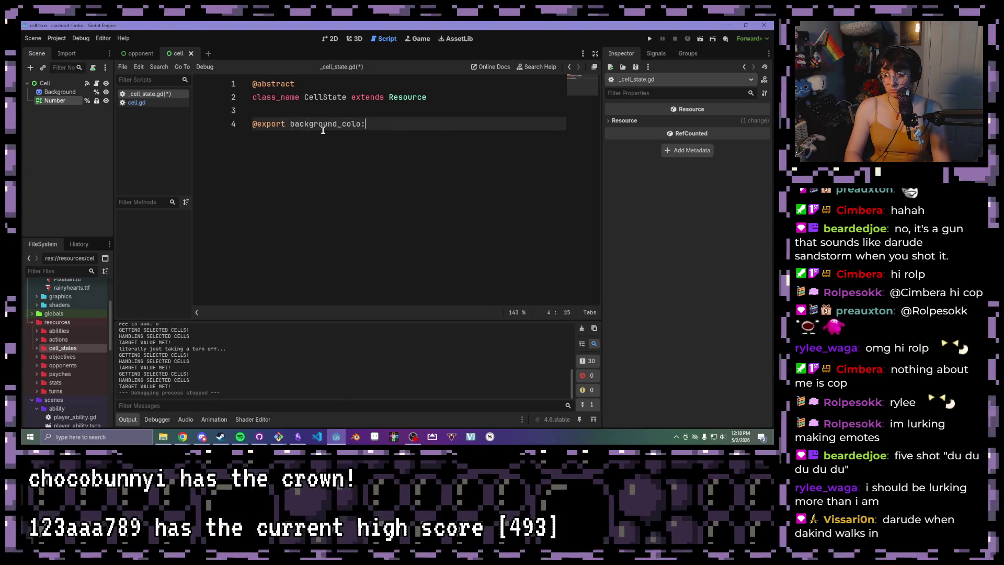
click(290, 124)
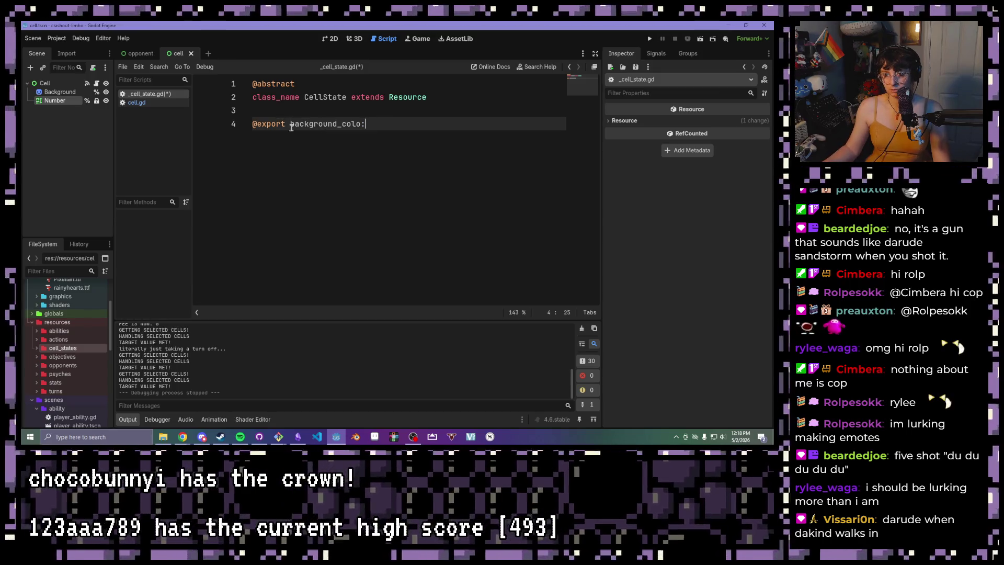
text(var)
click(403, 125)
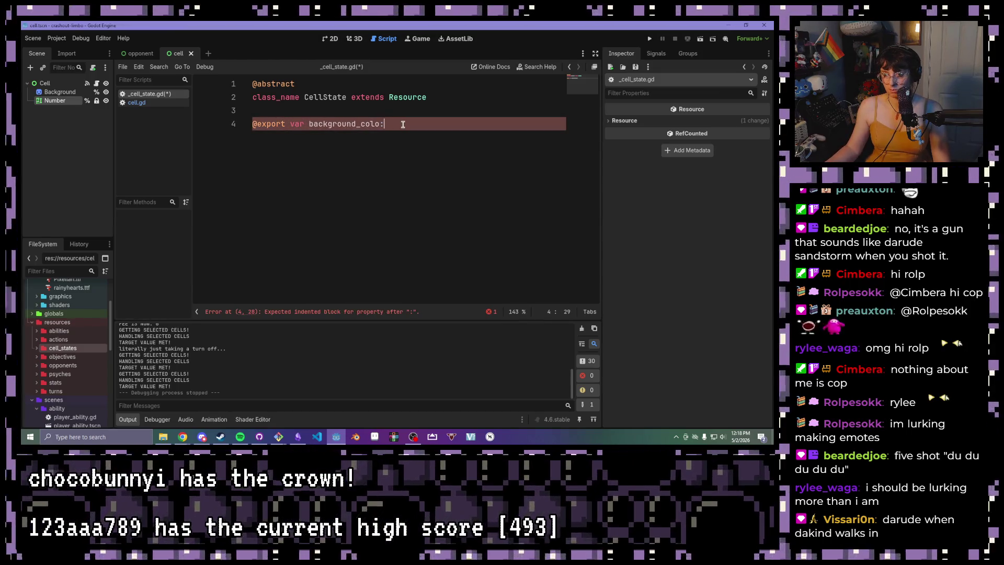
text(r)
key(End)
text(Colo)
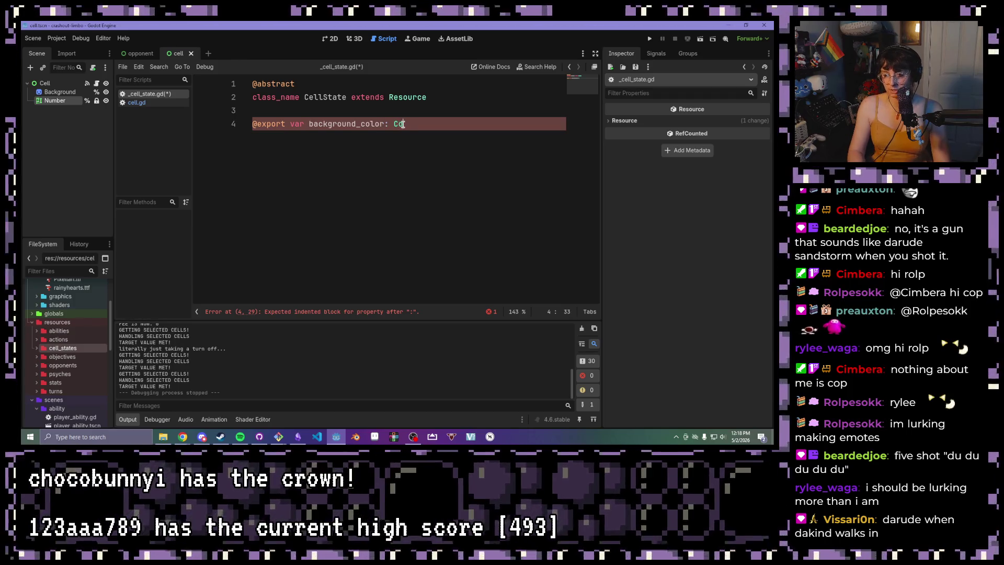
key(Return)
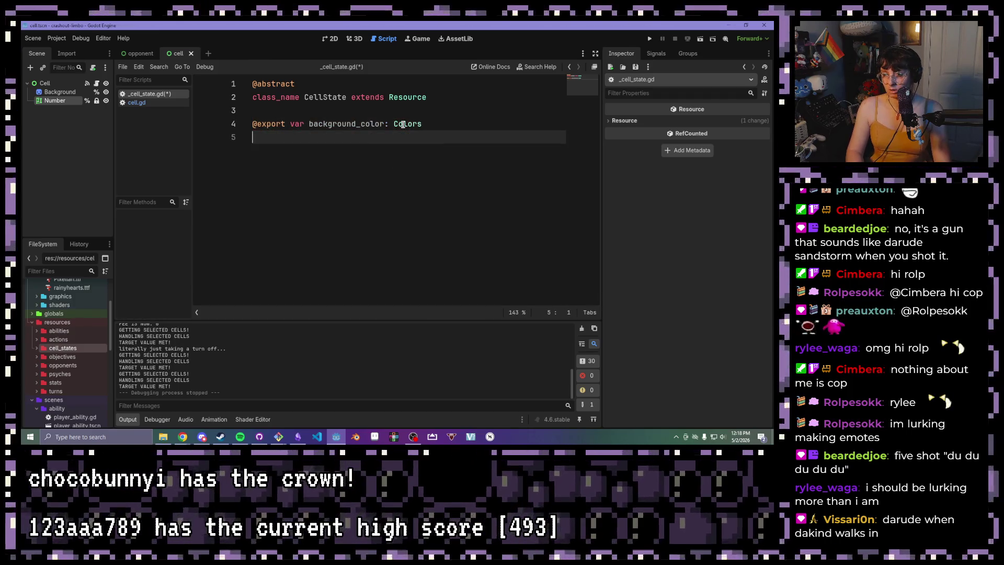
key(BackSpace)
key(Return)
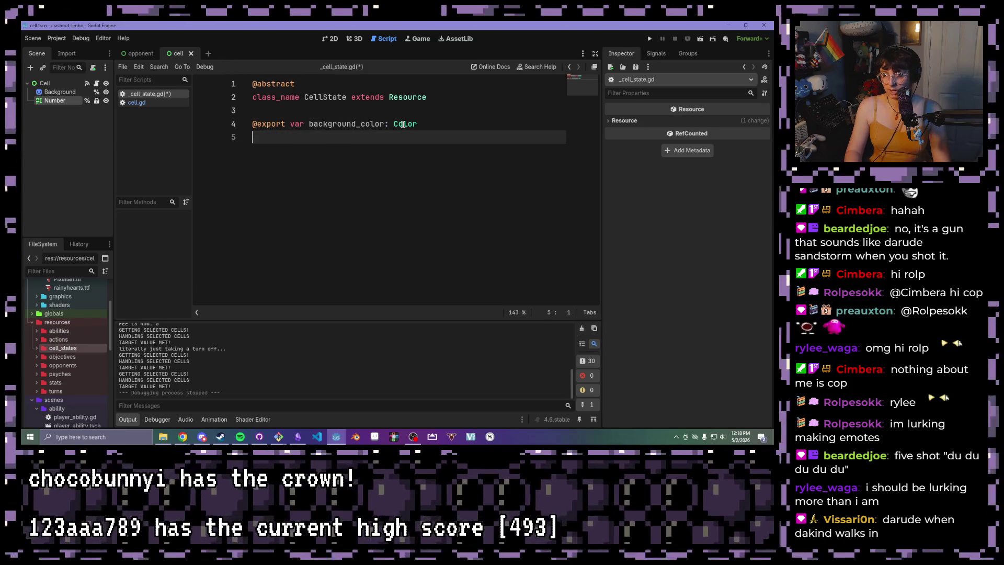
text(@export c)
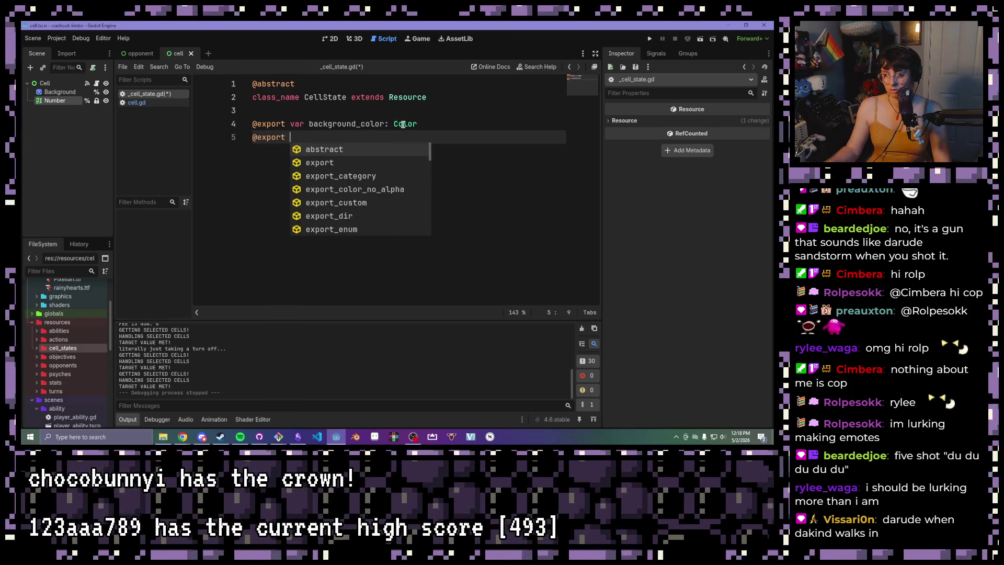
key(BackSpace)
text(var)
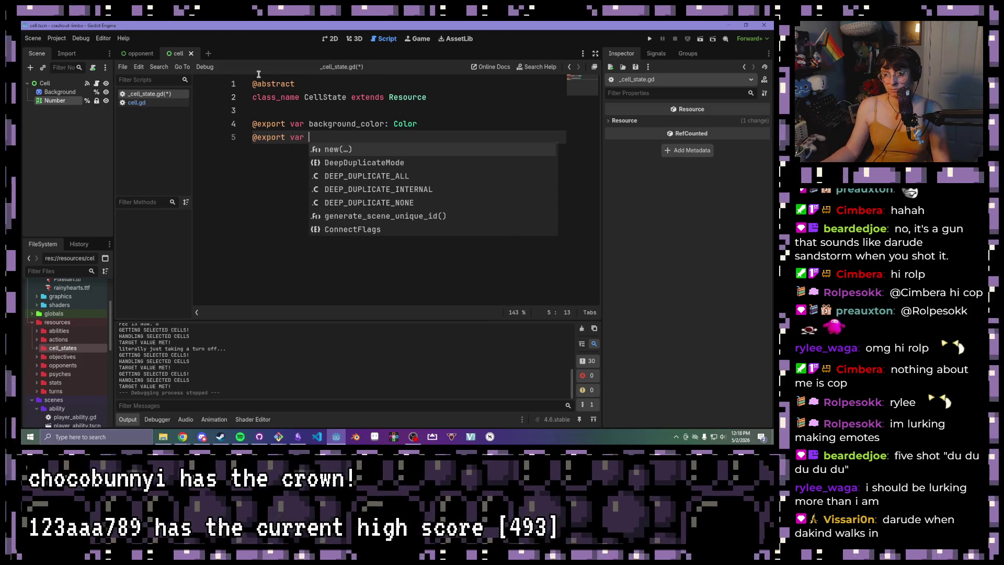
click(158, 102)
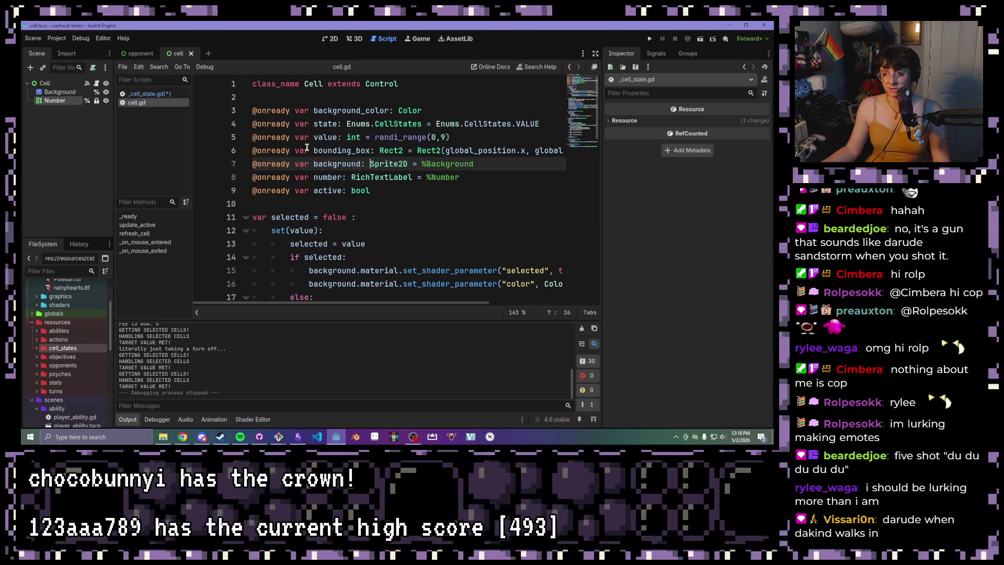
mouse_move(310, 152)
mouse_down()
mouse_move(474, 165)
mouse_move(507, 152)
mouse_up()
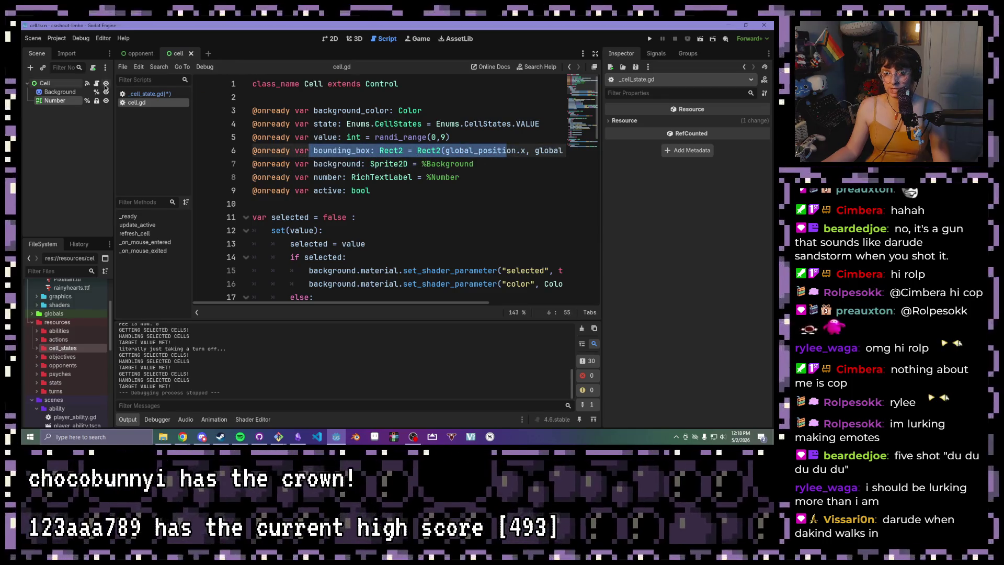
click(332, 151)
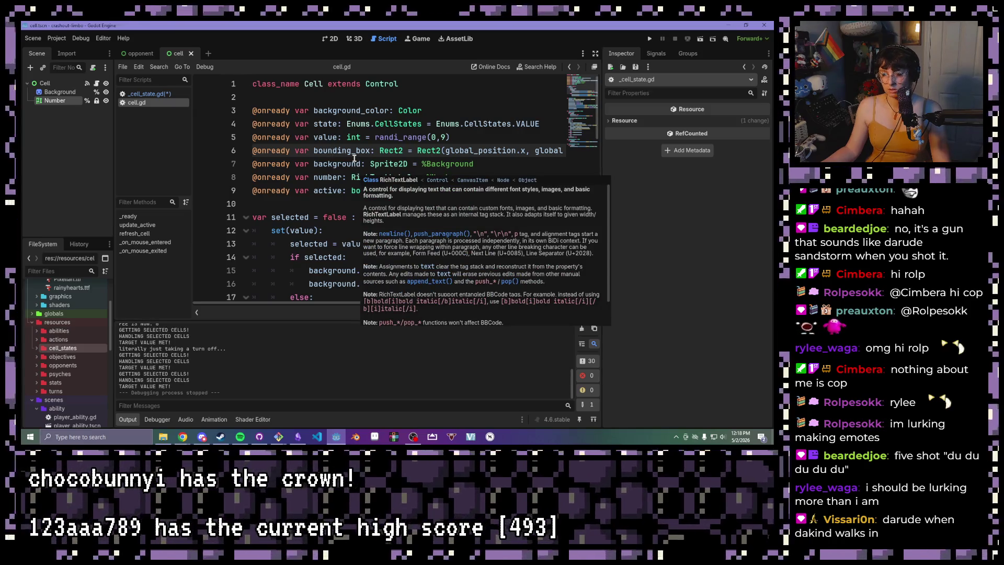
drag(505, 166, 242, 165)
click(478, 175)
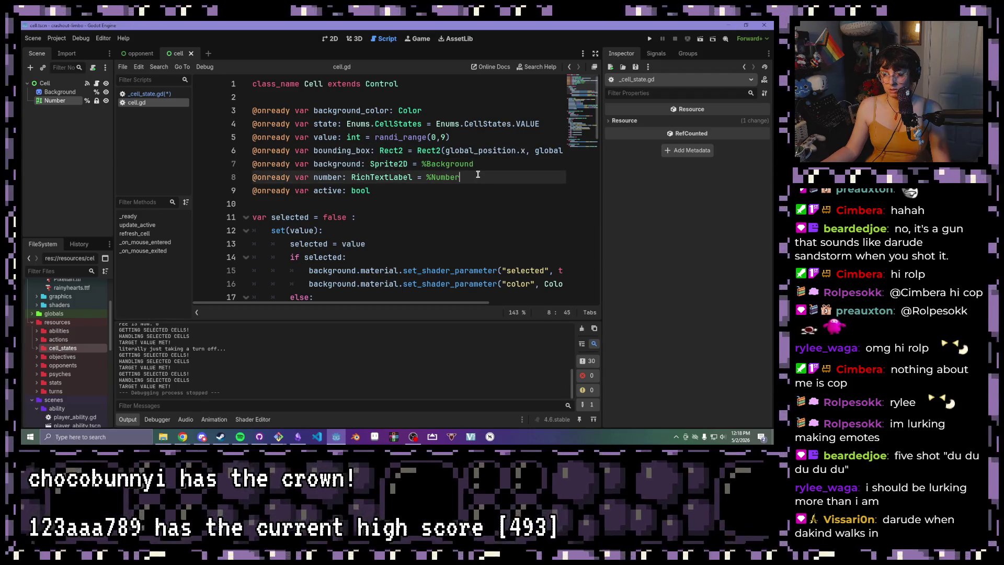
mouse_move(477, 176)
mouse_down()
mouse_move(253, 165)
mouse_move(267, 180)
mouse_up()
mouse_move(370, 190)
mouse_down()
mouse_move(254, 181)
mouse_move(253, 190)
mouse_up()
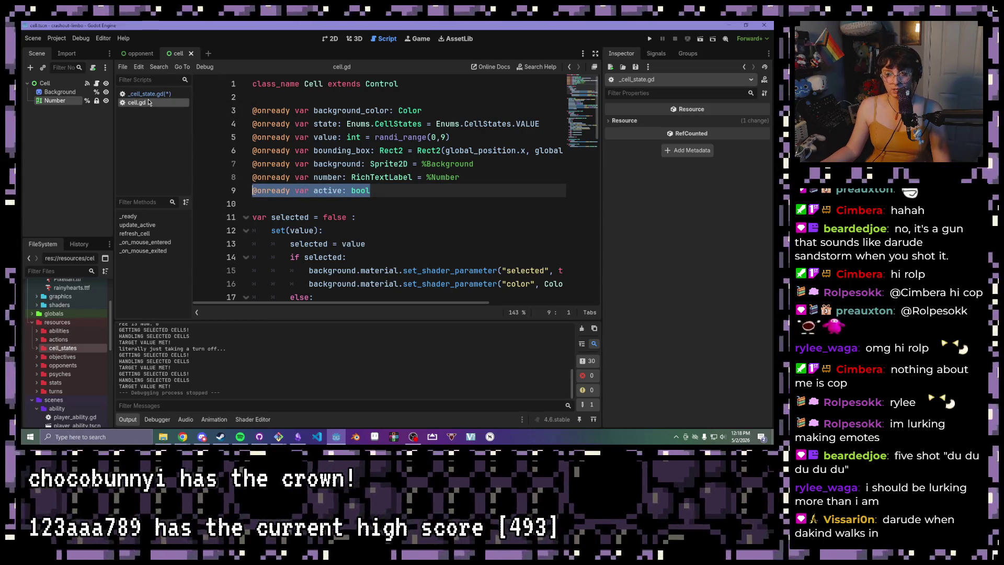
click(149, 94)
click(418, 137)
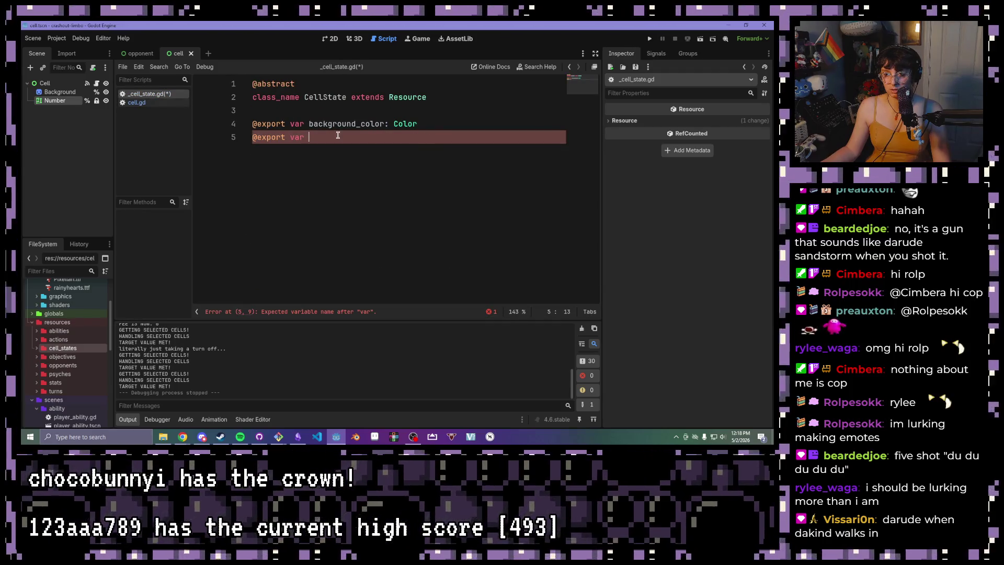
text(ctive: bo)
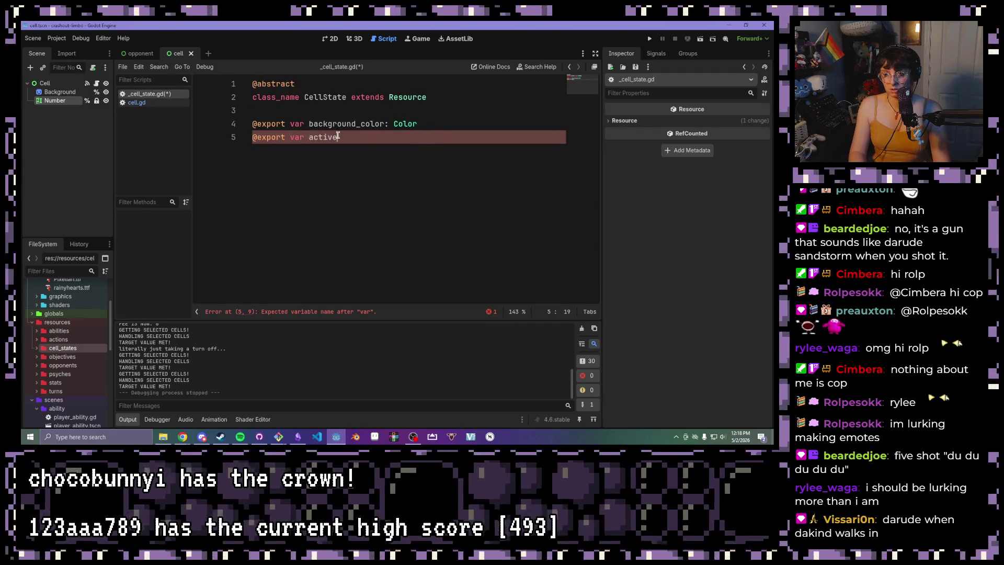
text(ol)
key(Escape)
key(ctrl+s)
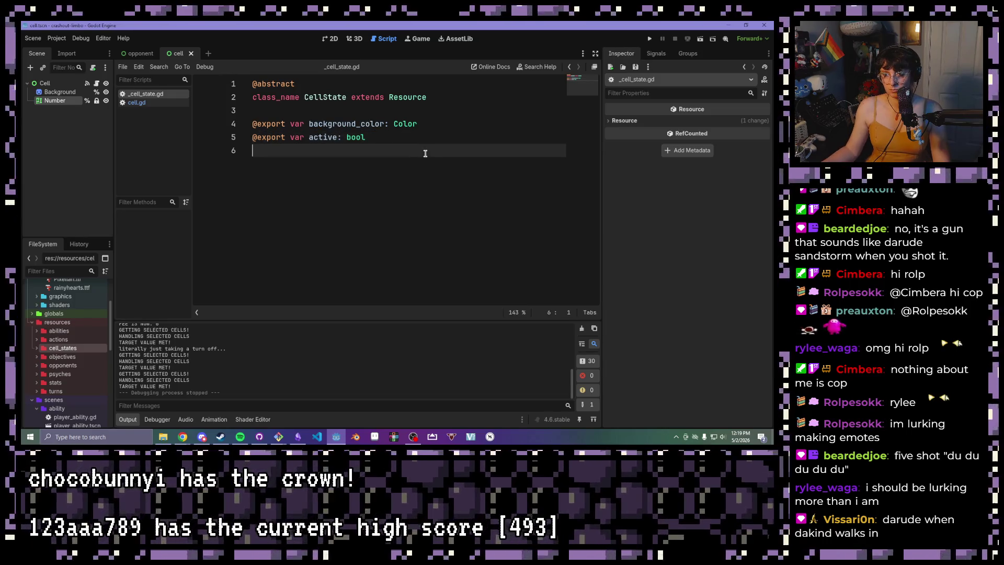
click(425, 154)
key(Return)
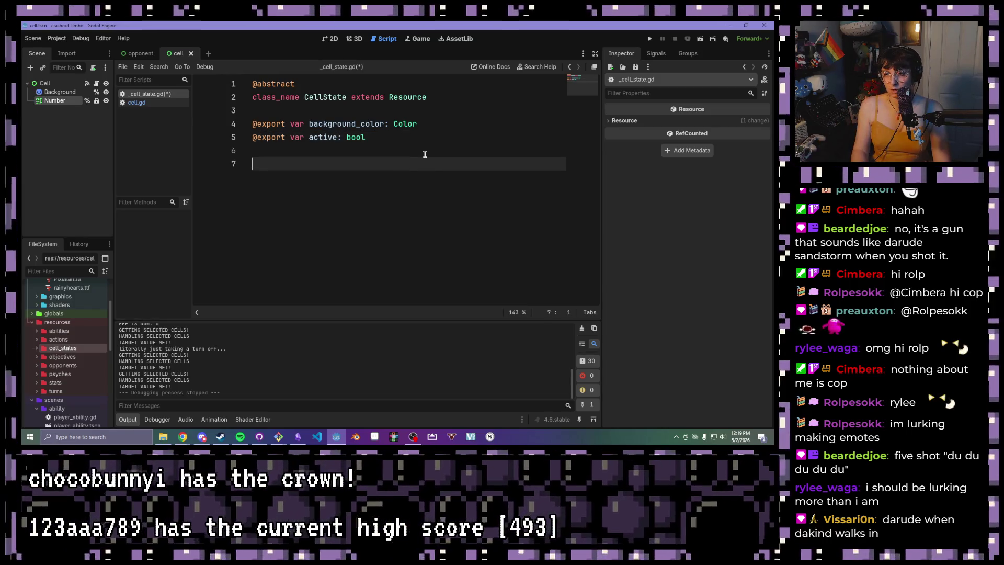
text(@)
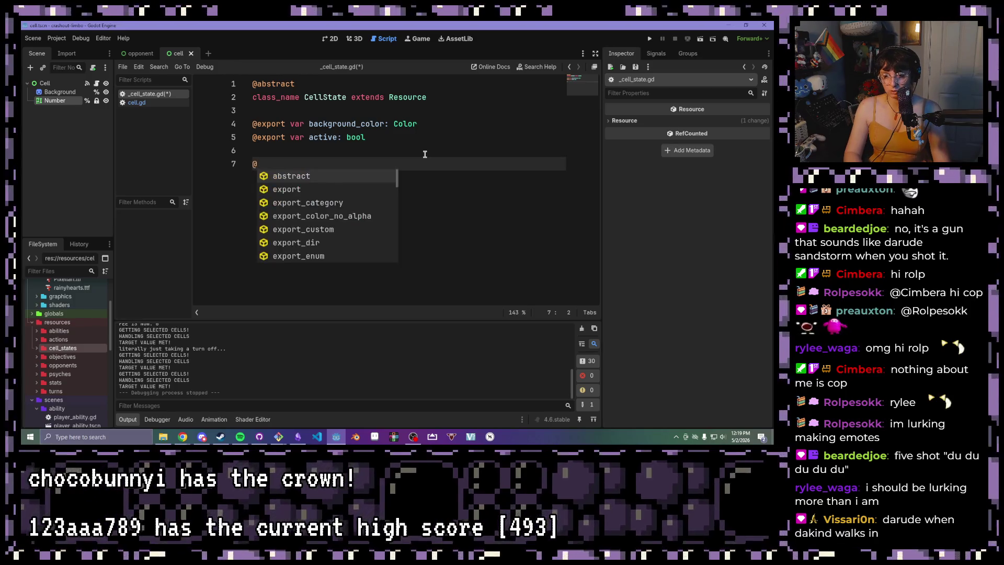
text(abstract)
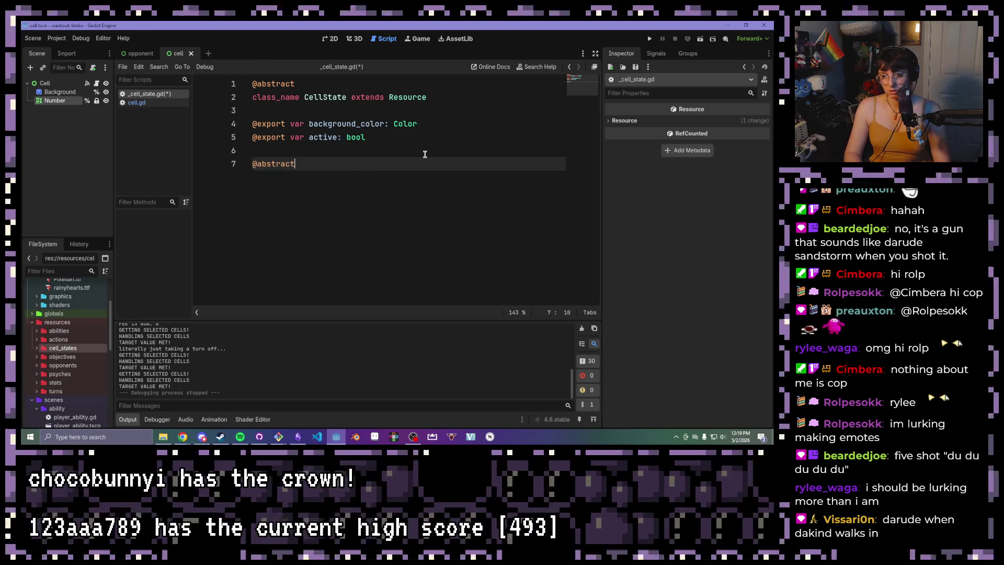
key(Return)
text(unc)
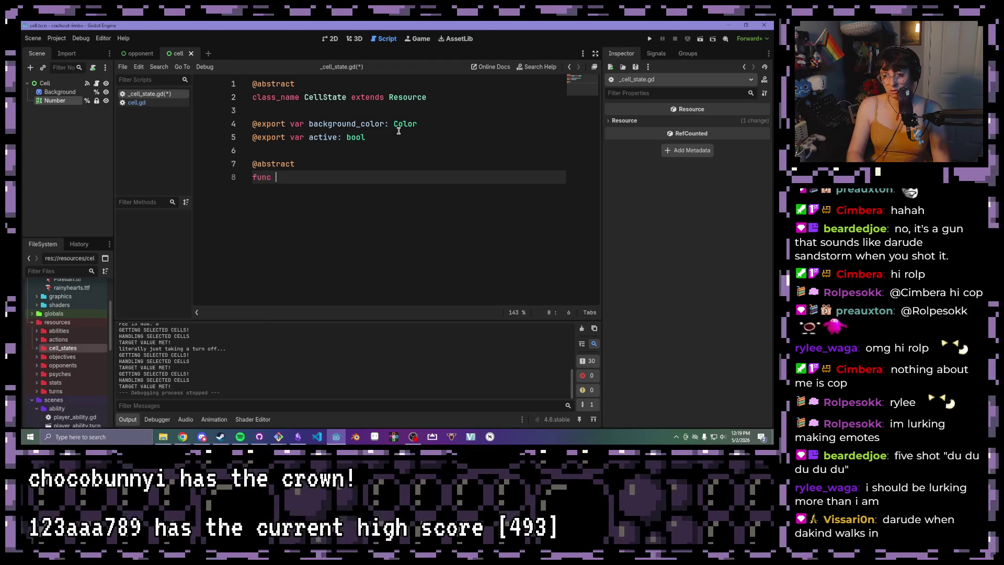
click(140, 102)
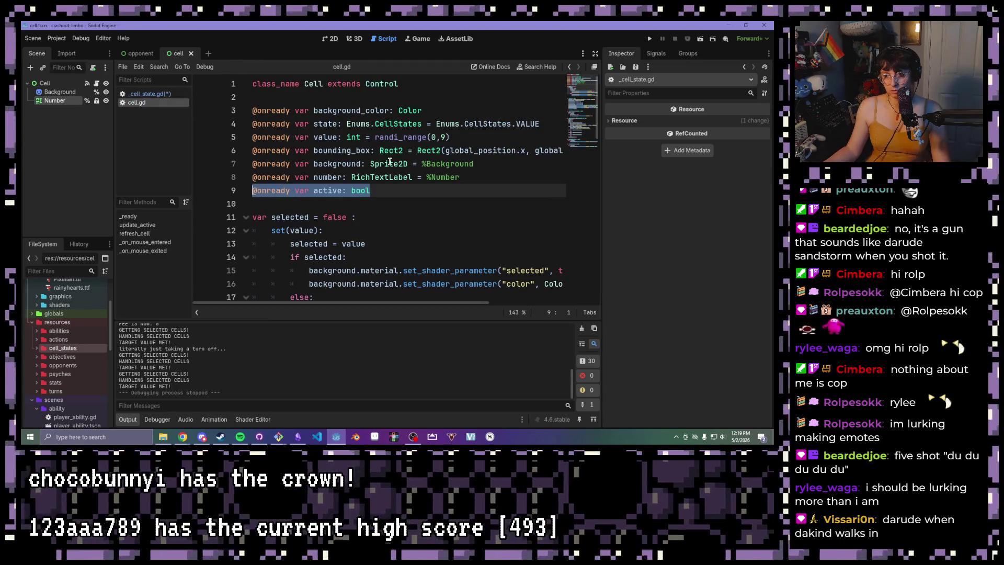
Look over cell.gd's update_active function, then return to _cell_state.gd
scroll(390, 163, down, 2)
scroll(389, 162, down, 5)
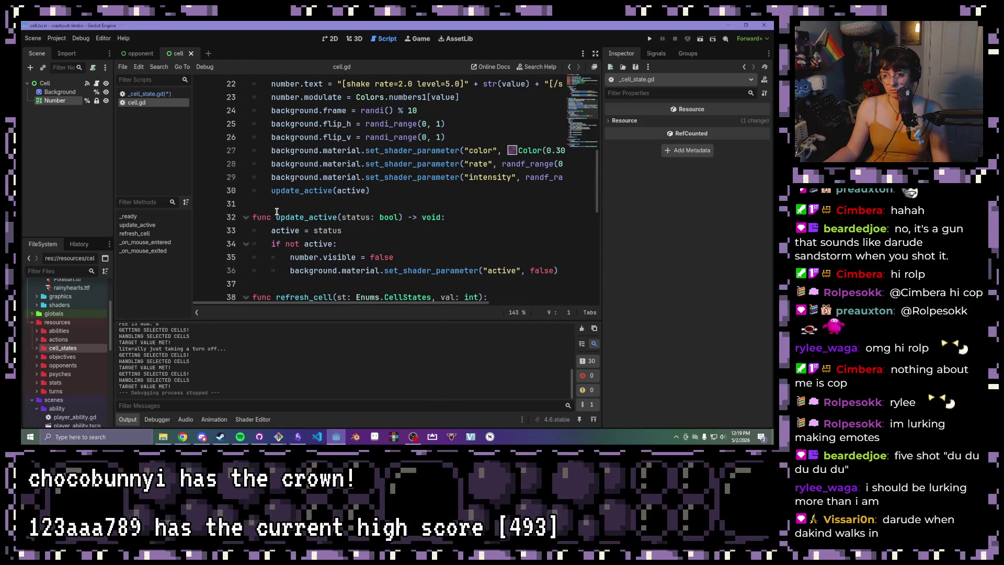
double_click(324, 217)
scroll(351, 216, down, 1)
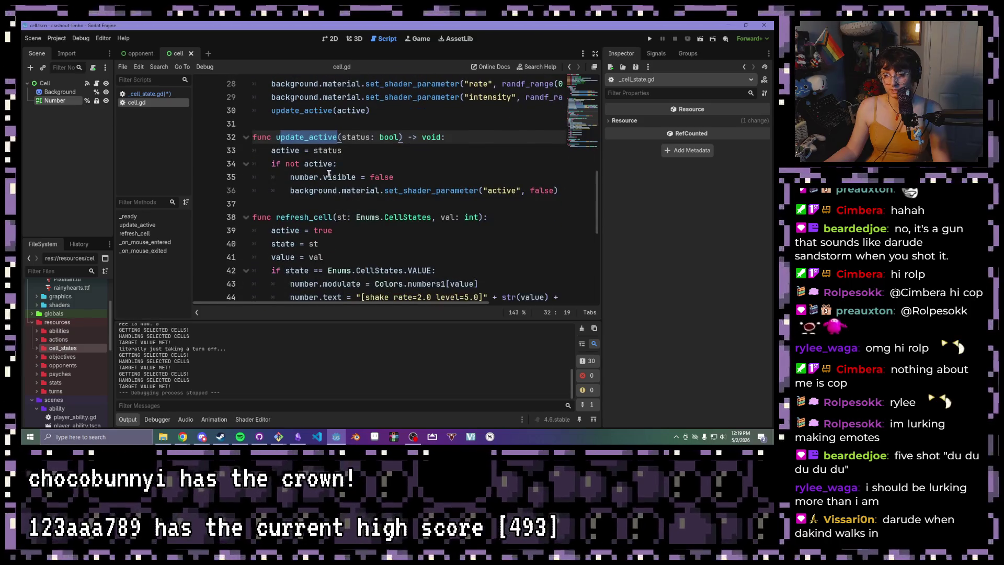
click(344, 162)
click(277, 137)
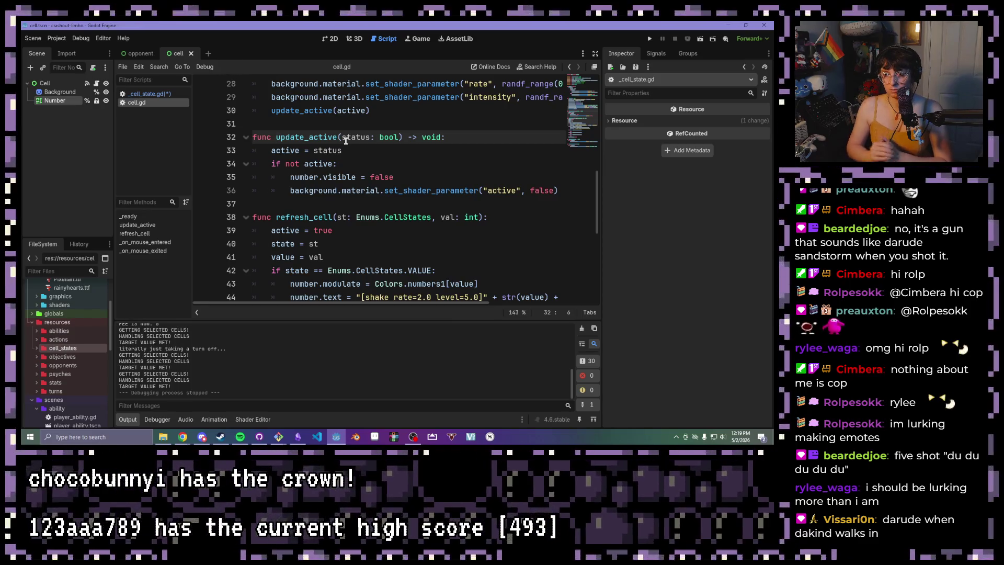
click(148, 93)
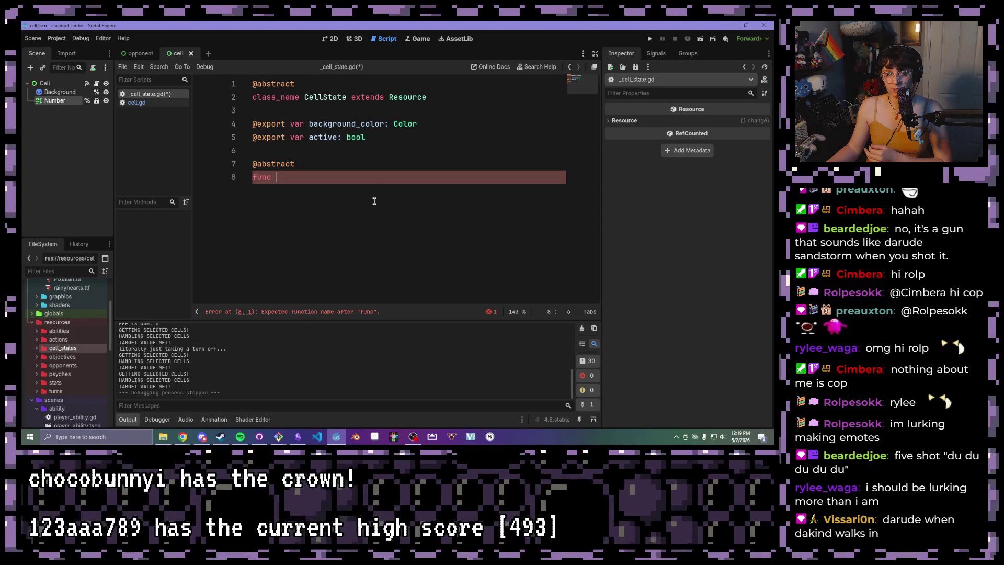
click(388, 128)
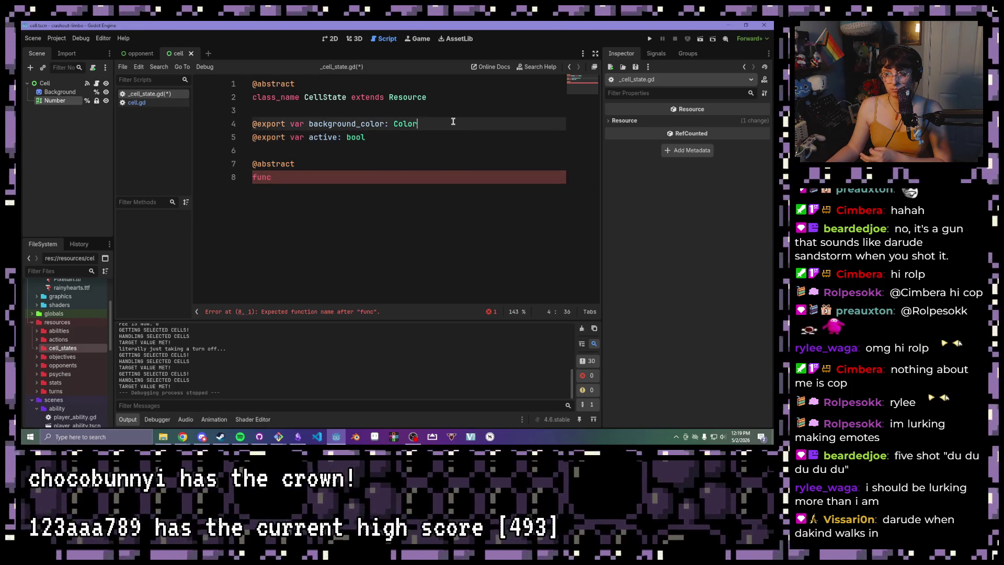
click(453, 137)
key(Return)
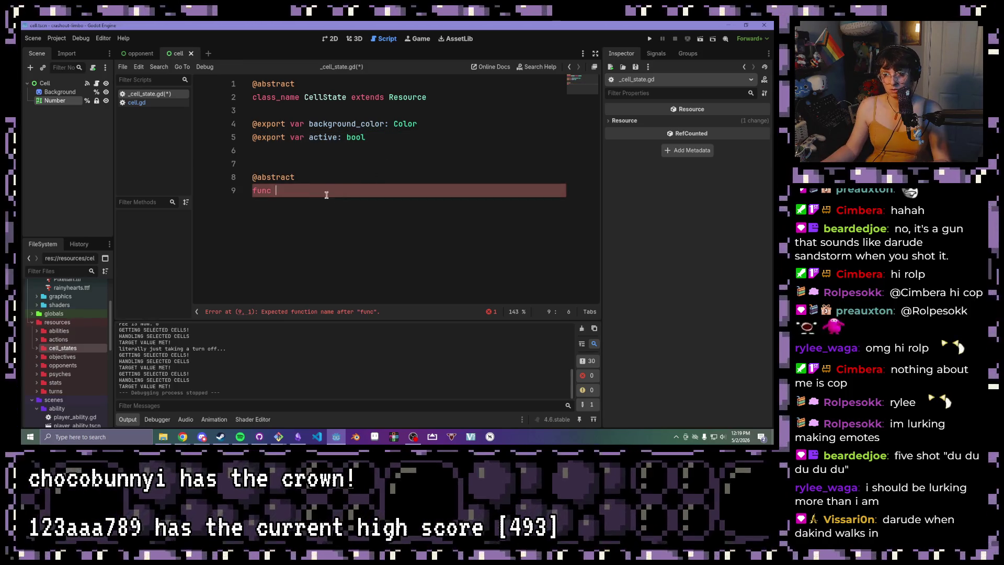
drag(329, 191, 192, 175)
key(BackSpace)
key(BackSpace)
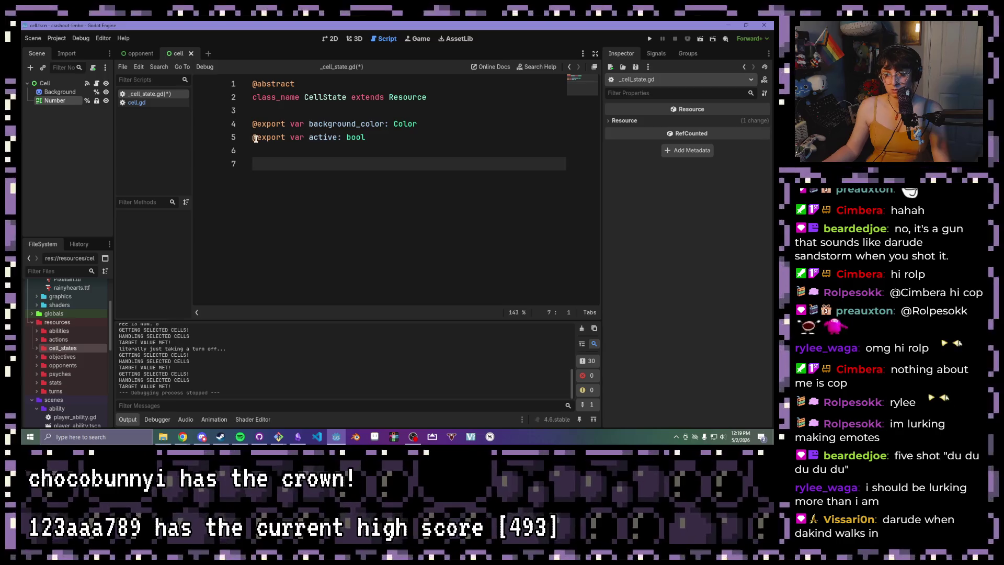
key(Up)
text(@export var)
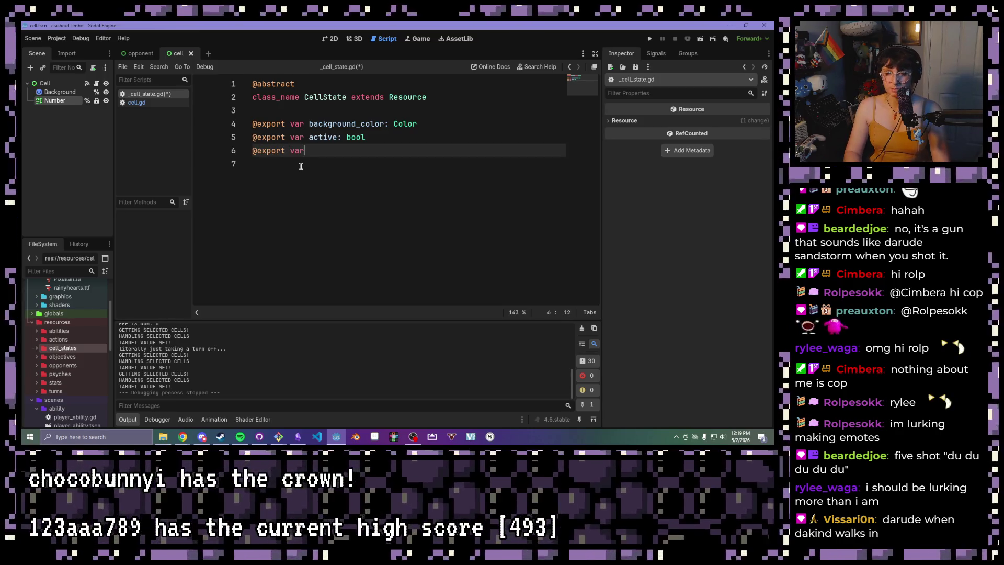
drag(307, 150, 226, 145)
click(328, 155)
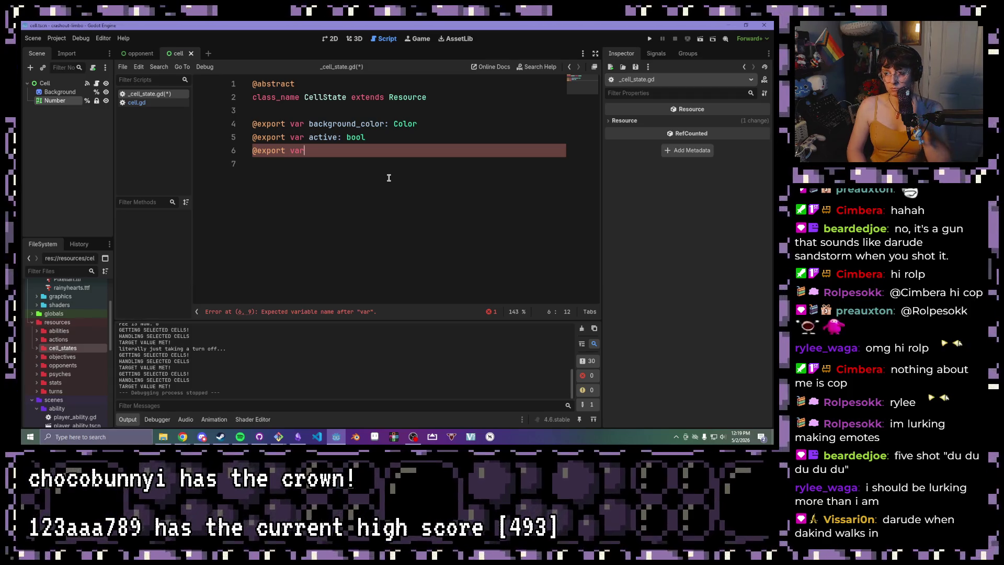
key(shift+Home)
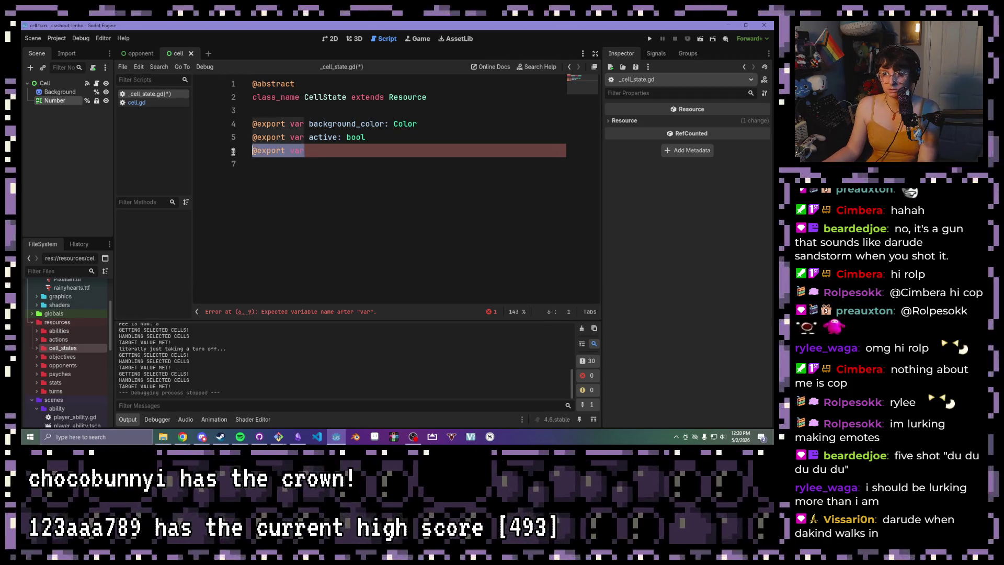
key(BackSpace)
key(BackSpace)
key(ctrl+s)
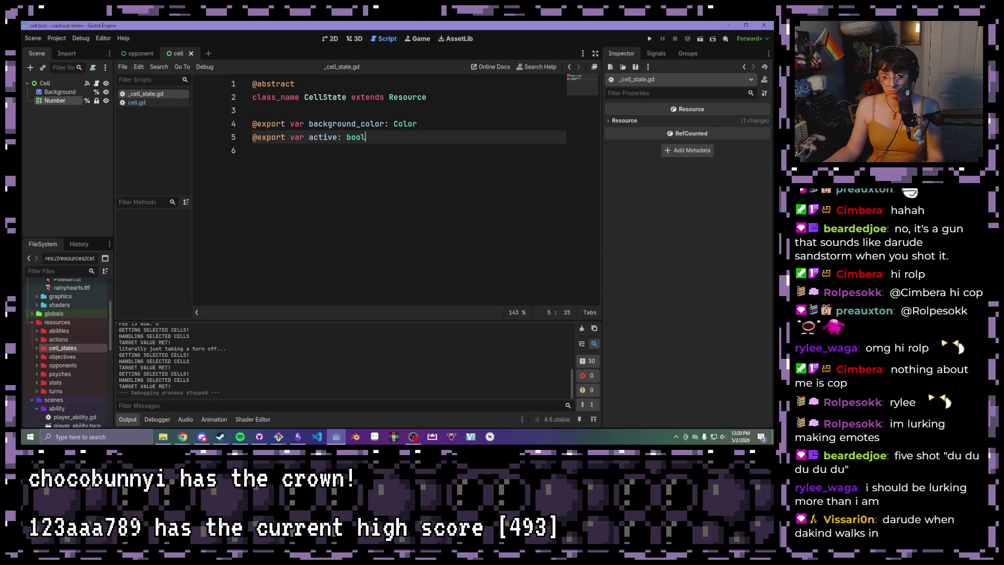
right_click(64, 339)
Create a script number_cell.gd in the cell_states folder inheriting from CellState
click(47, 349)
right_click(50, 349)
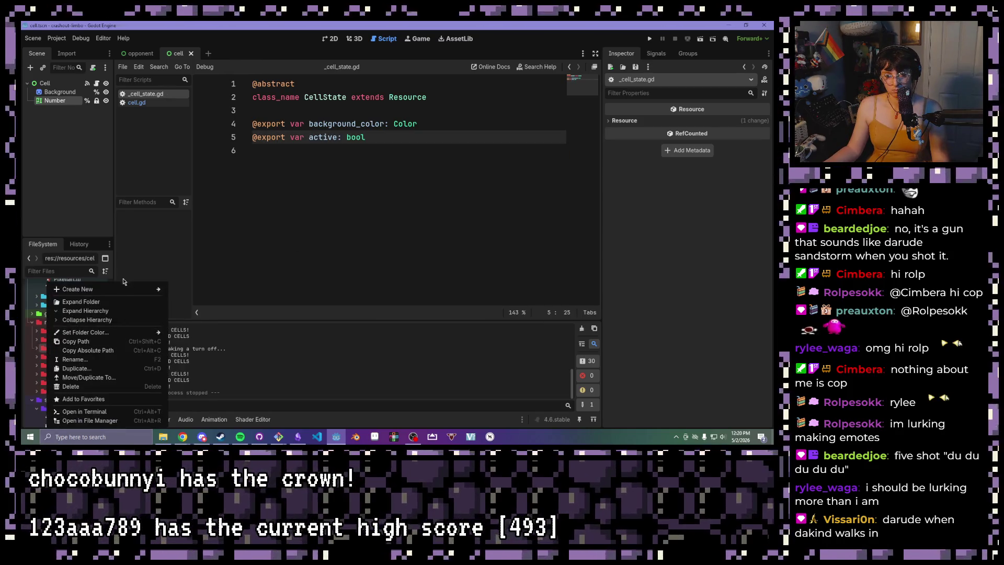
mouse_move(120, 293)
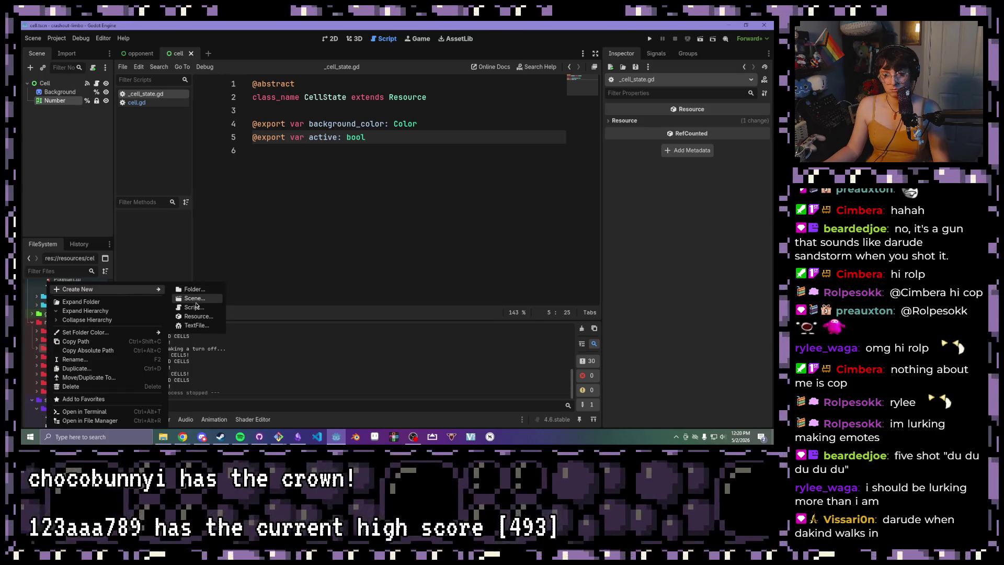
click(194, 307)
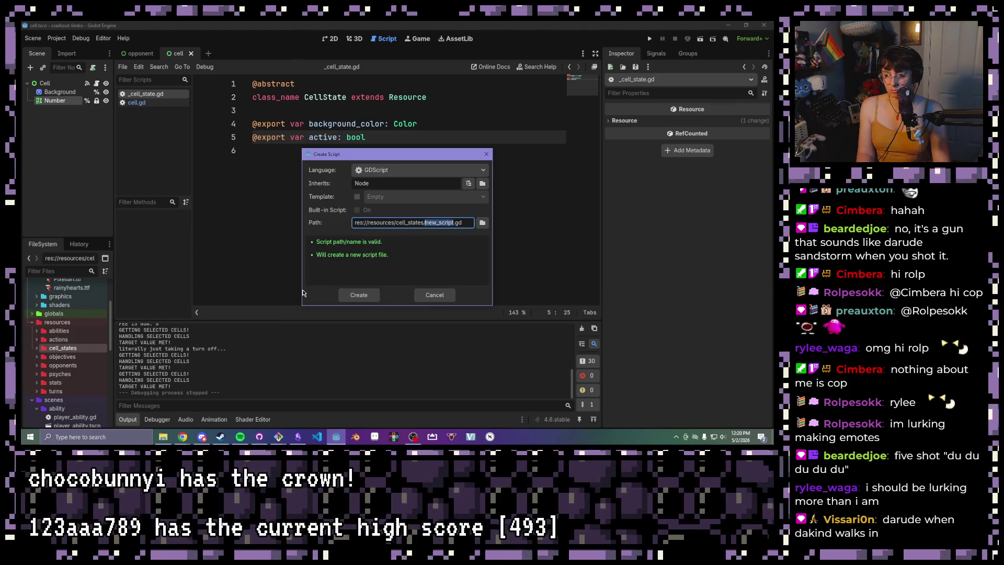
text(NumberCell)
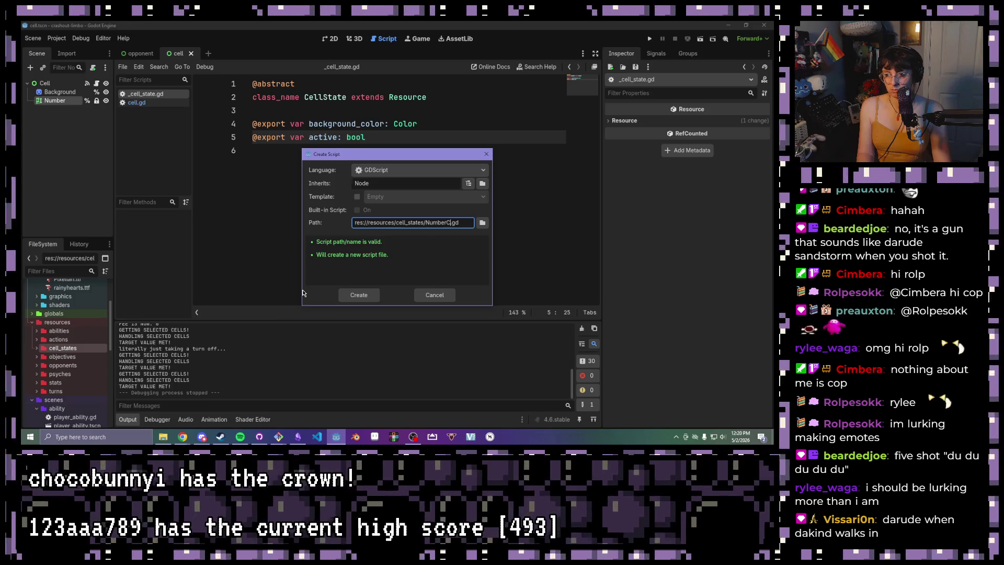
key(BackSpace)
key(BackSpace)
key(BackSpace)
text(n)
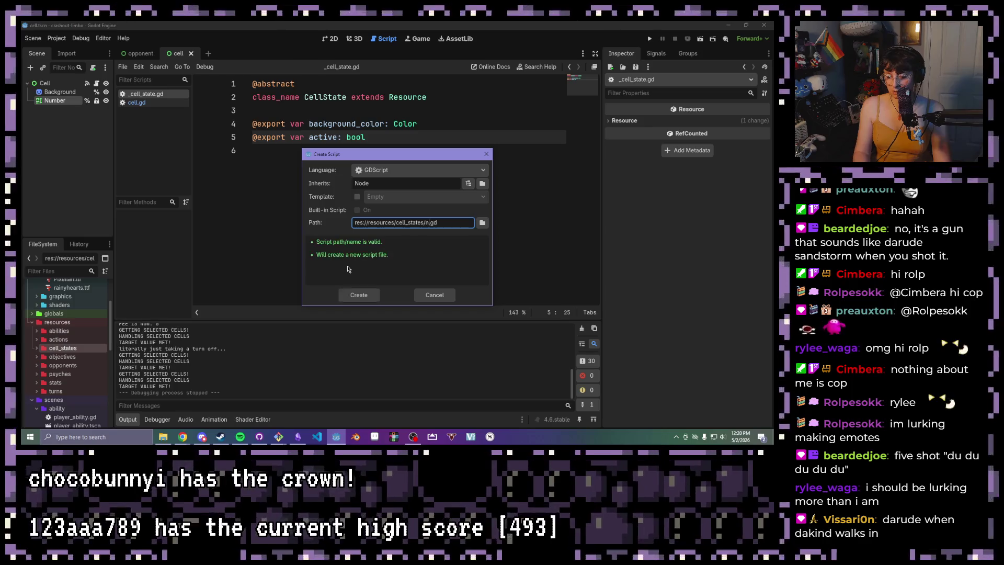
text(umber_cell)
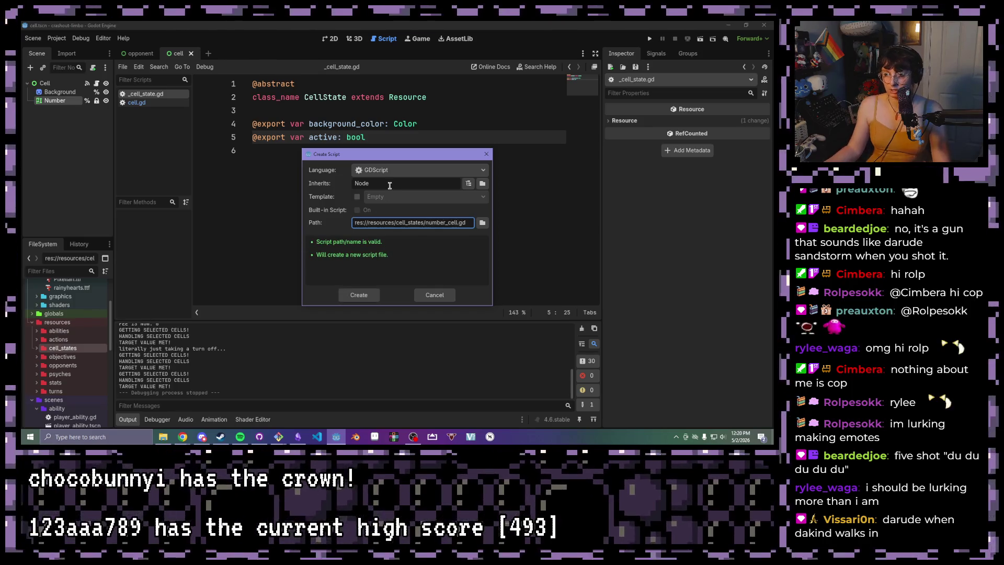
double_click(388, 186)
text(Cel)
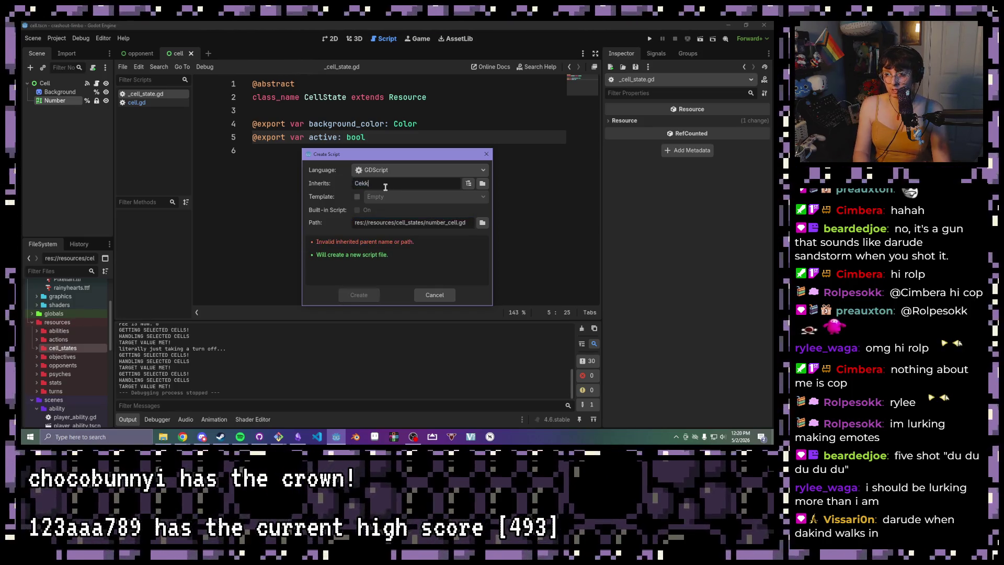
text(llState)
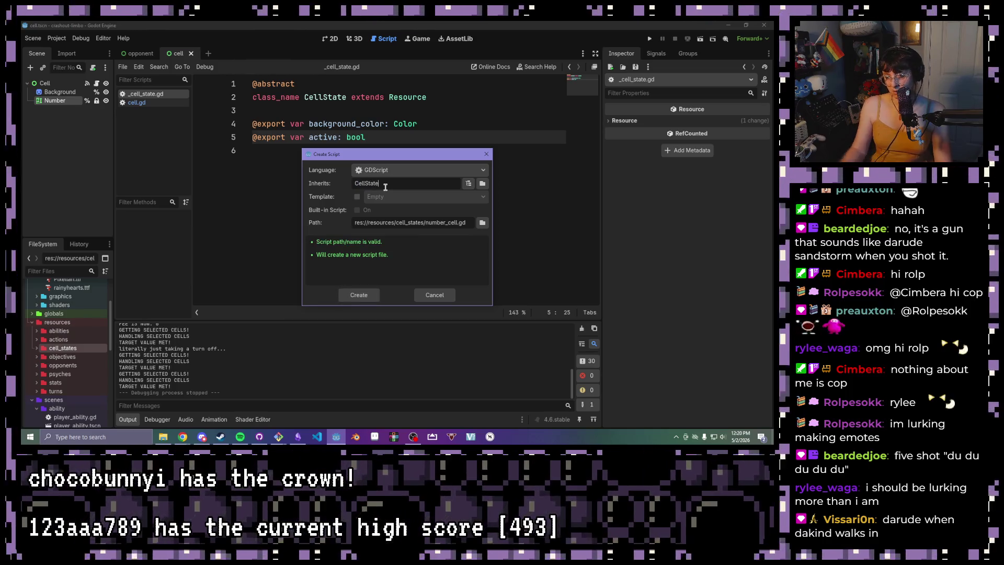
click(359, 296)
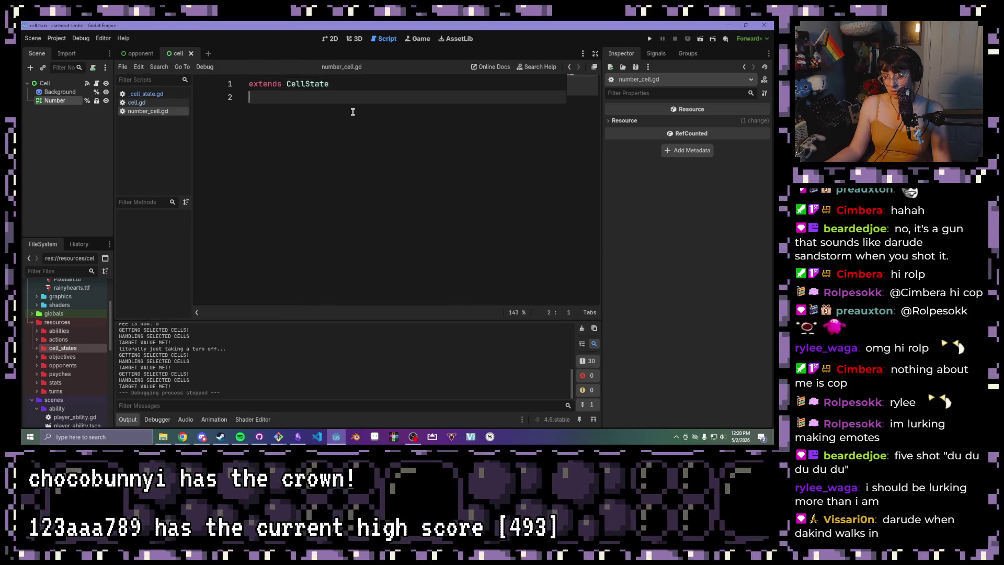
Add 'class_name NumberCell' to line 1 of number_cell.gd, trim blank lines, and save
click(256, 85)
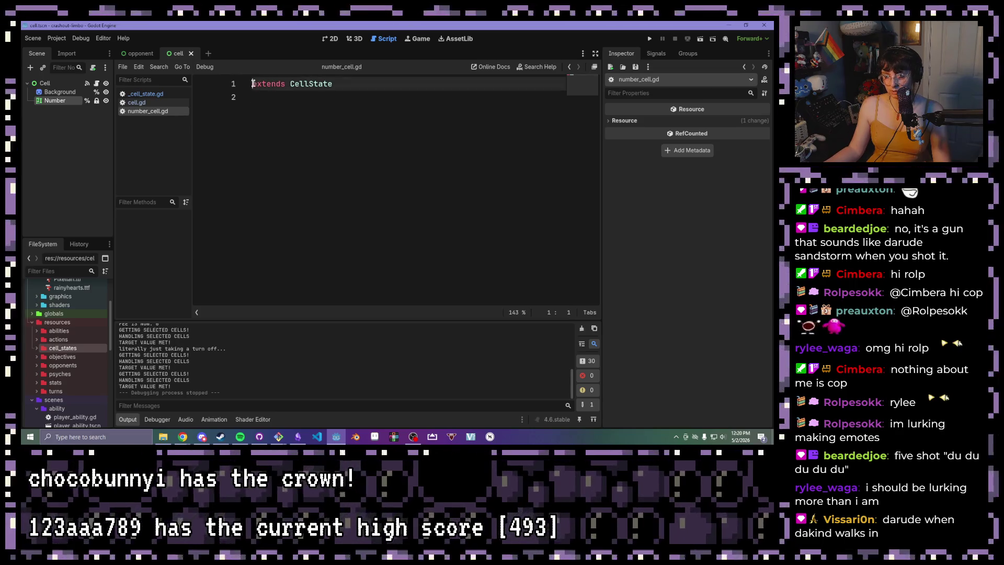
text(class_name)
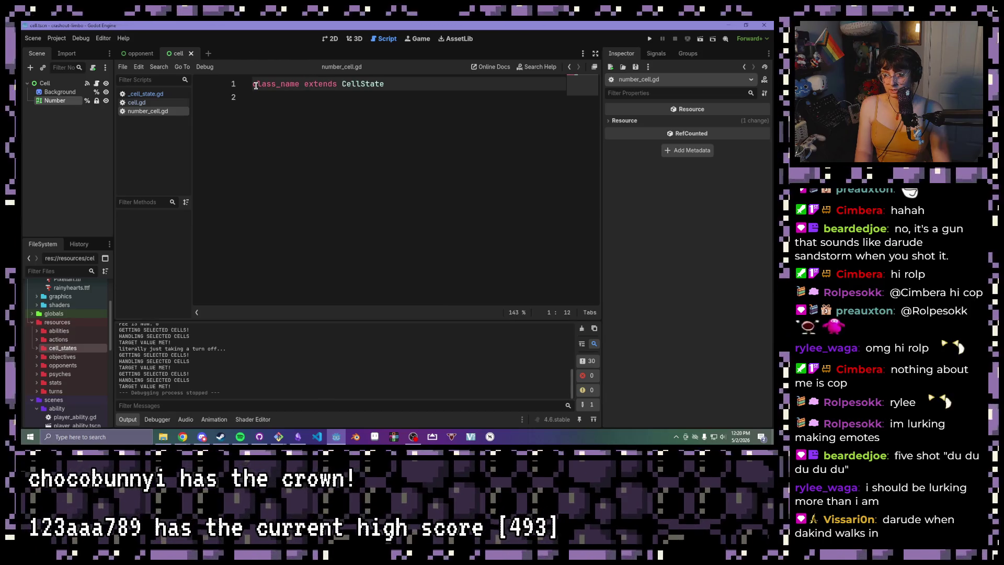
text( NumberCell)
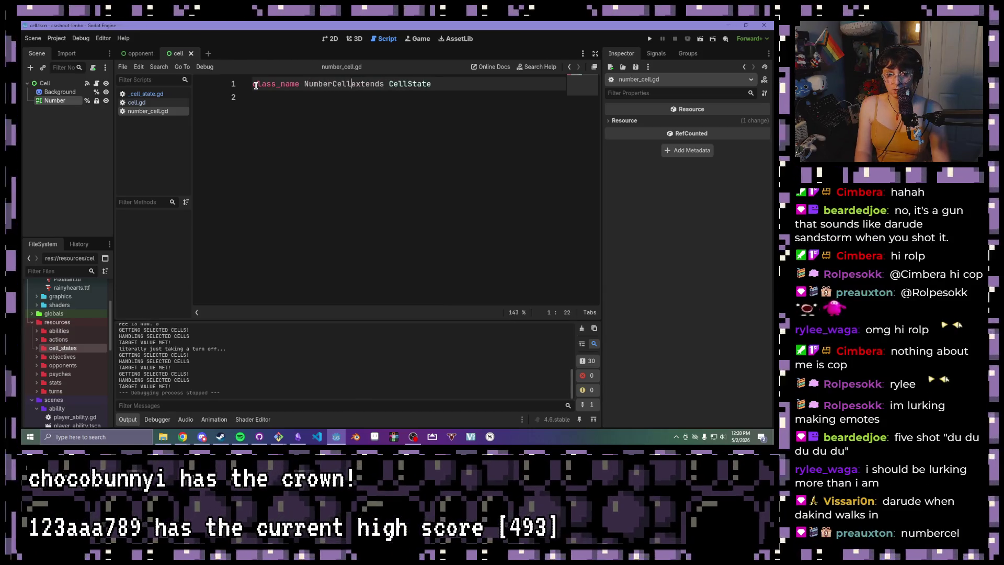
click(382, 103)
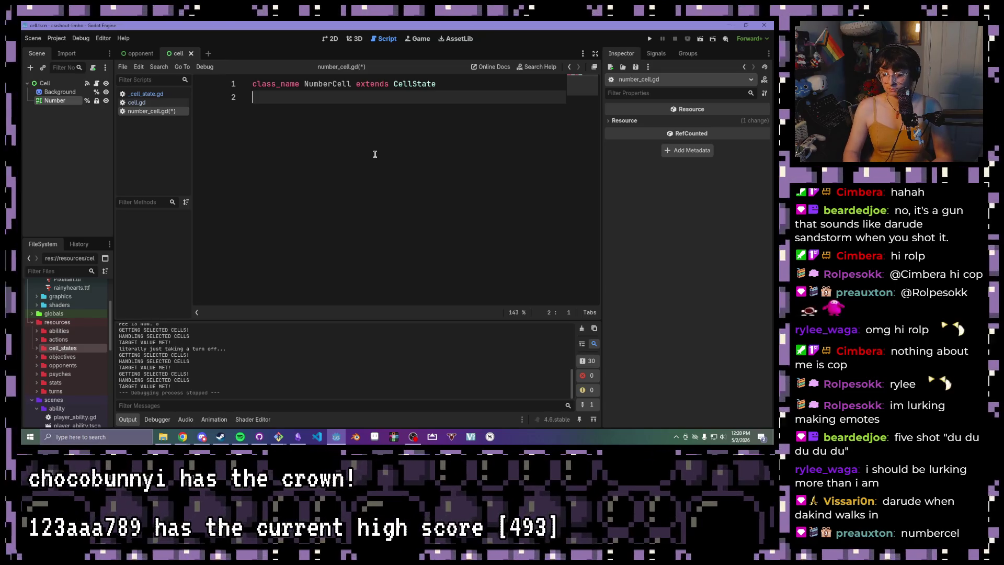
key(Return)
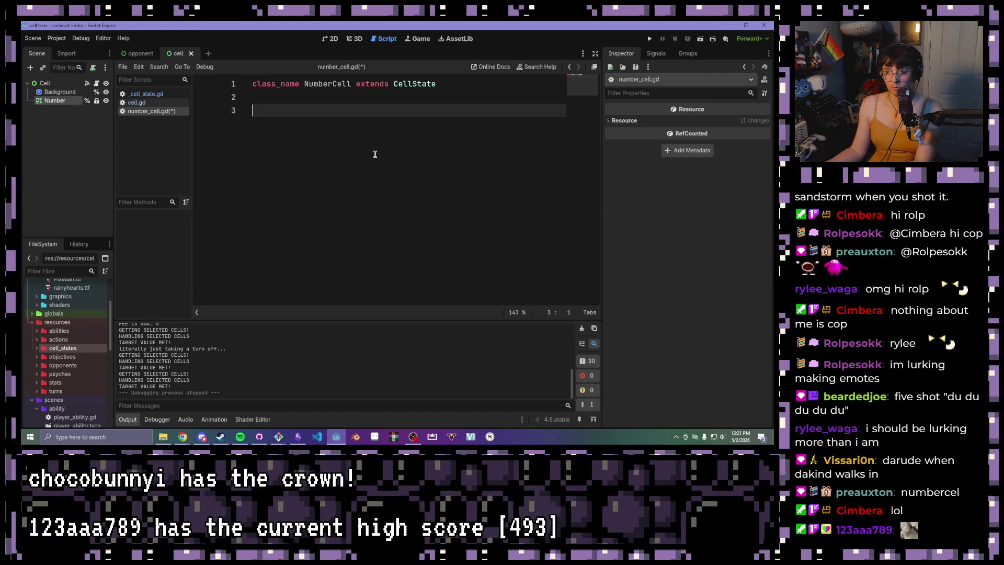
key(BackSpace)
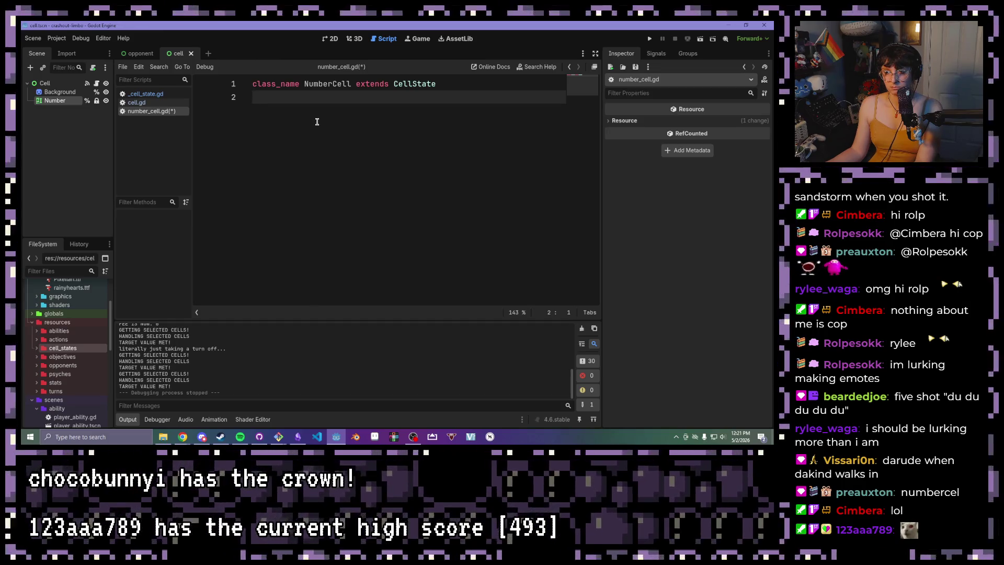
key(BackSpace)
key(ctrl+s)
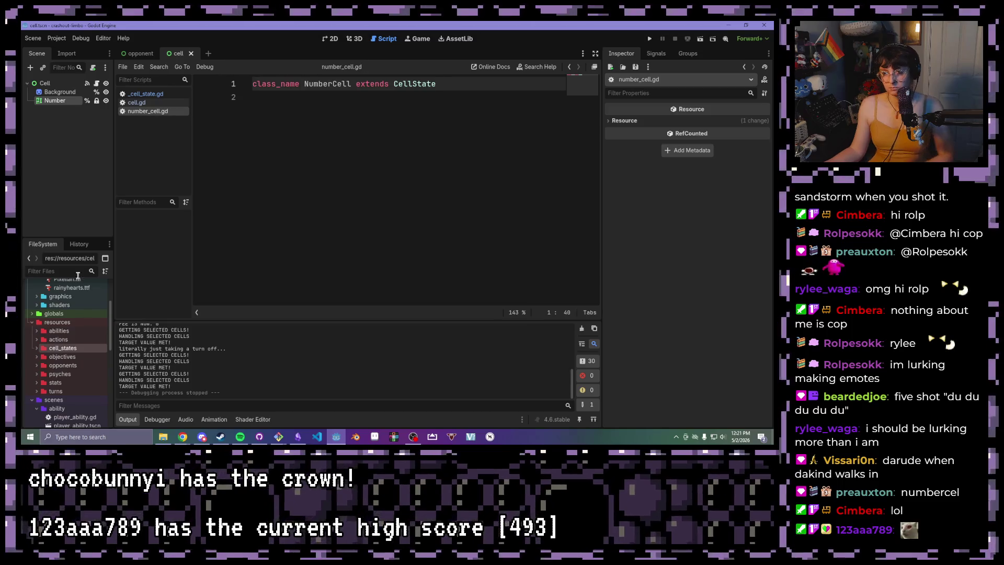
Expand cell_states in FileSystem and reopen _cell_state.gd and number_cell.gd to compare
click(34, 349)
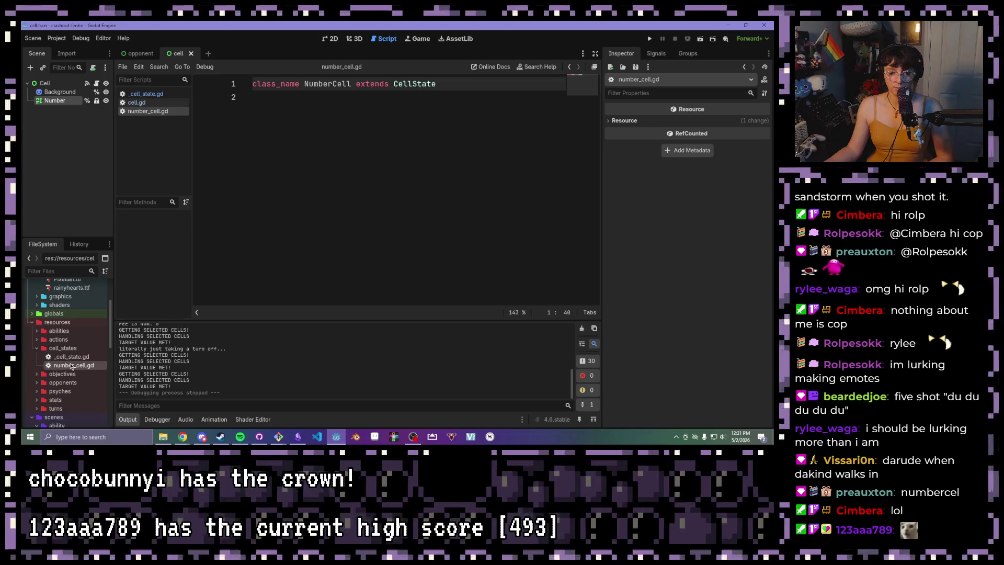
double_click(78, 358)
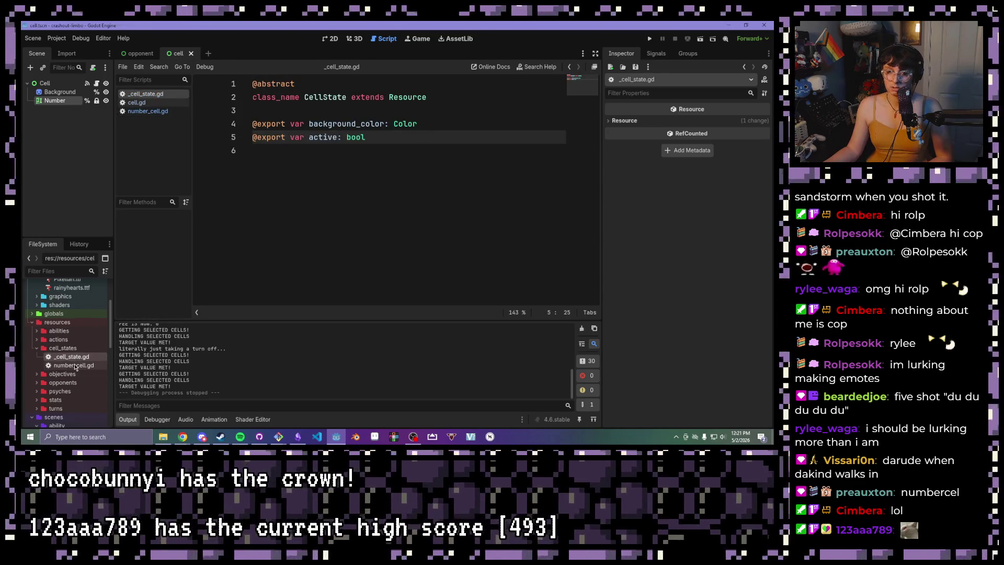
double_click(87, 366)
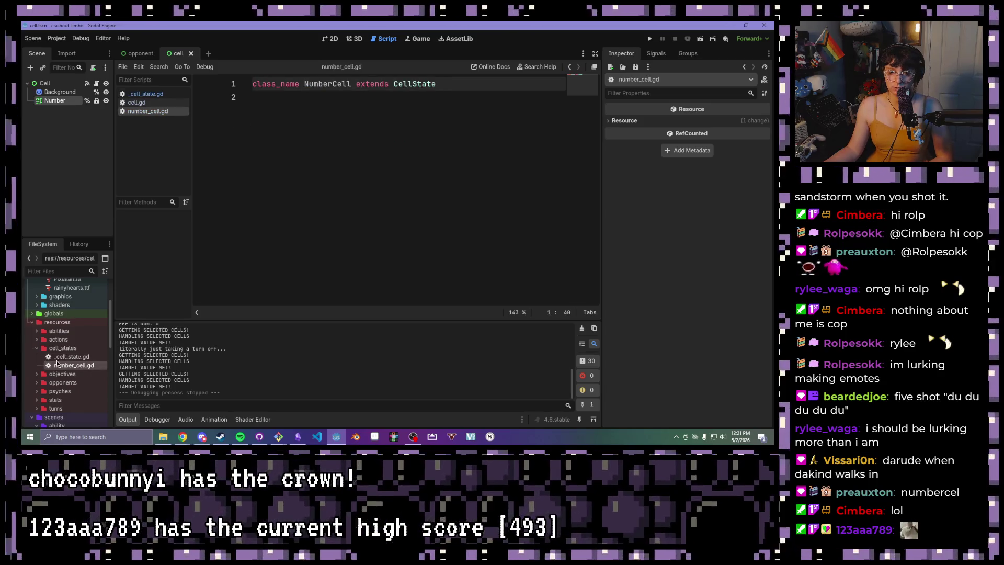
click(365, 125)
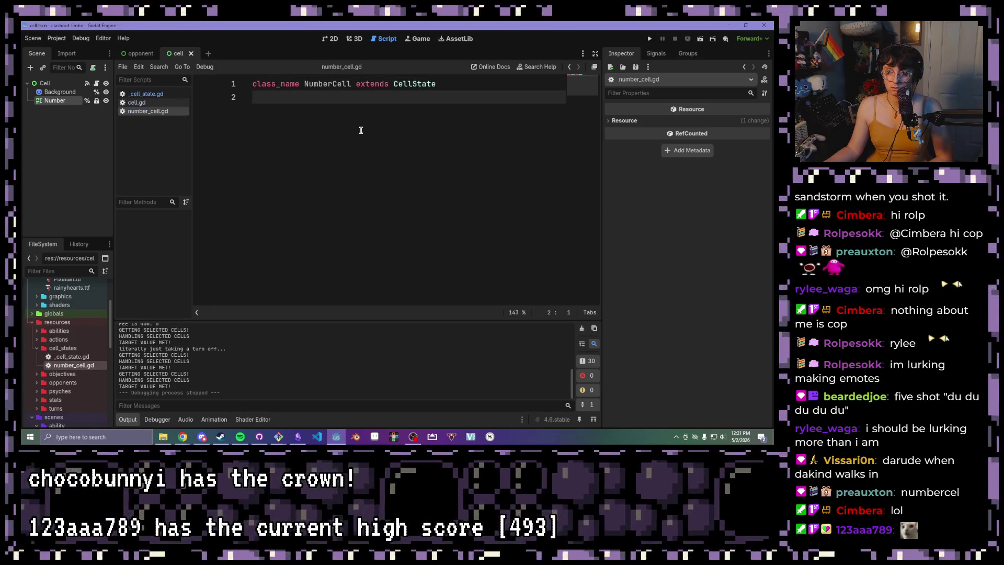
right_click(63, 348)
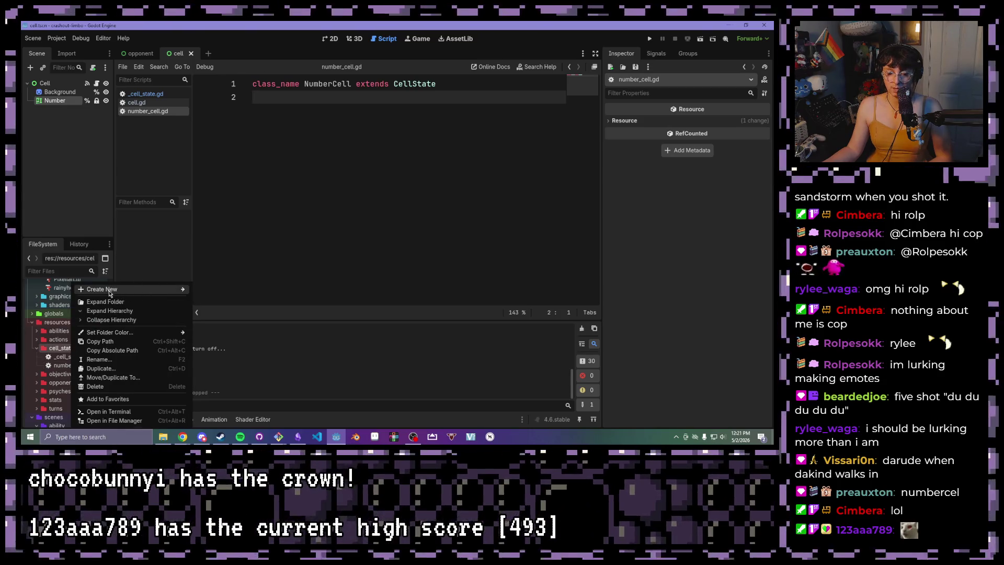
Create a NumberCell resource and save it as test_cell.tres in cell_states
mouse_move(166, 292)
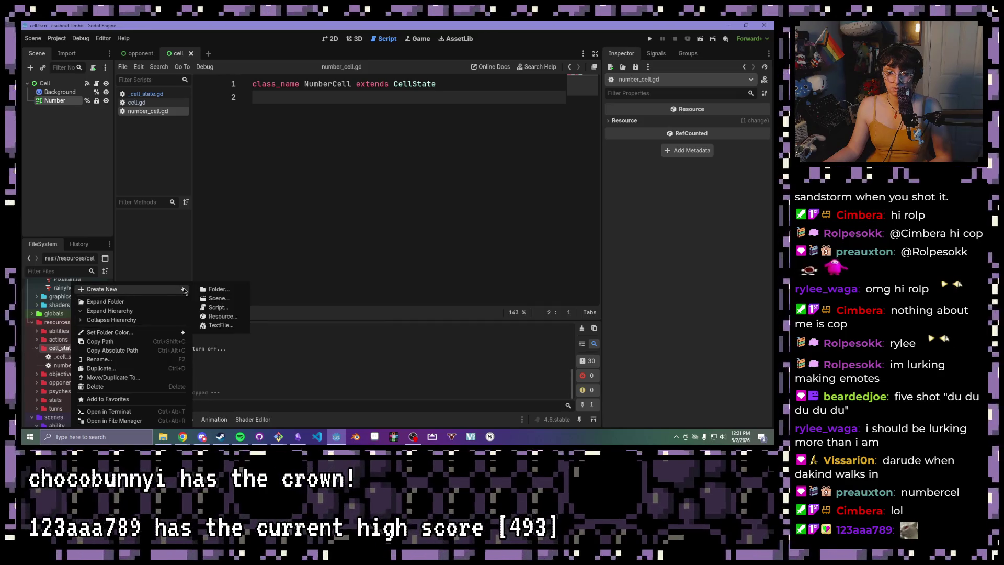
click(222, 317)
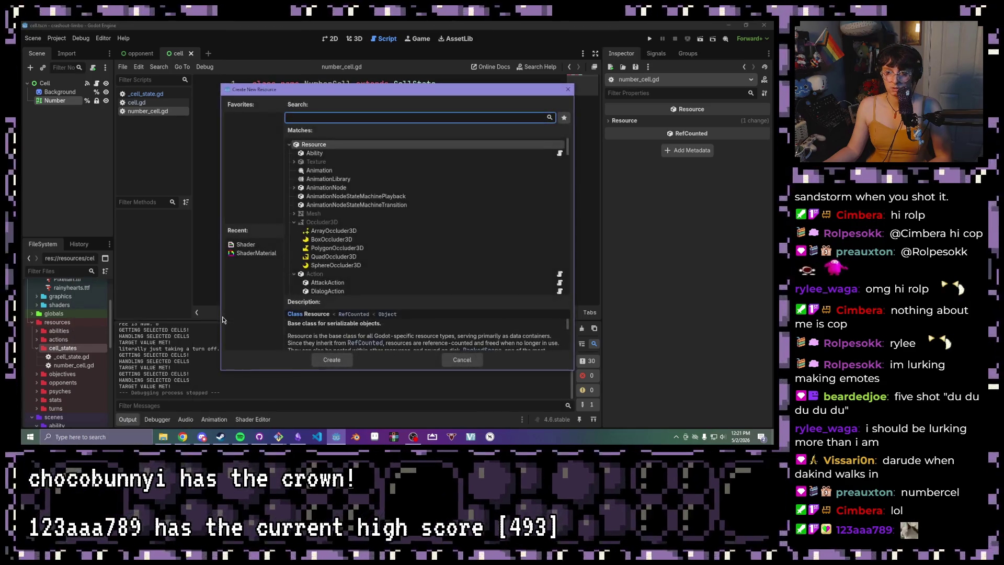
text(nu)
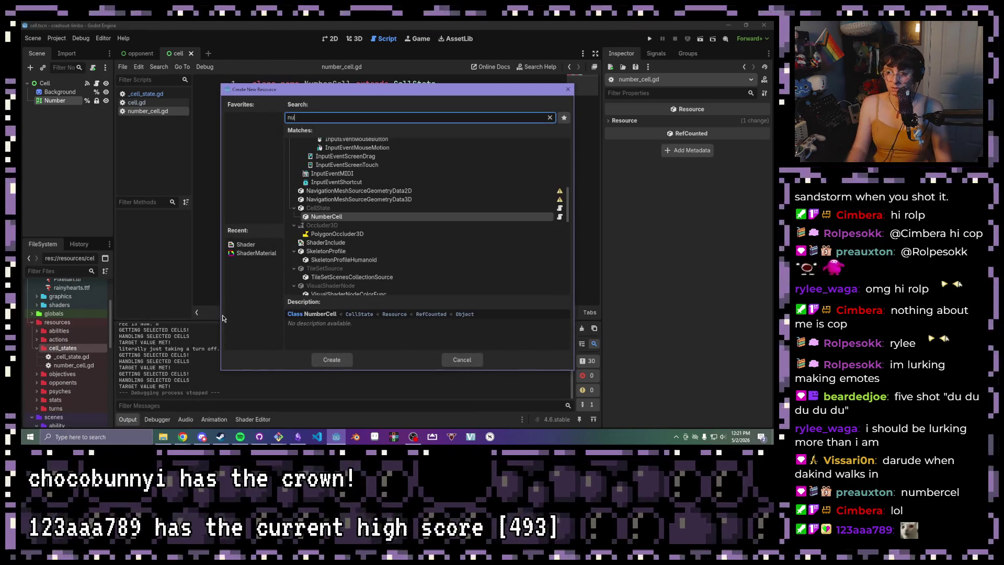
double_click(319, 217)
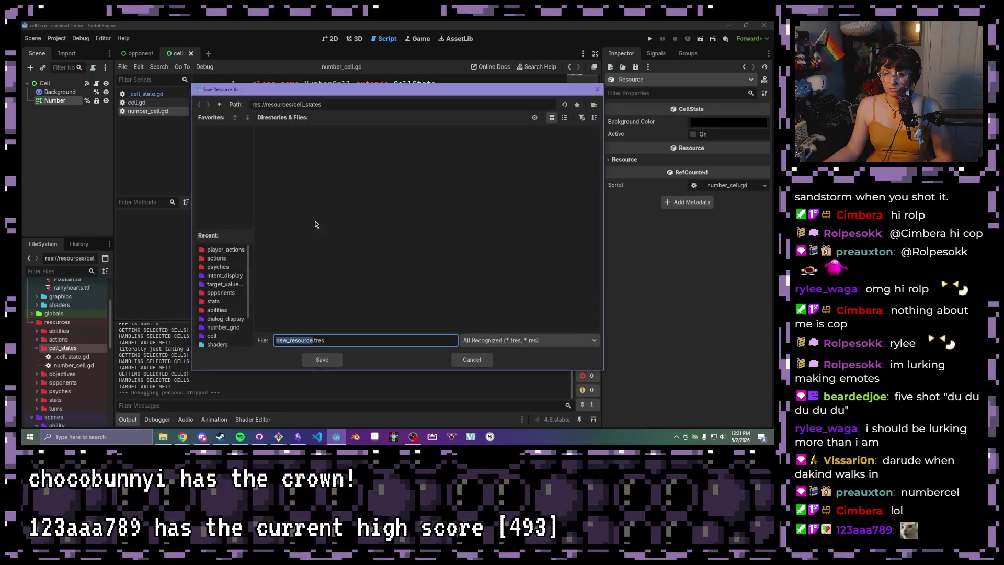
text(t_cell)
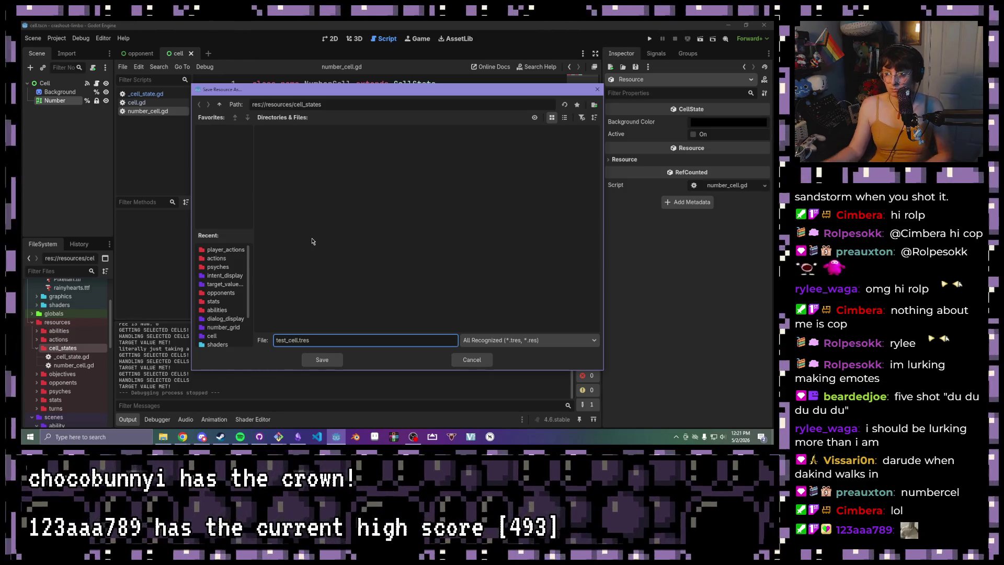
click(322, 359)
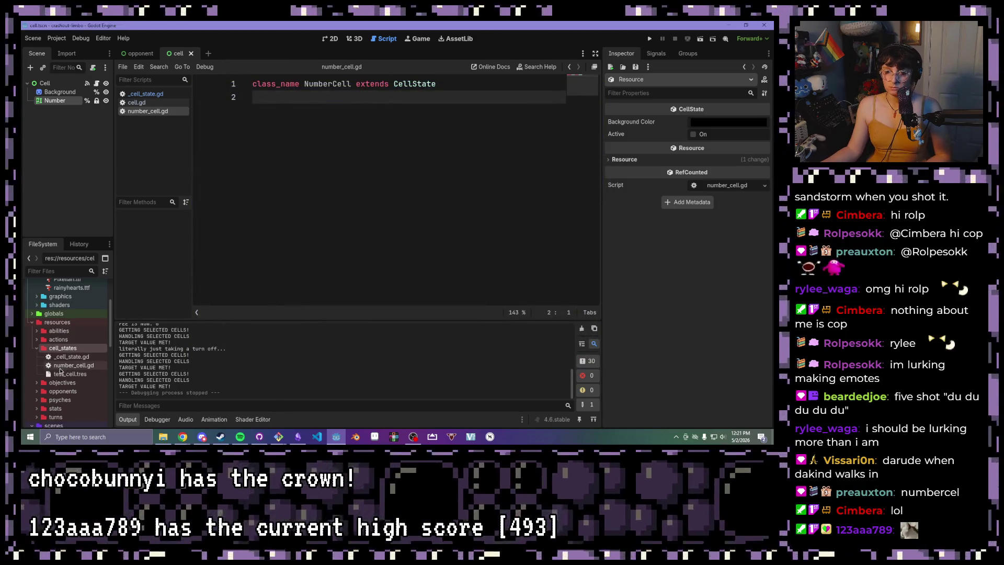
Inspect test_cell.tres and briefly open its background colour picker
click(73, 374)
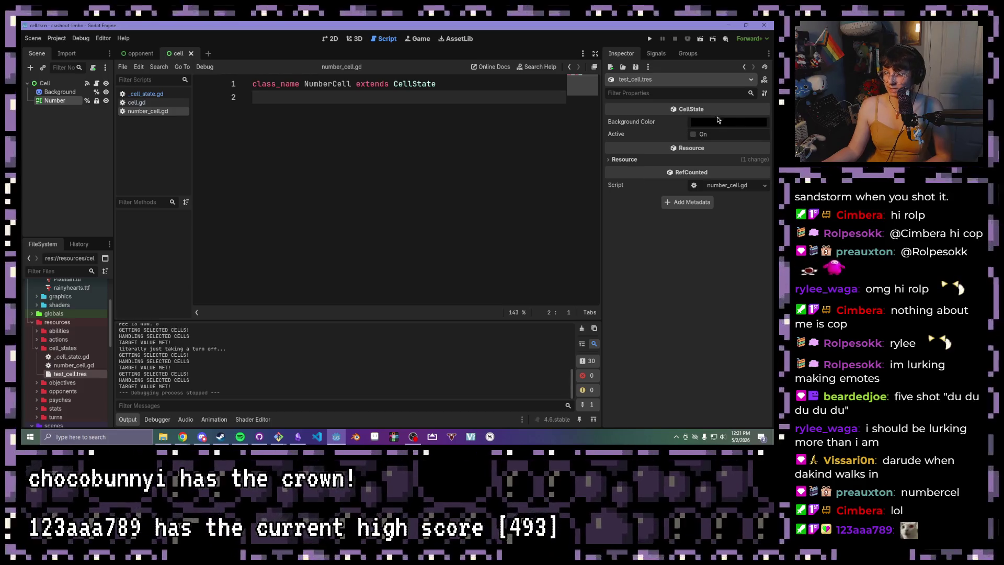
click(696, 123)
click(618, 137)
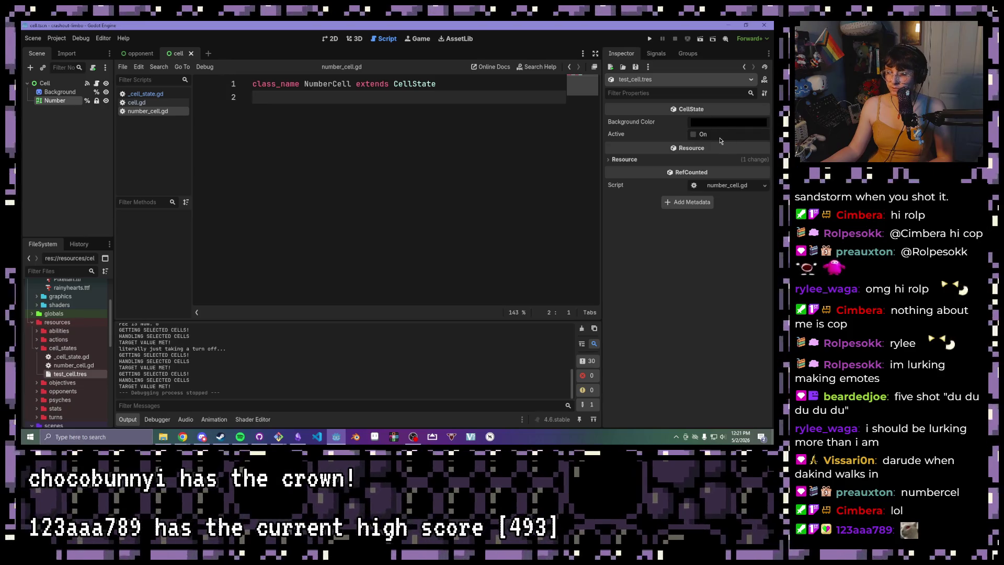
Delete test_cell.tres from the cell_states folder
right_click(72, 374)
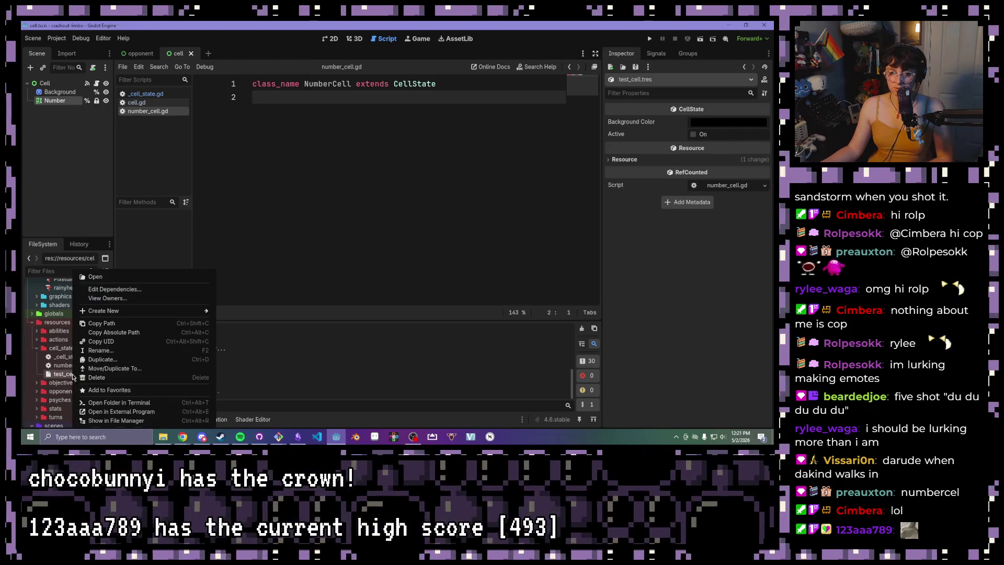
click(125, 386)
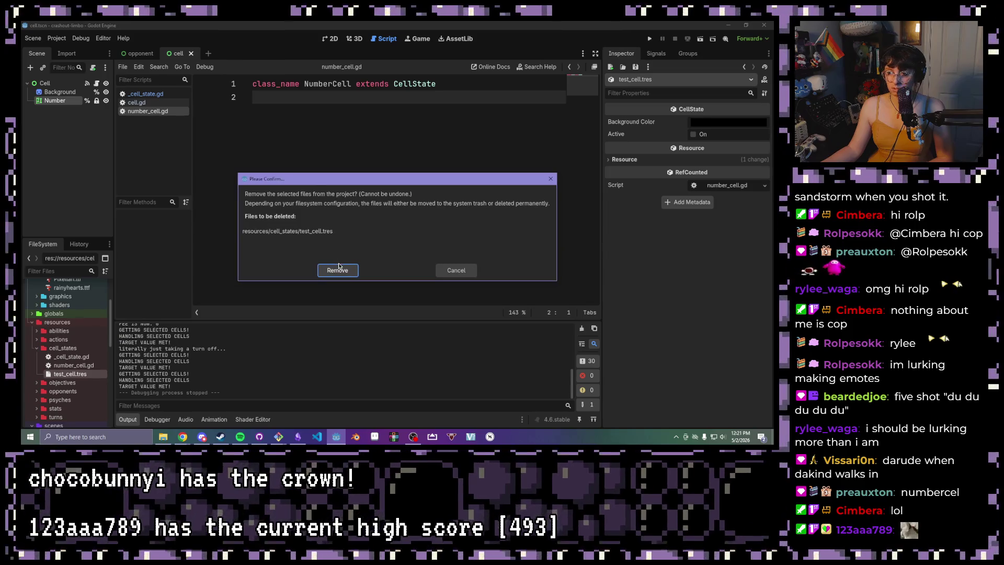
click(339, 266)
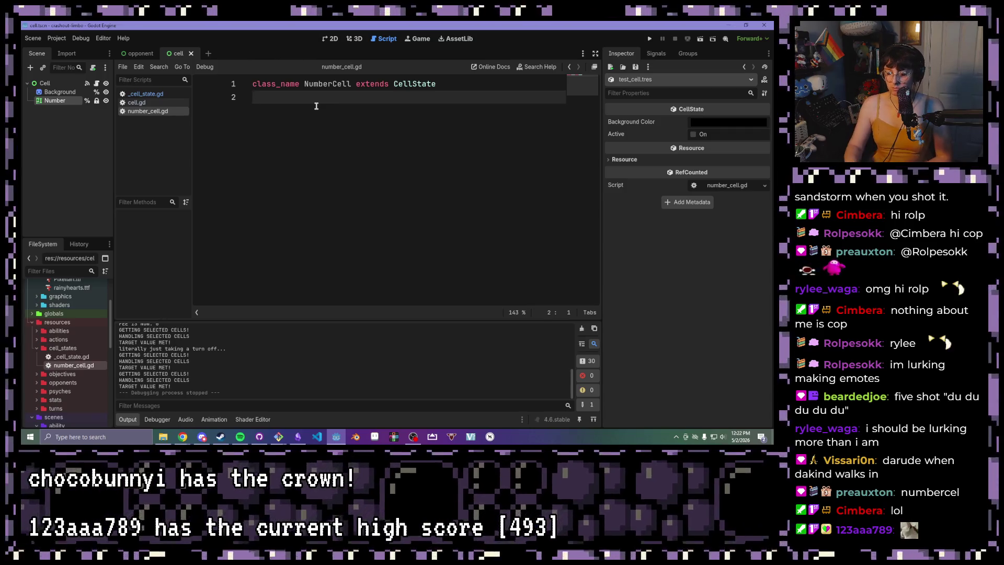
Declare 'var value: int = 0' on line 3 of number_cell.gd
key(Return)
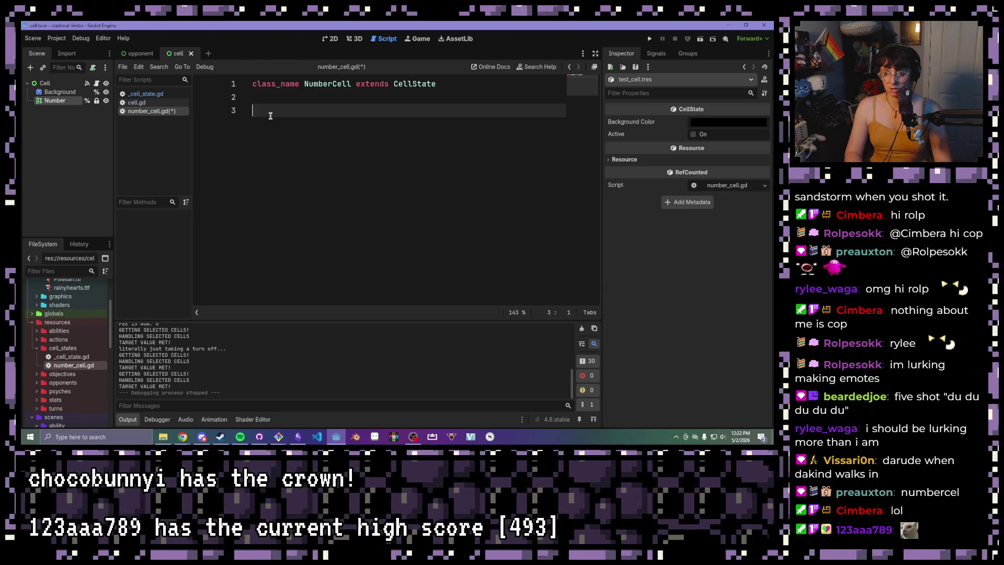
text(var value)
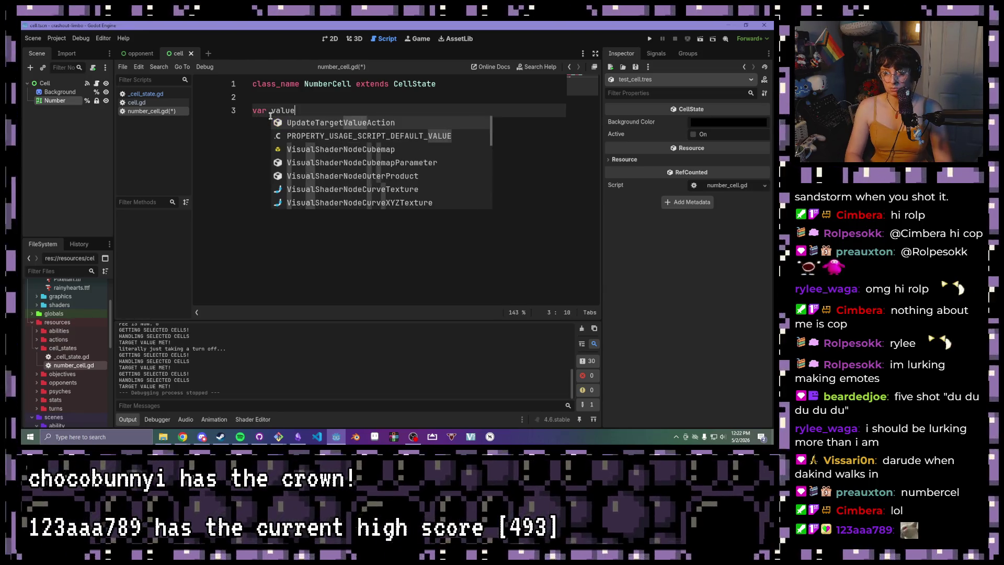
key(Escape)
text(: v)
key(BackSpace)
text(int)
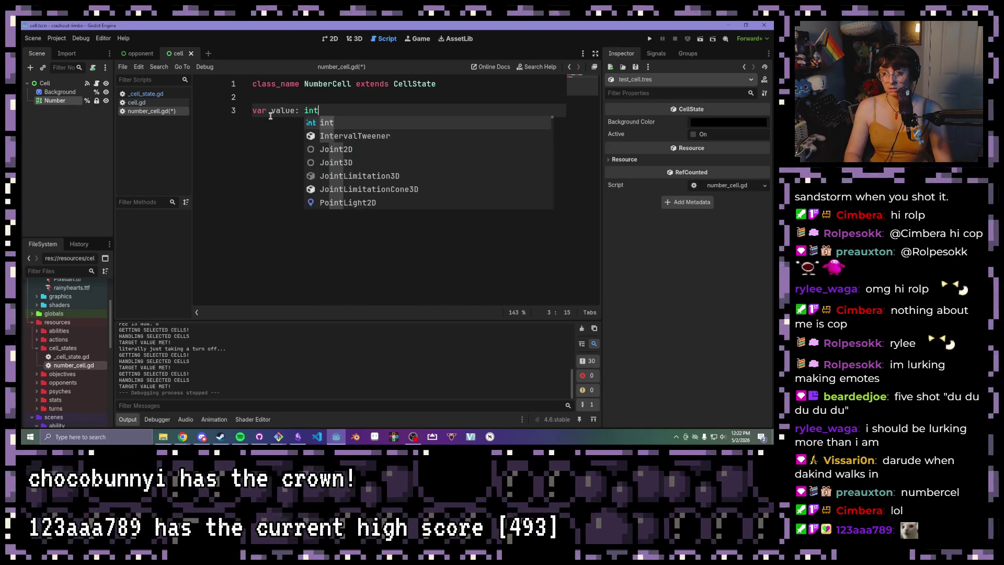
key(Return)
key(Return)
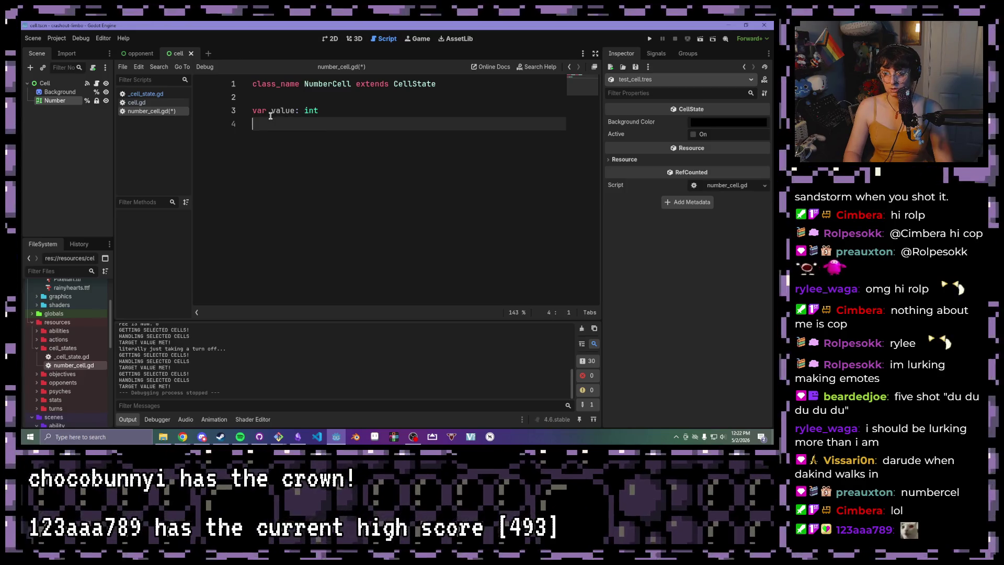
key(BackSpace)
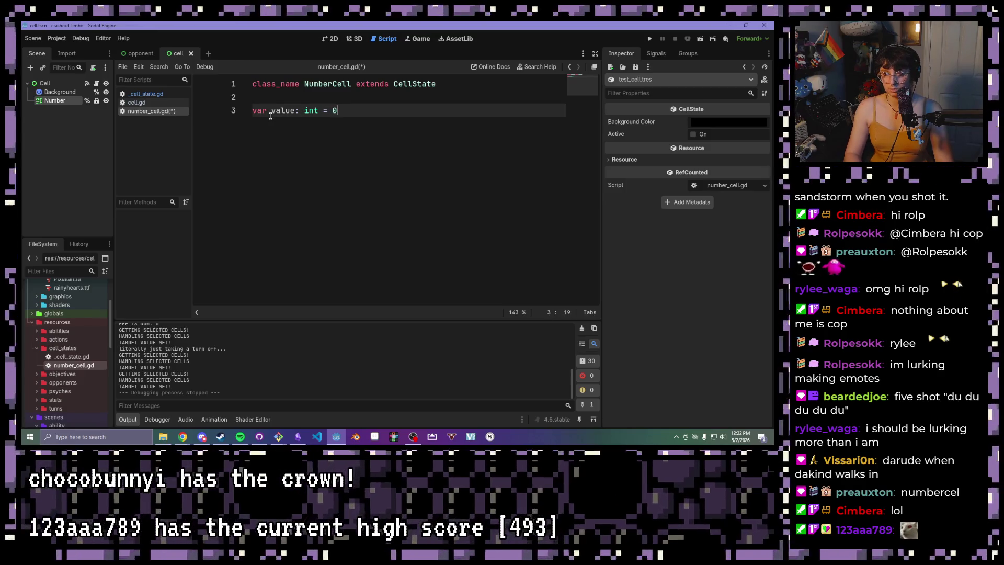
key(Return)
key(Return)
key(BackSpace)
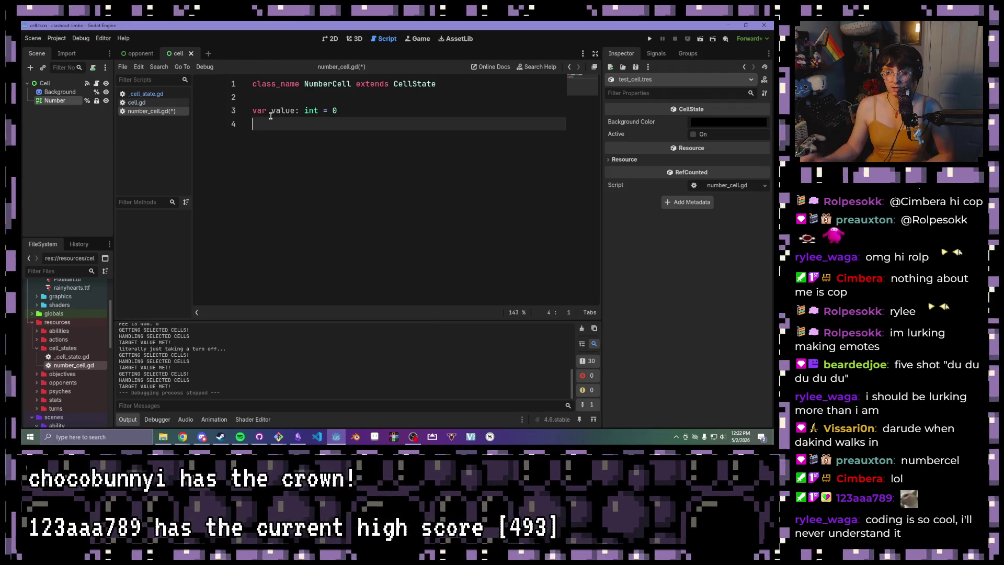
click(136, 103)
scroll(398, 155, up, 5)
scroll(398, 155, up, 5)
mouse_move(372, 191)
mouse_down()
mouse_move(252, 85)
mouse_move(244, 111)
mouse_up()
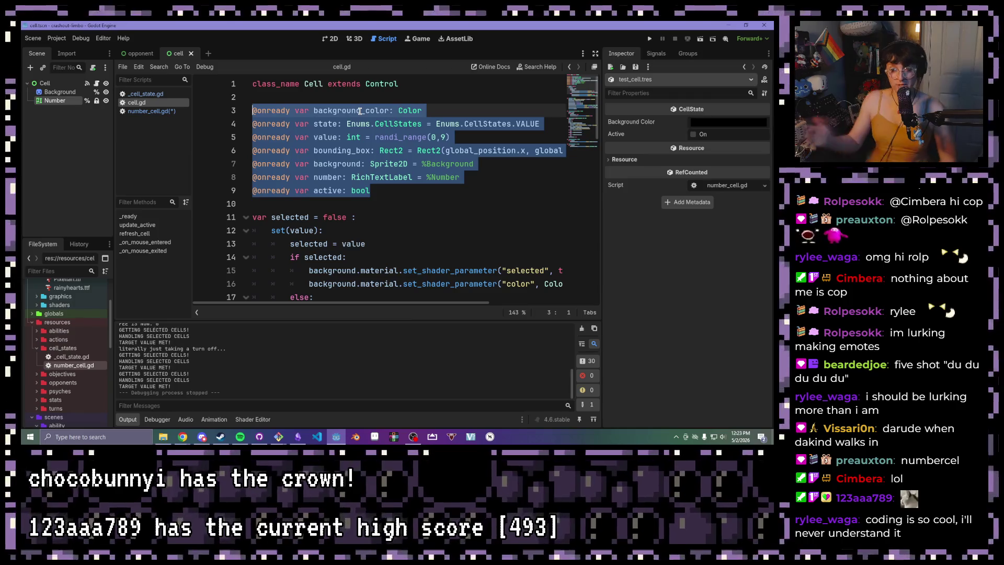
click(361, 111)
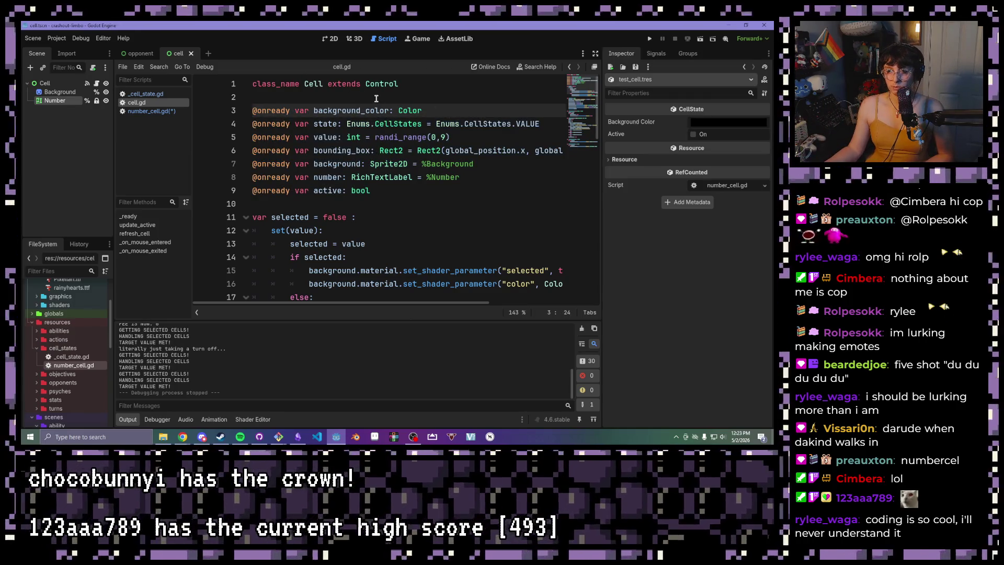
click(376, 98)
drag(451, 111, 252, 111)
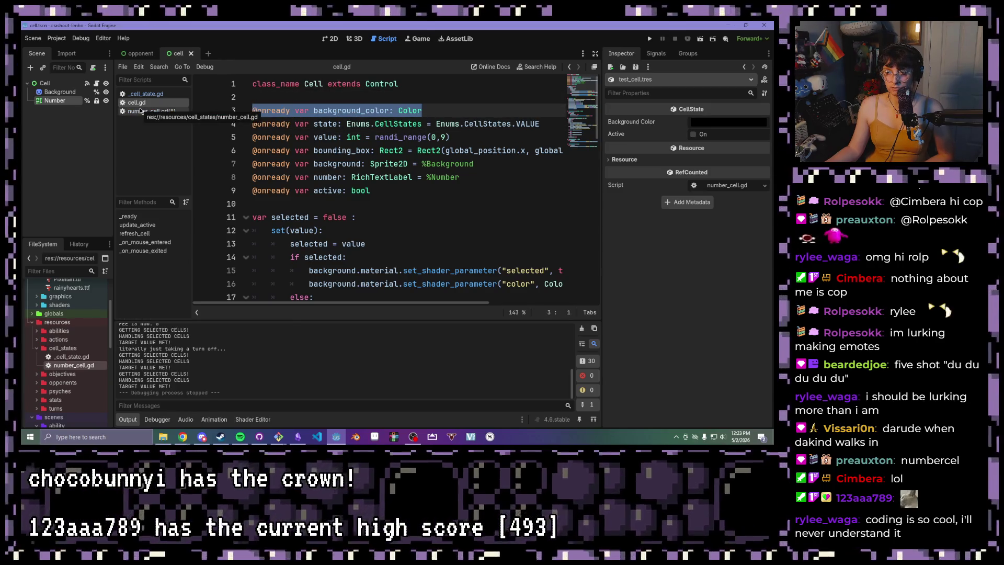
drag(451, 138, 251, 137)
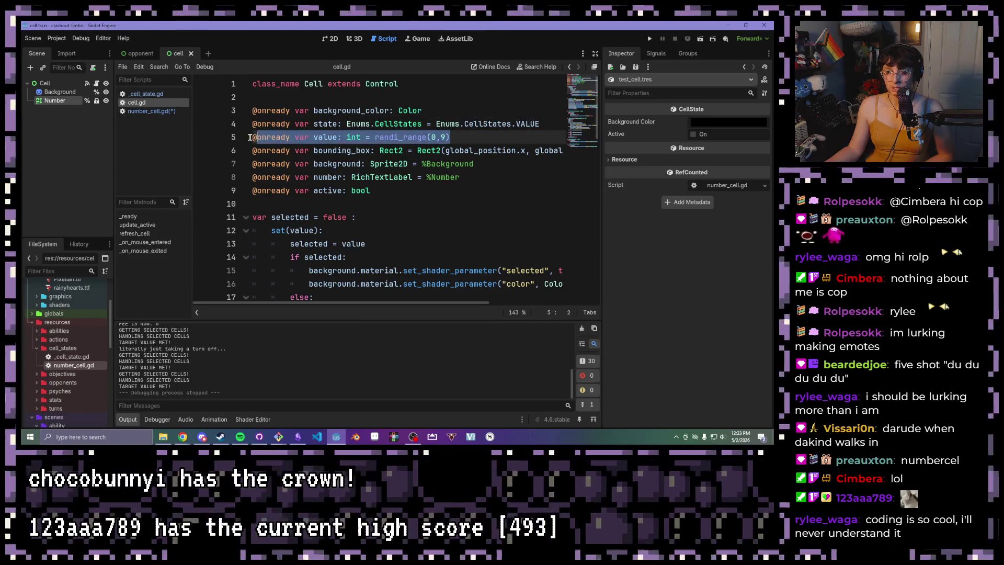
click(313, 99)
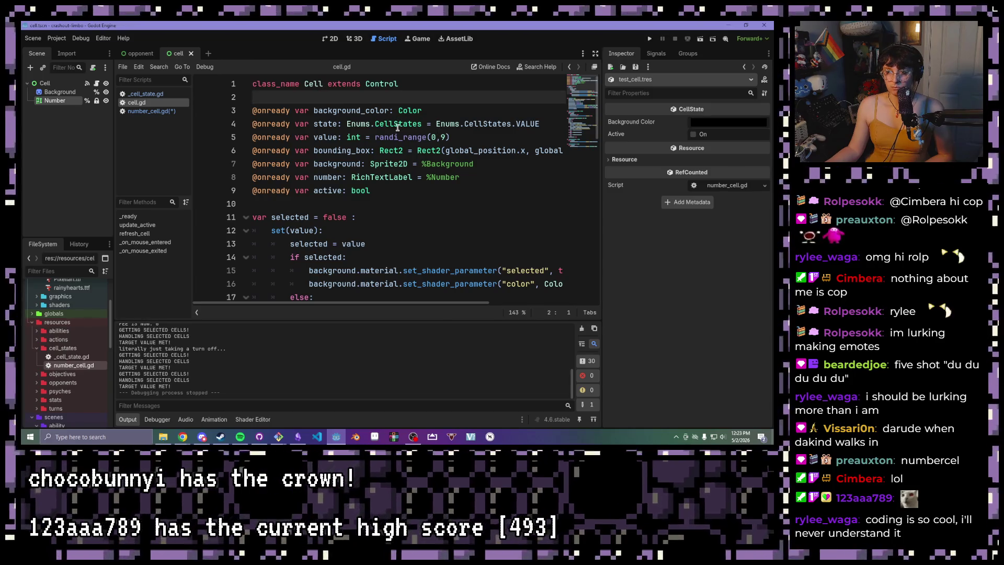
mouse_move(450, 137)
mouse_down()
mouse_move(217, 145)
mouse_move(226, 135)
mouse_up()
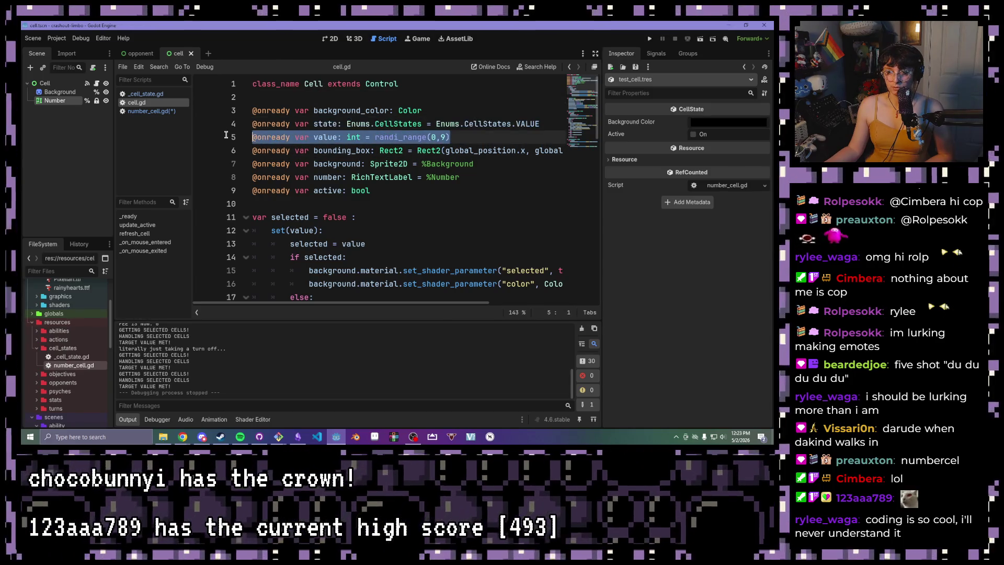
drag(438, 108, 230, 110)
scroll(408, 192, down, 10)
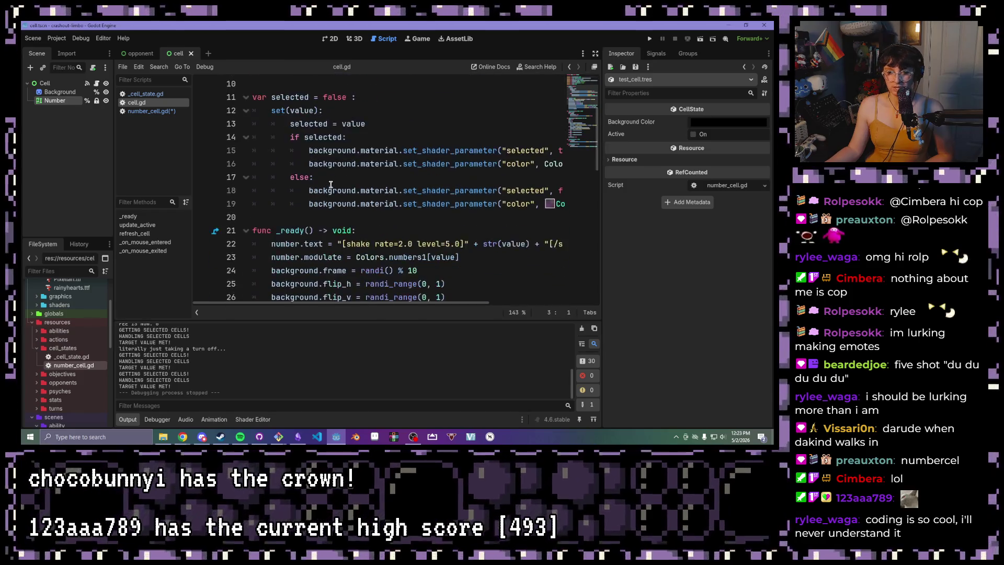
scroll(310, 186, up, 6)
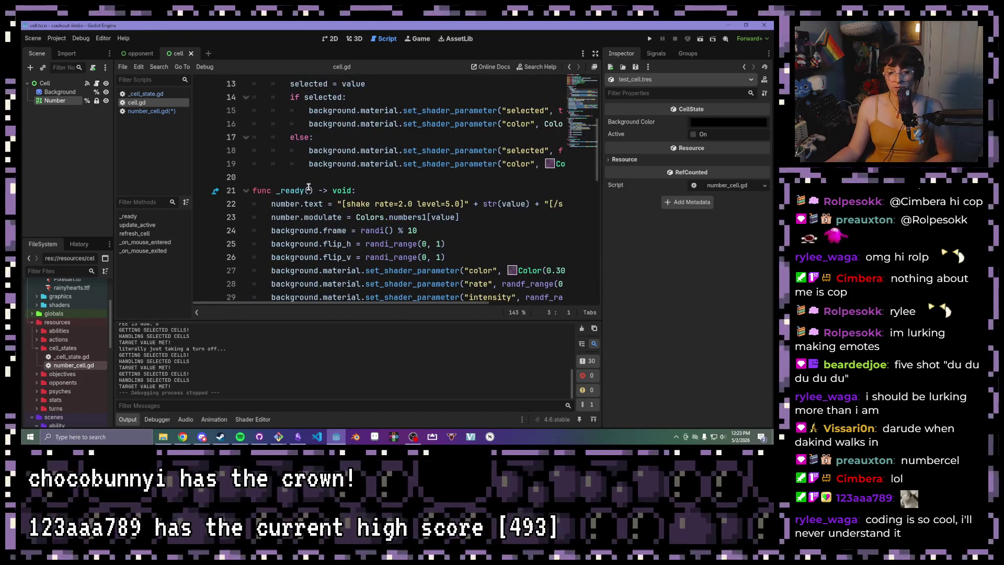
scroll(292, 184, up, 4)
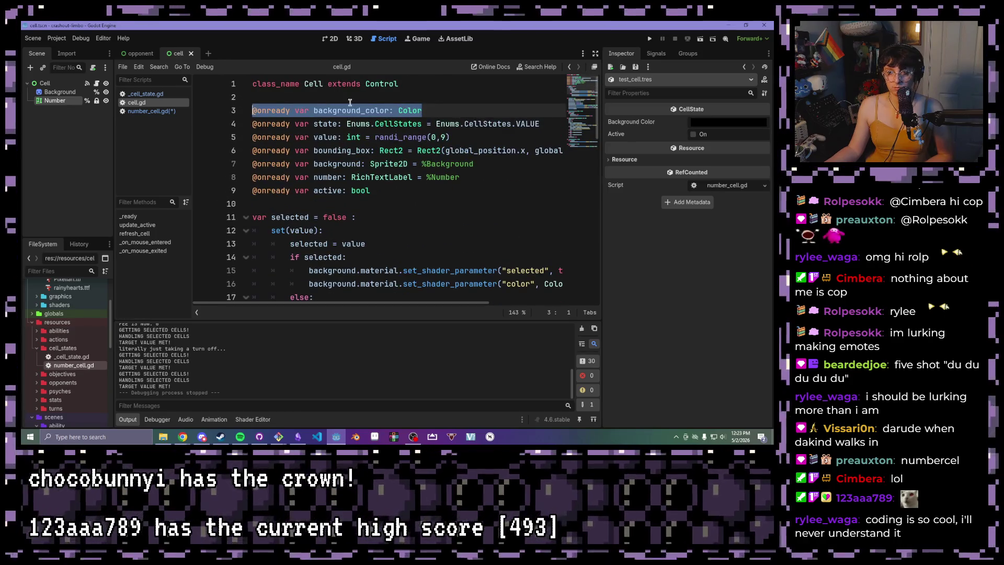
click(392, 97)
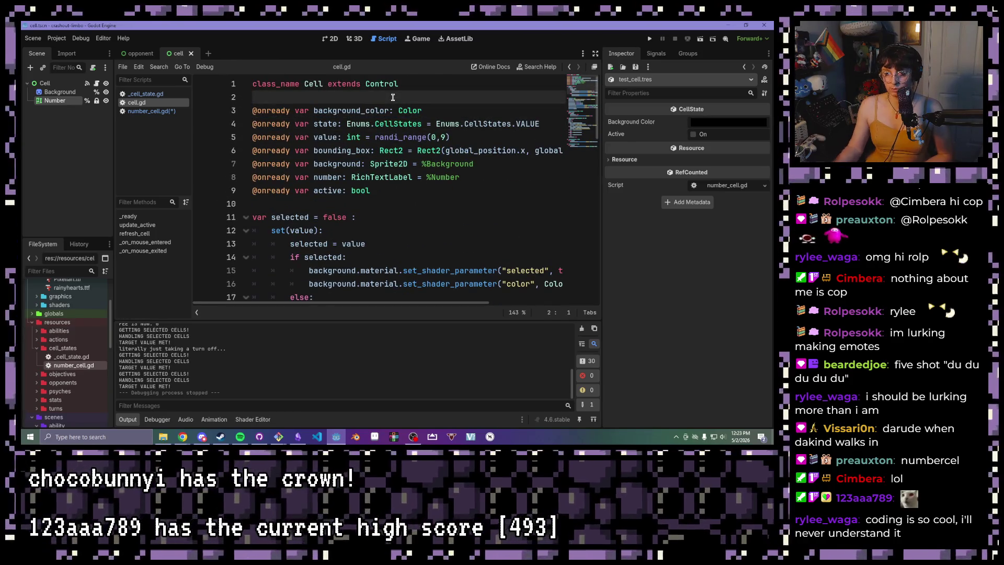
key(Return)
key(Up)
key(Return)
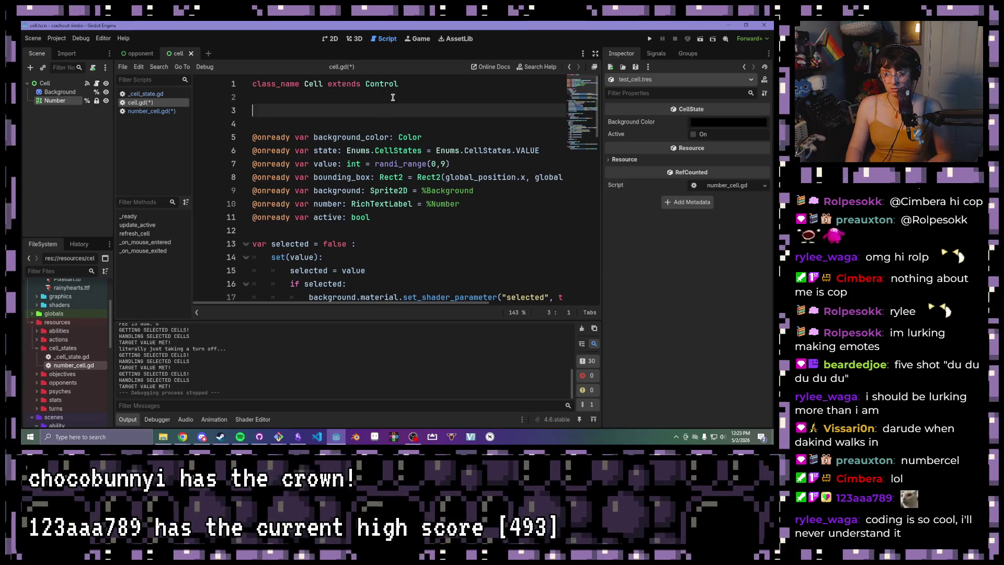
text(var cell_state)
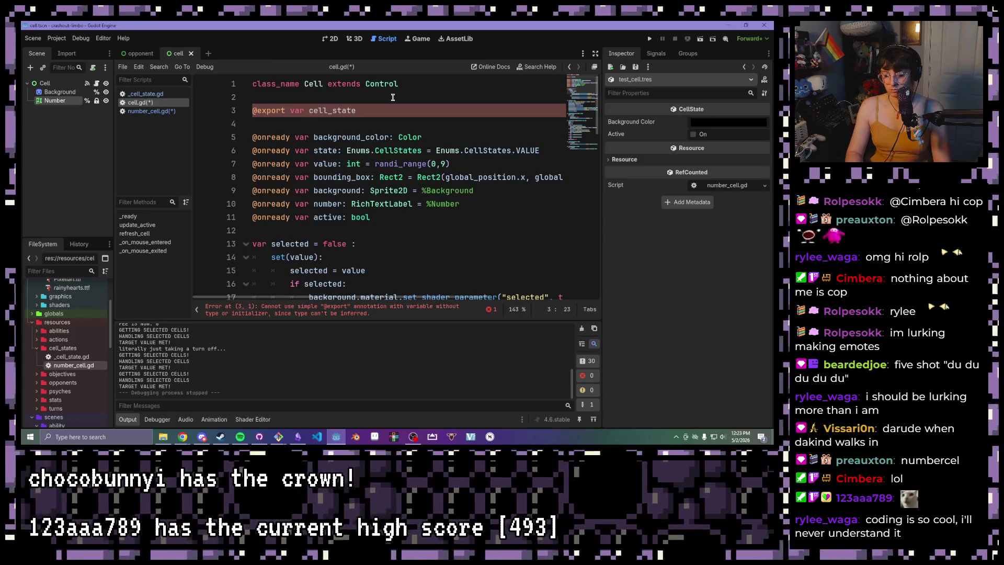
text(State)
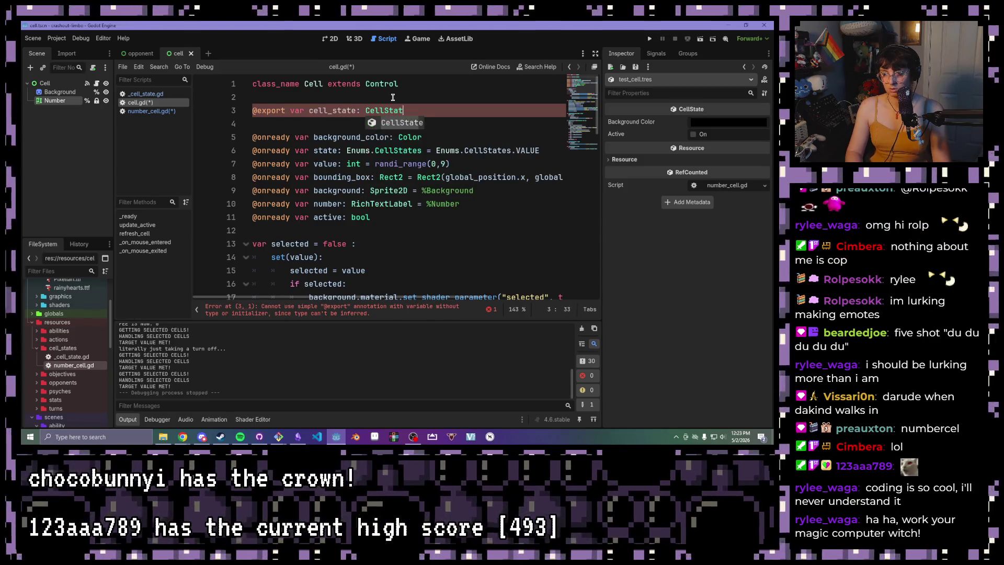
key(ctrl+s)
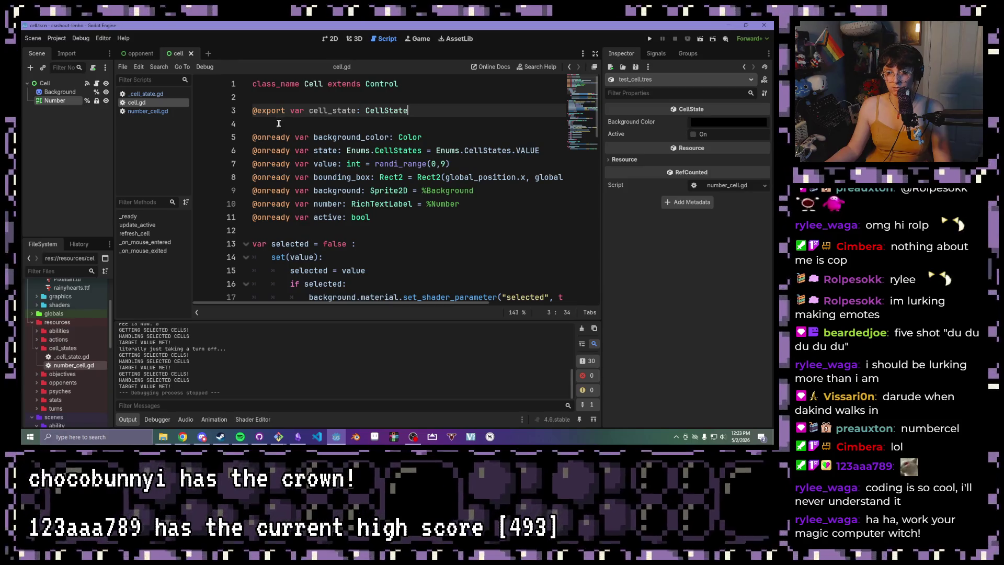
click(323, 122)
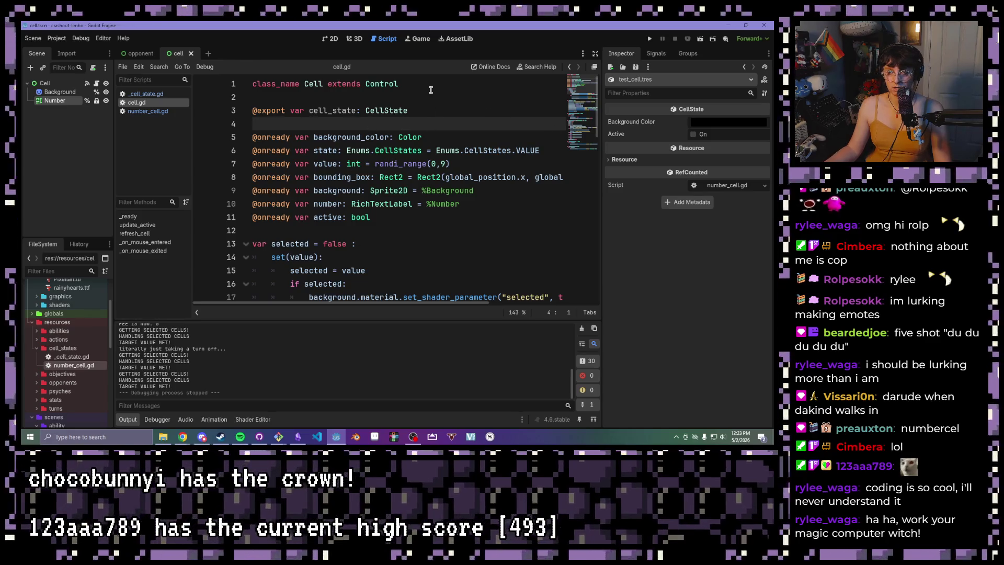
scroll(368, 145, down, 3)
scroll(355, 126, up, 3)
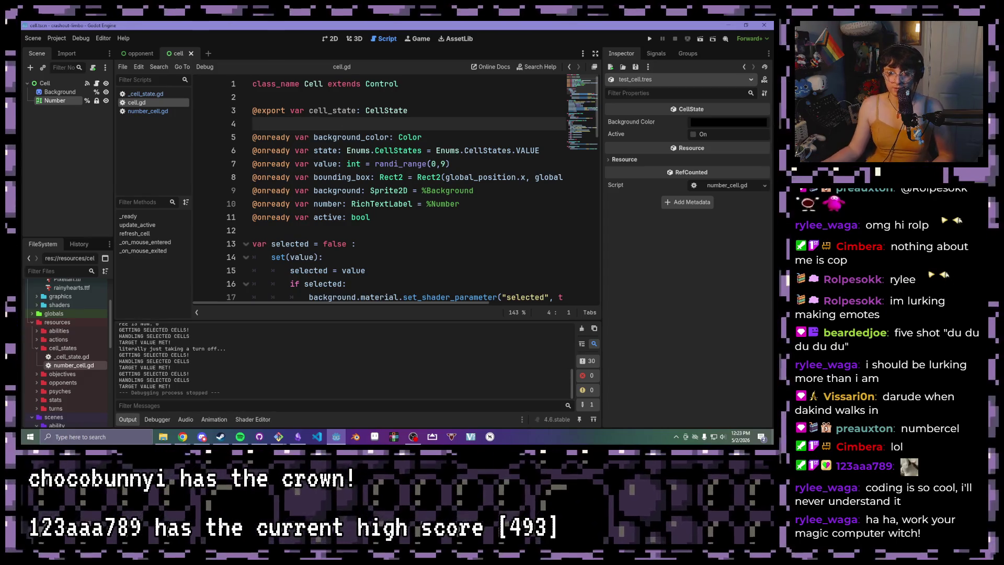
click(44, 84)
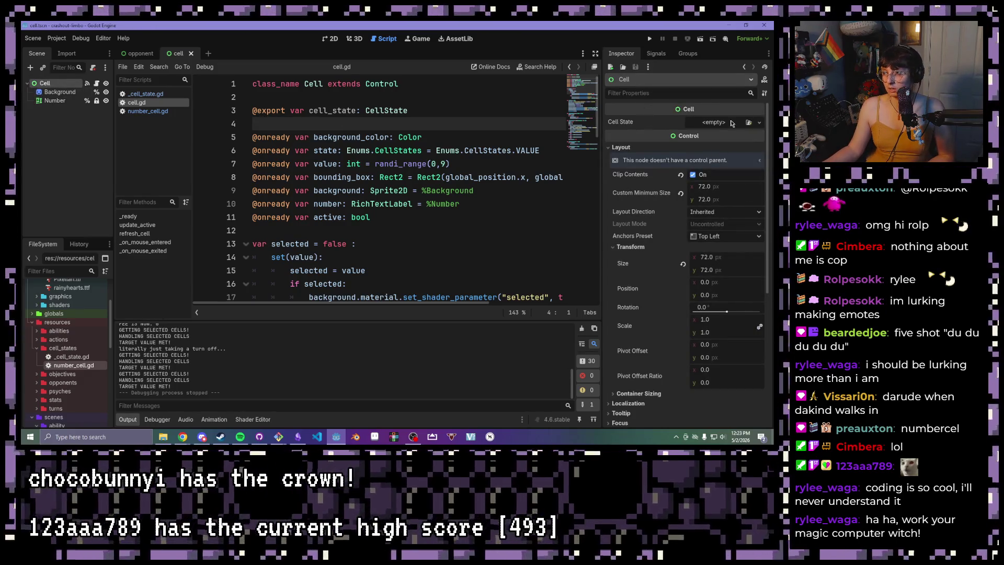
Assign a new NumberCell resource to the Cell node's Cell State and expand it
click(722, 123)
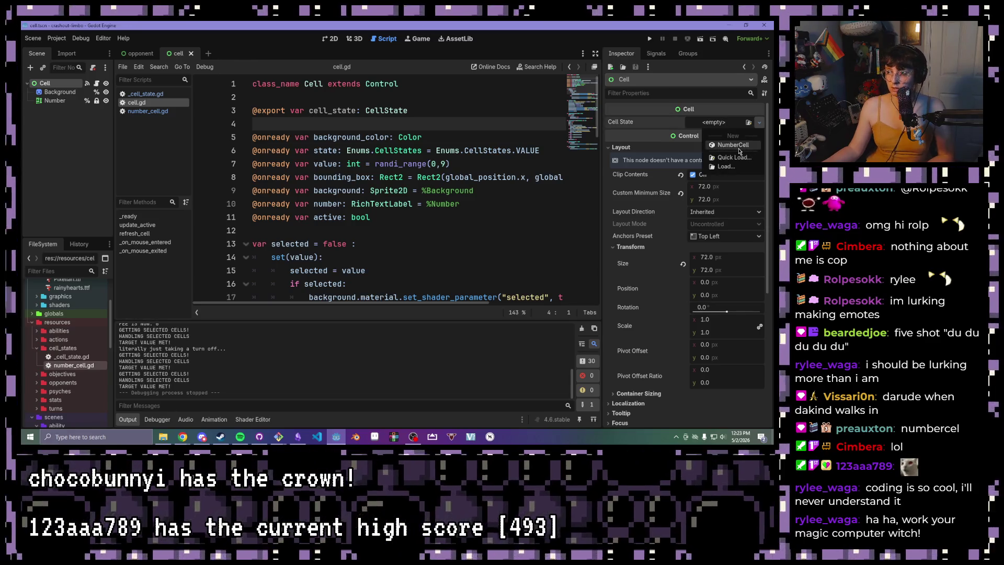
click(735, 145)
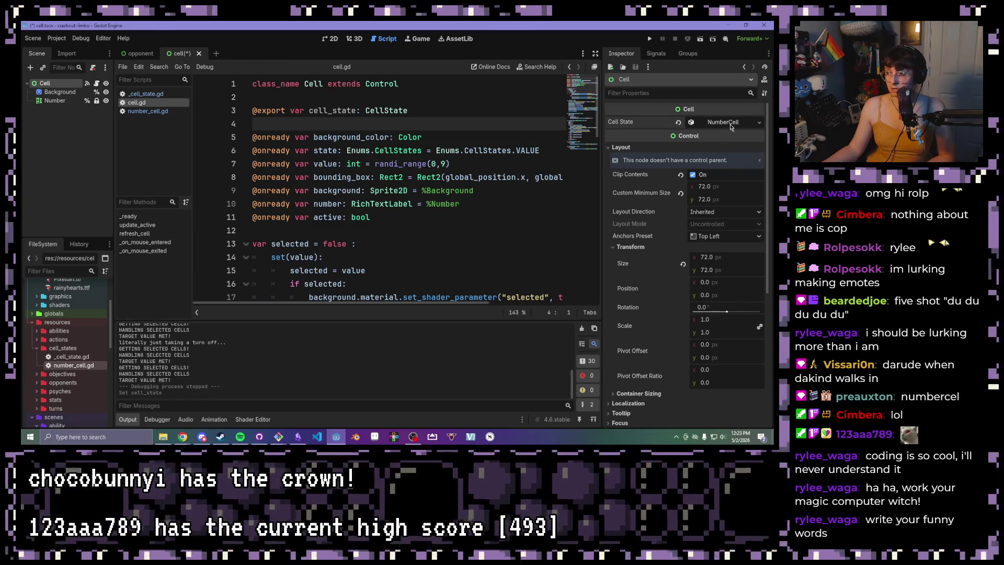
click(730, 125)
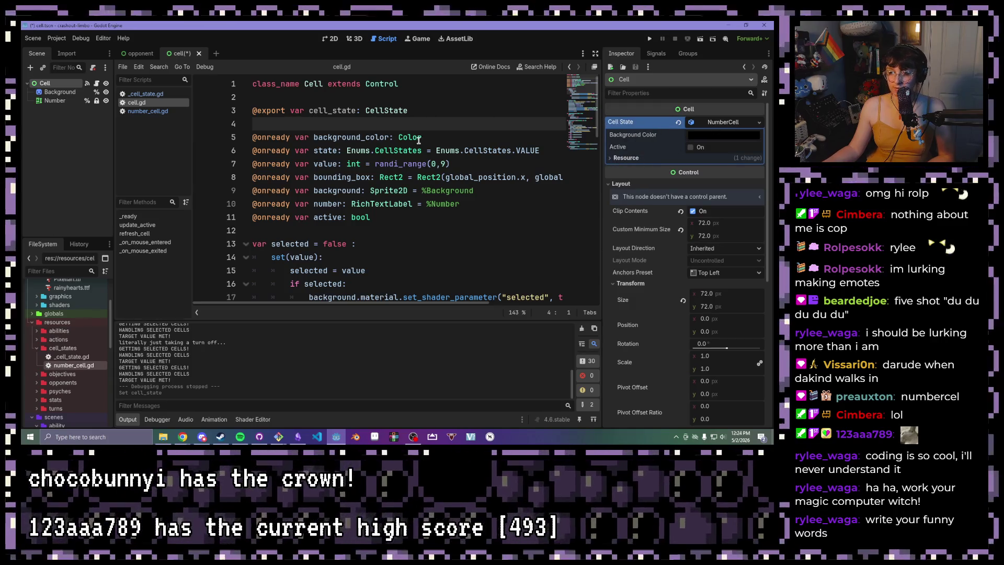
Select the background_color declaration on line 5 of the script
click(398, 110)
scroll(329, 105, down, 2)
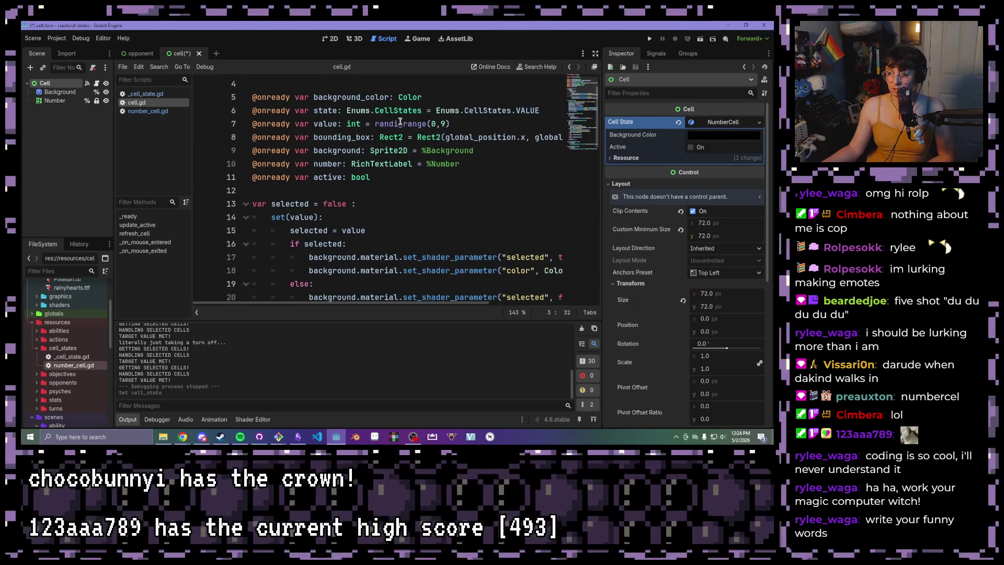
scroll(345, 115, up, 2)
drag(453, 139, 244, 133)
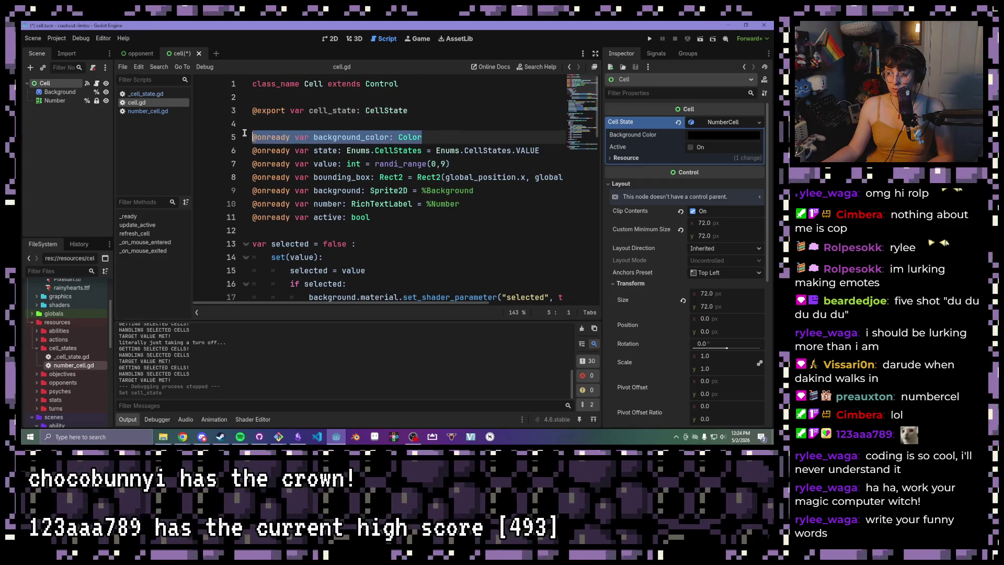
Review the lower part of cell.gd, selecting and then clearing lines 17–18
scroll(363, 160, down, 2)
scroll(377, 159, up, 2)
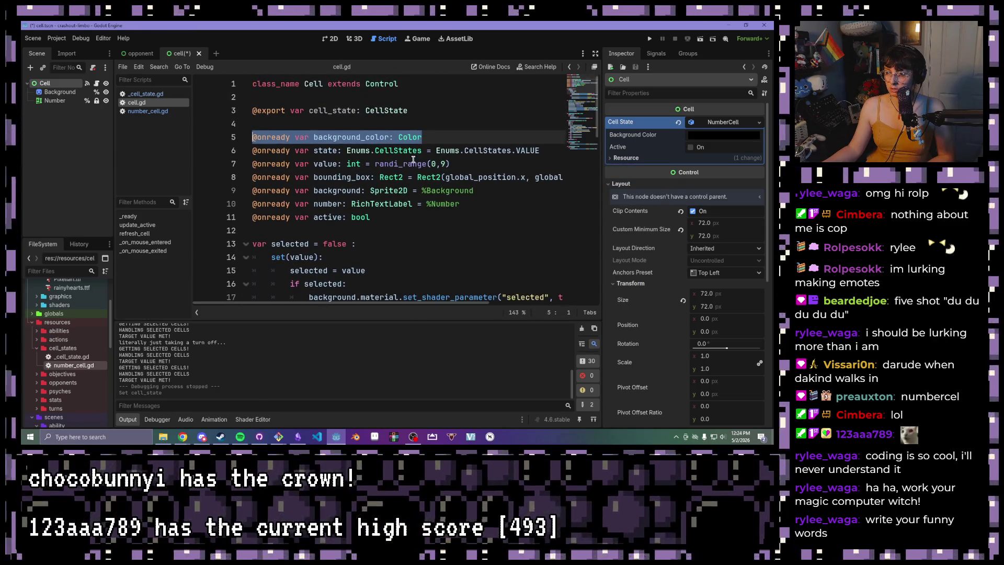
scroll(413, 160, down, 3)
drag(308, 177, 647, 195)
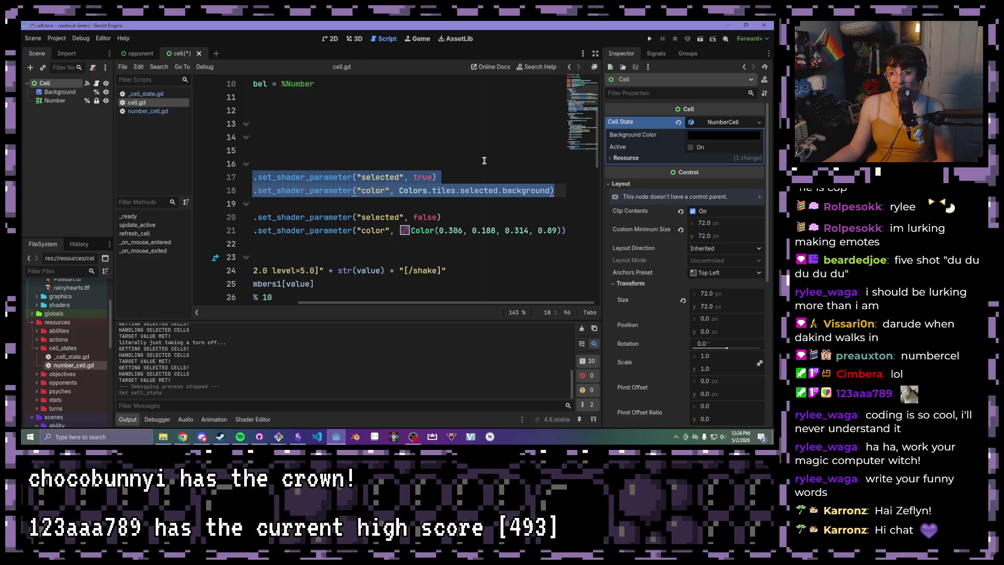
click(484, 161)
scroll(485, 121, down, 2)
scroll(484, 121, up, 2)
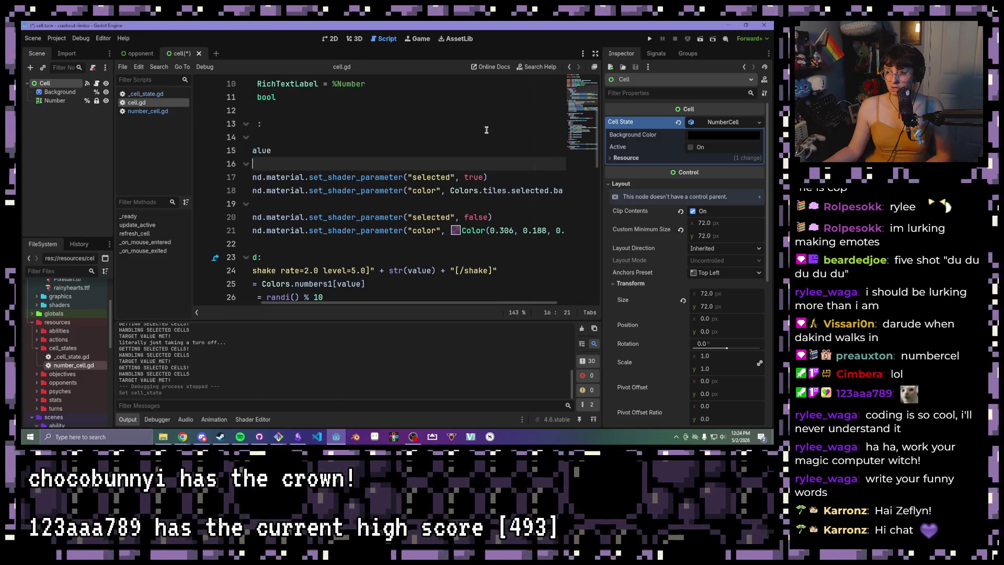
drag(439, 303, 349, 311)
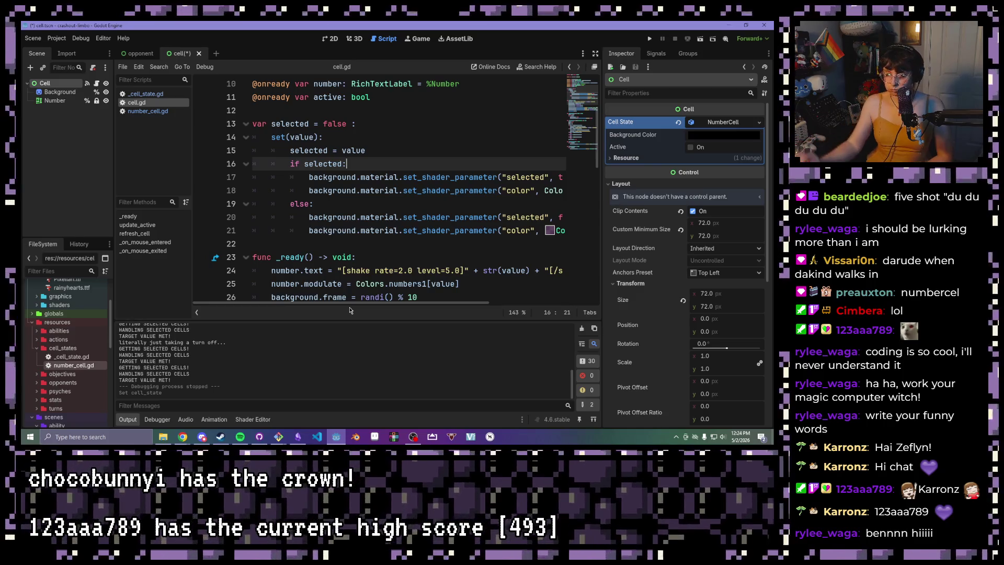
Review the top of cell.gd, briefly highlighting Enums.CellStates on line 6
scroll(346, 231, up, 3)
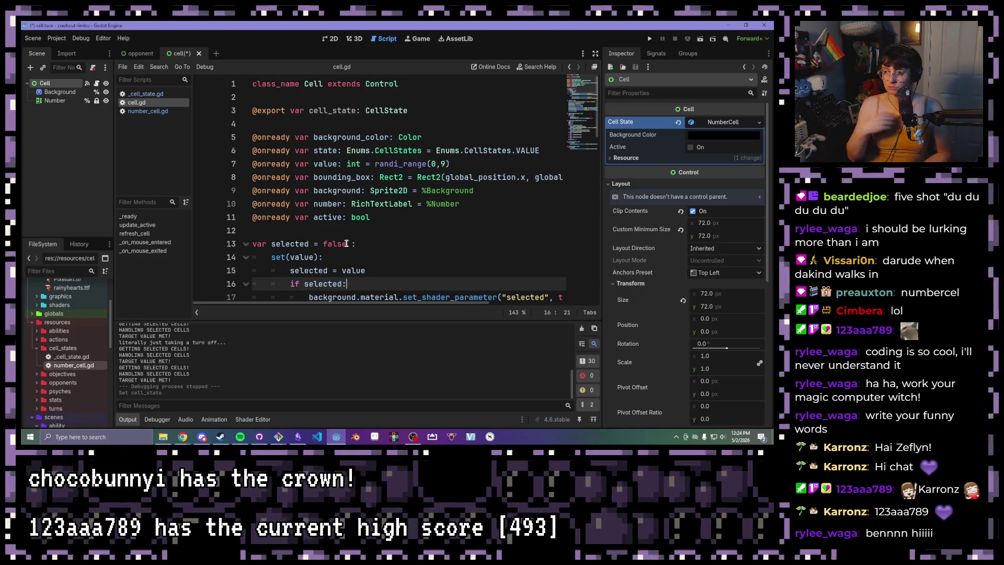
click(430, 121)
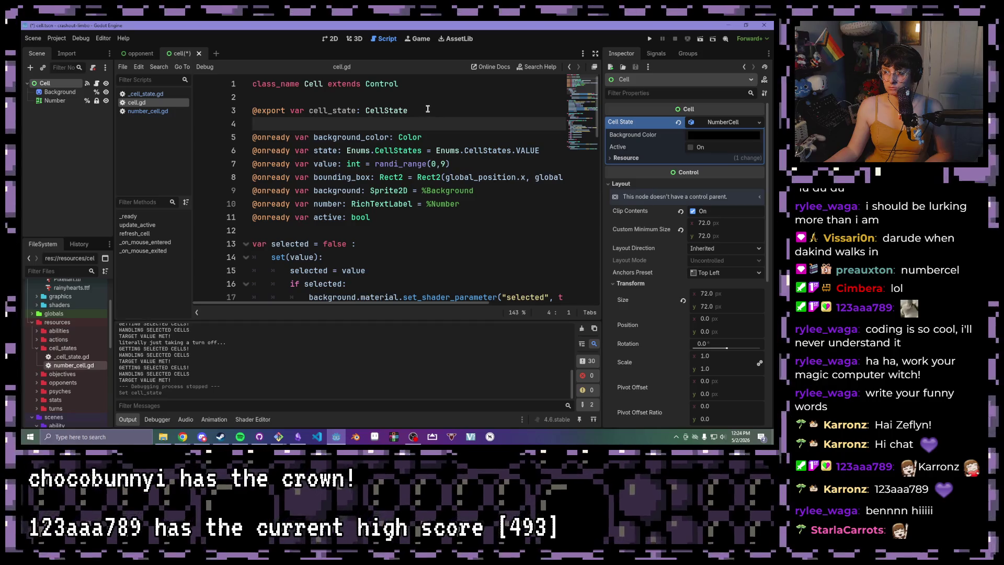
click(437, 88)
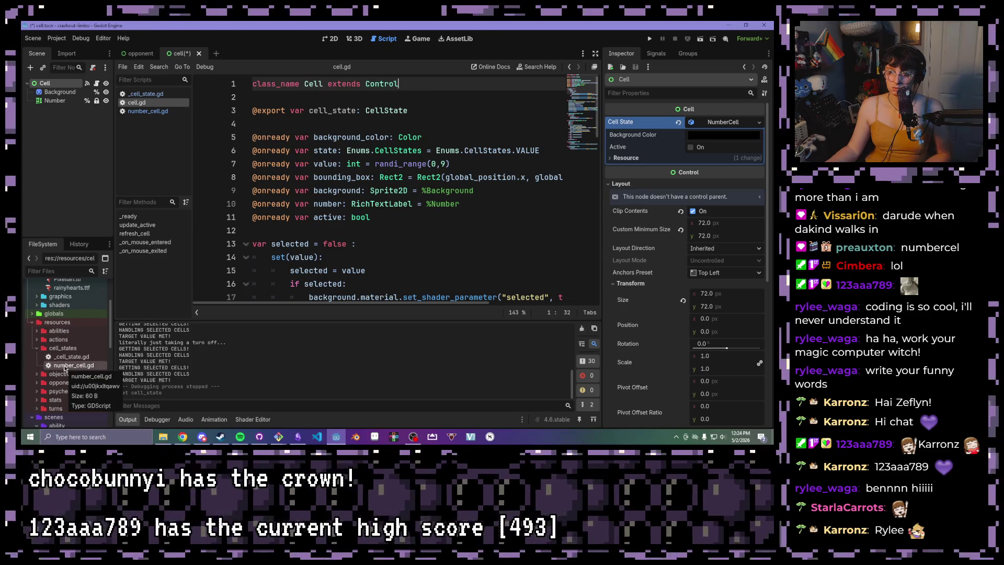
mouse_move(347, 150)
mouse_down()
mouse_move(430, 153)
mouse_move(419, 154)
mouse_up()
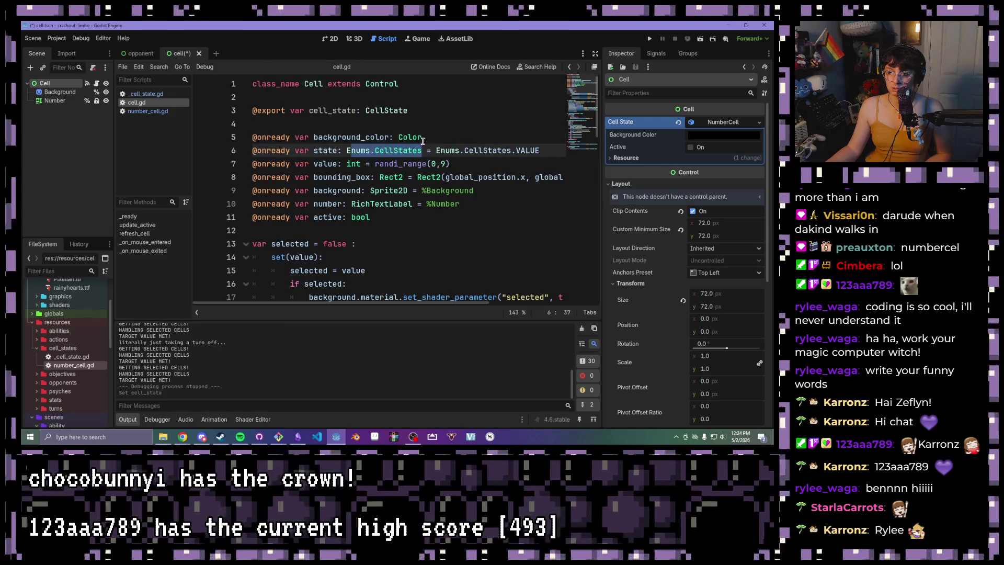
click(425, 135)
scroll(67, 367, up, 1)
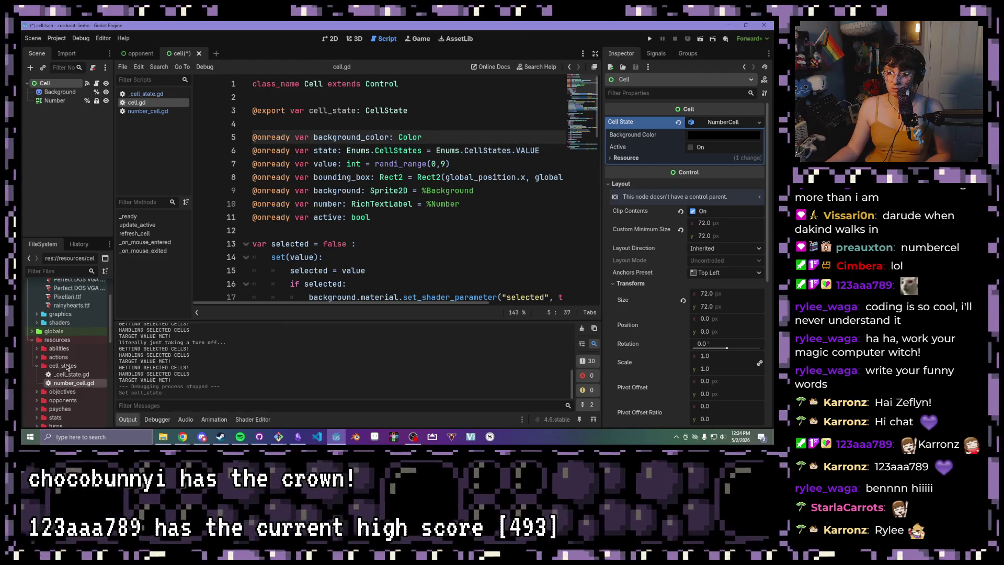
Expand the globals folder and open the _cell_state.gd script
double_click(54, 331)
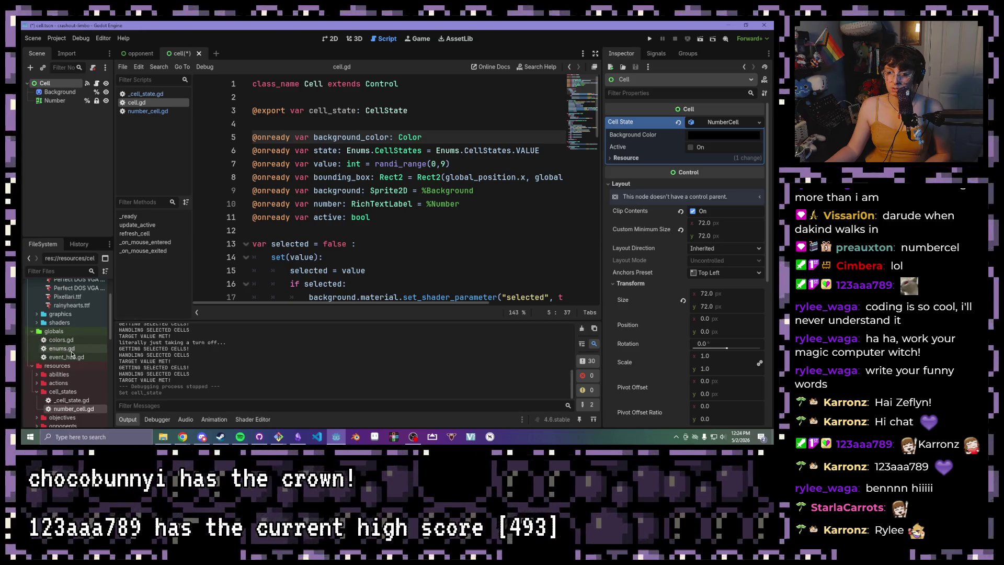
click(432, 177)
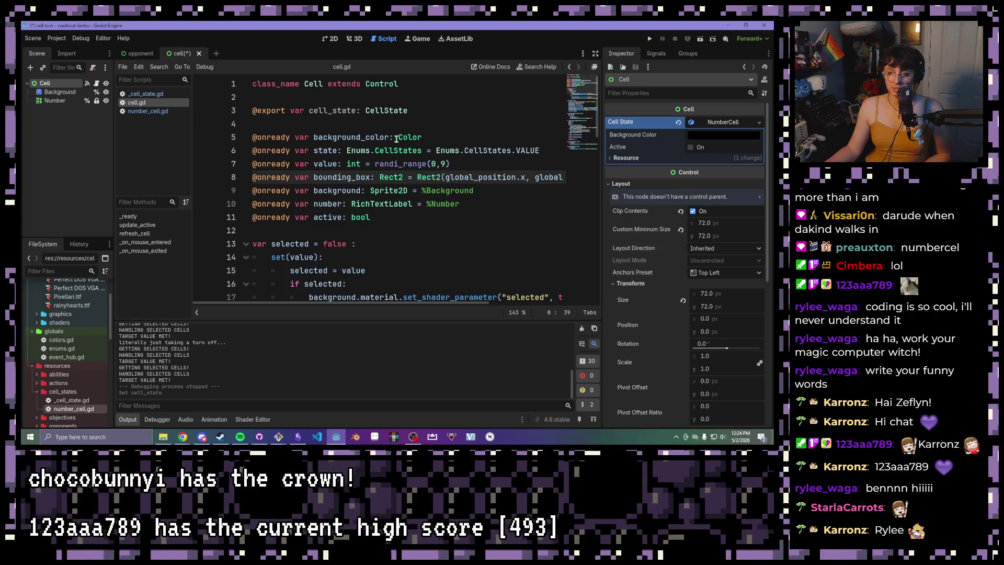
drag(408, 111, 367, 111)
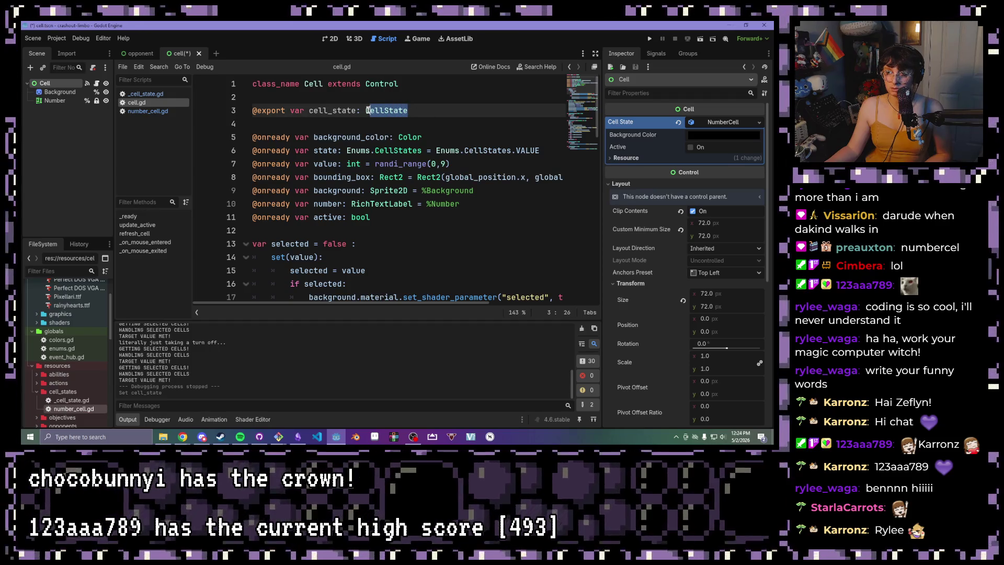
click(367, 110)
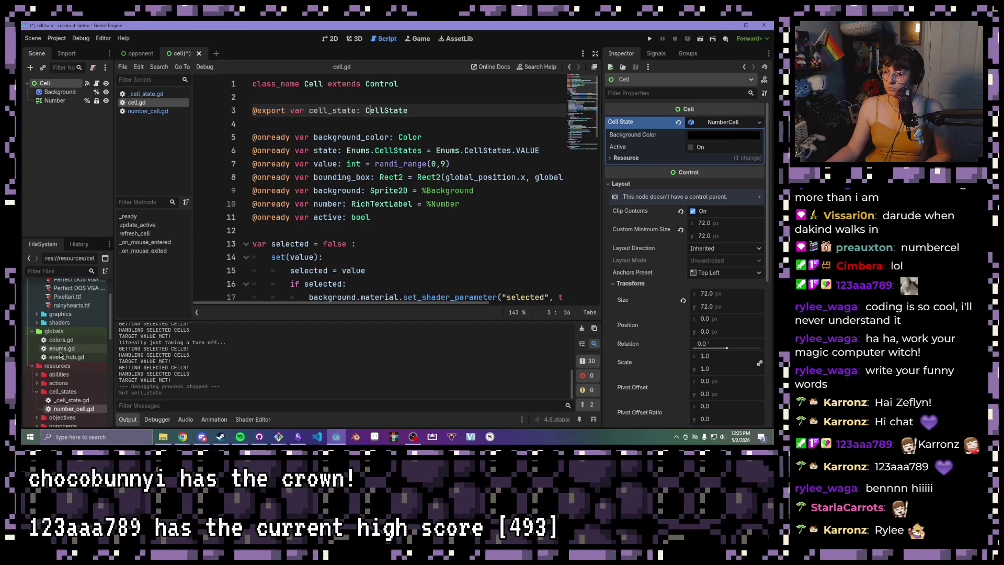
double_click(73, 401)
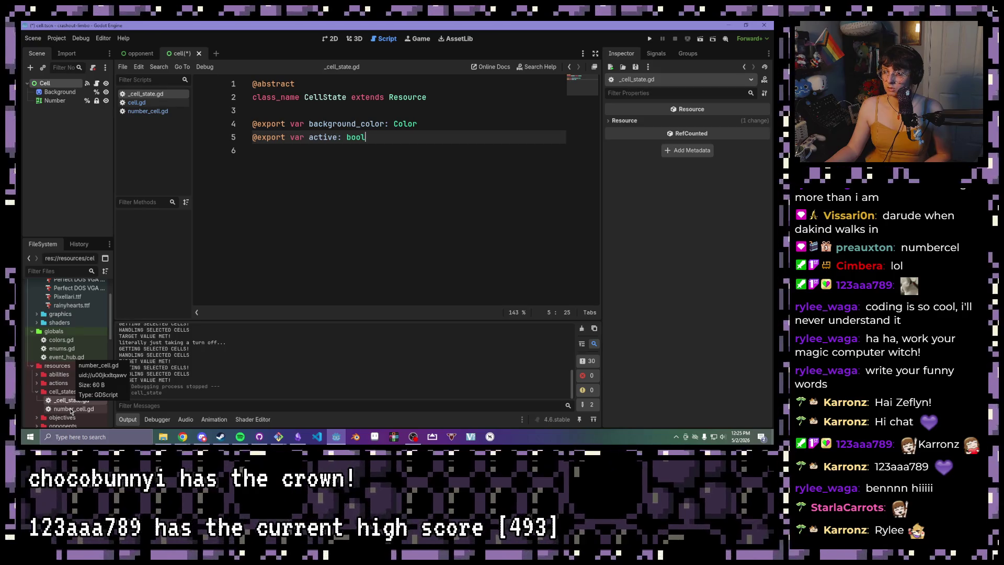
Remove the empty trailing line from number_cell.gd
double_click(71, 409)
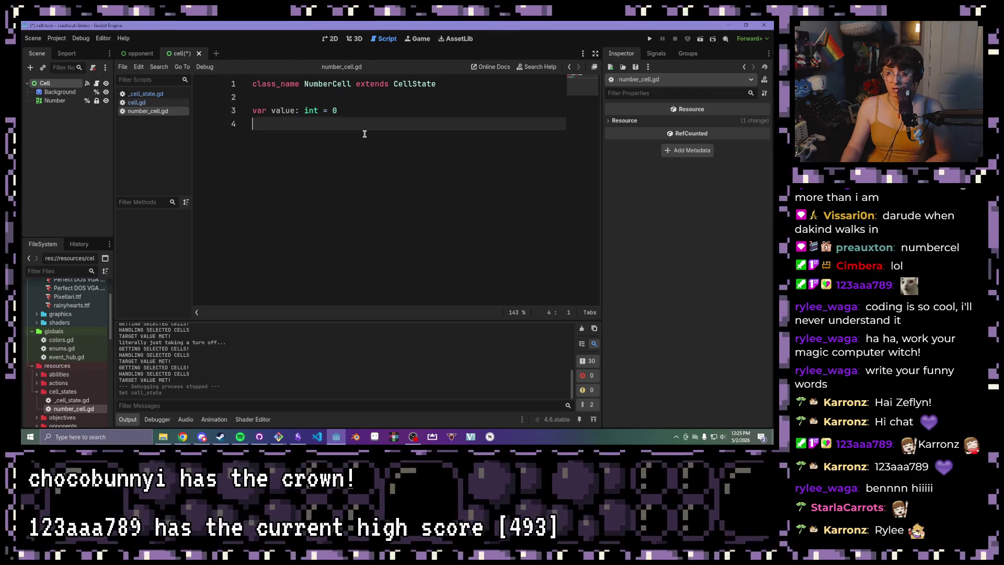
key(BackSpace)
click(363, 98)
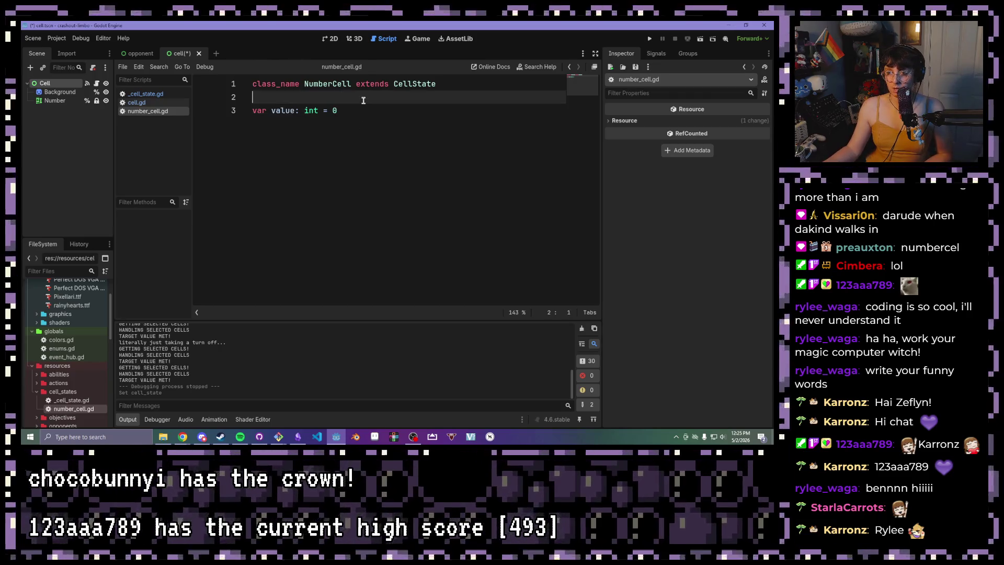
Reopen _cell_state.gd, then expand the psyches folder and open _psyche_stats.gd
double_click(68, 400)
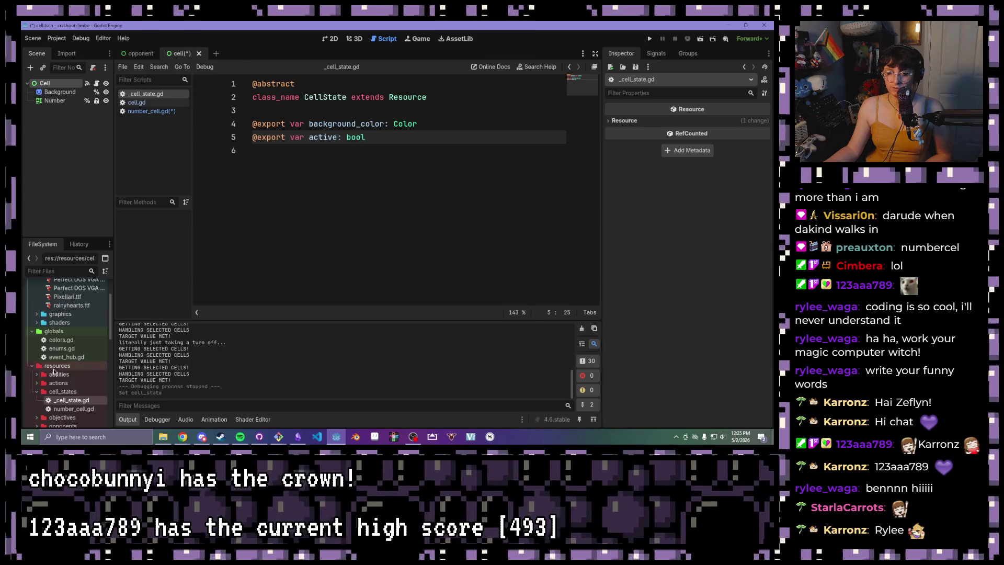
scroll(57, 369, down, 1)
scroll(39, 377, down, 2)
click(37, 382)
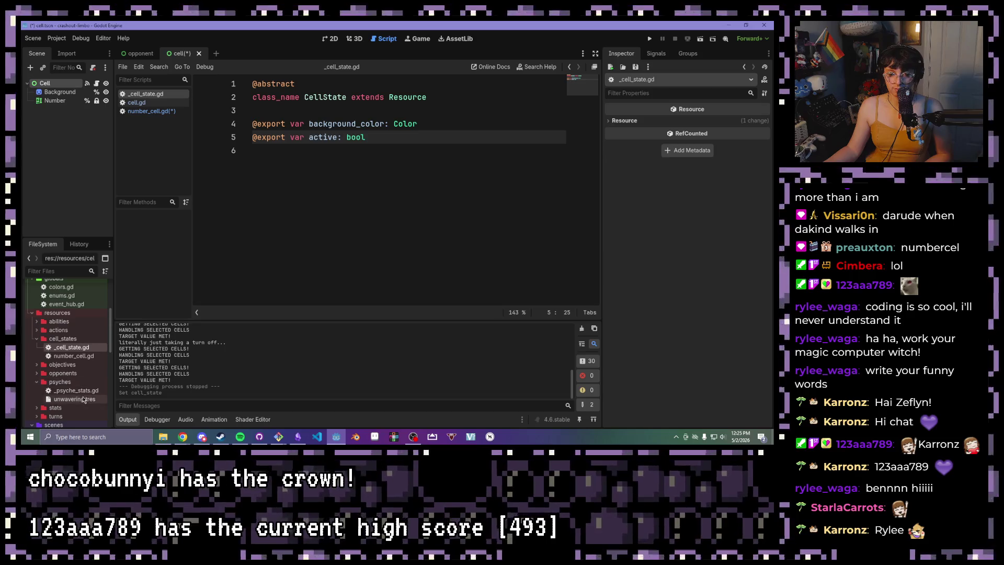
double_click(78, 391)
Examine the PsycheStats class_name and export lines, and inspect the unwavering.tres resource
mouse_move(482, 189)
mouse_down()
mouse_move(366, 172)
mouse_move(249, 83)
mouse_up()
click(320, 110)
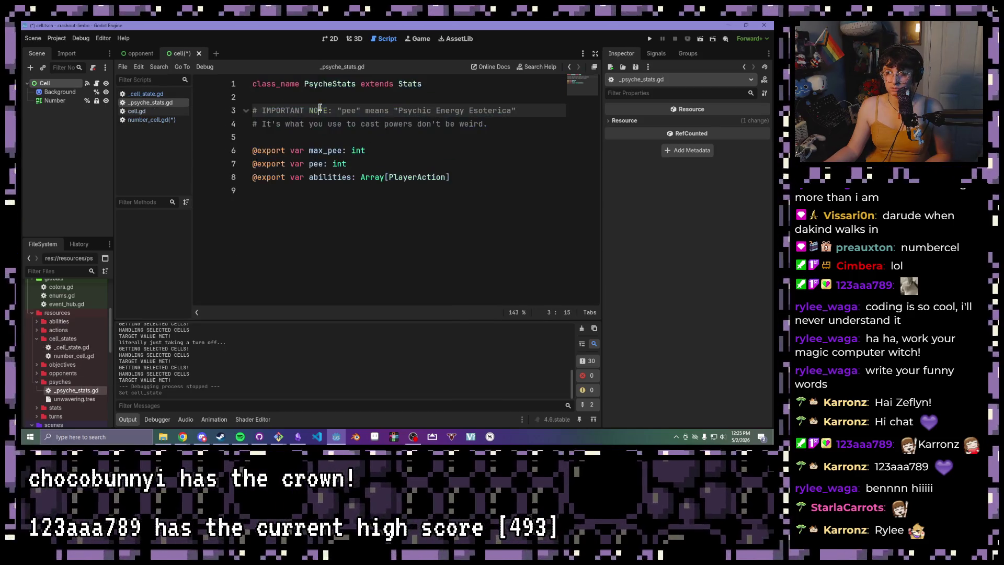
drag(439, 84, 251, 85)
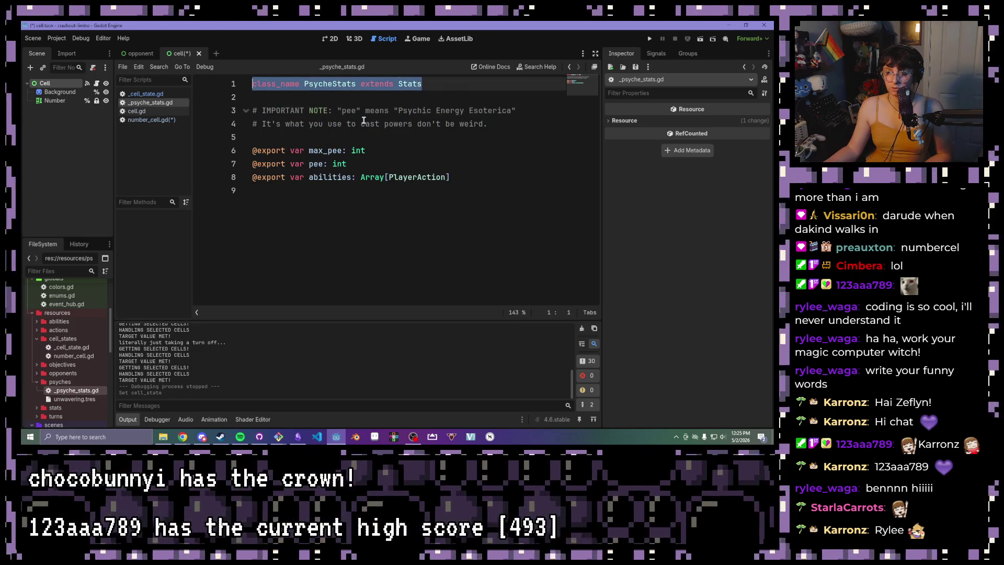
drag(451, 178, 252, 151)
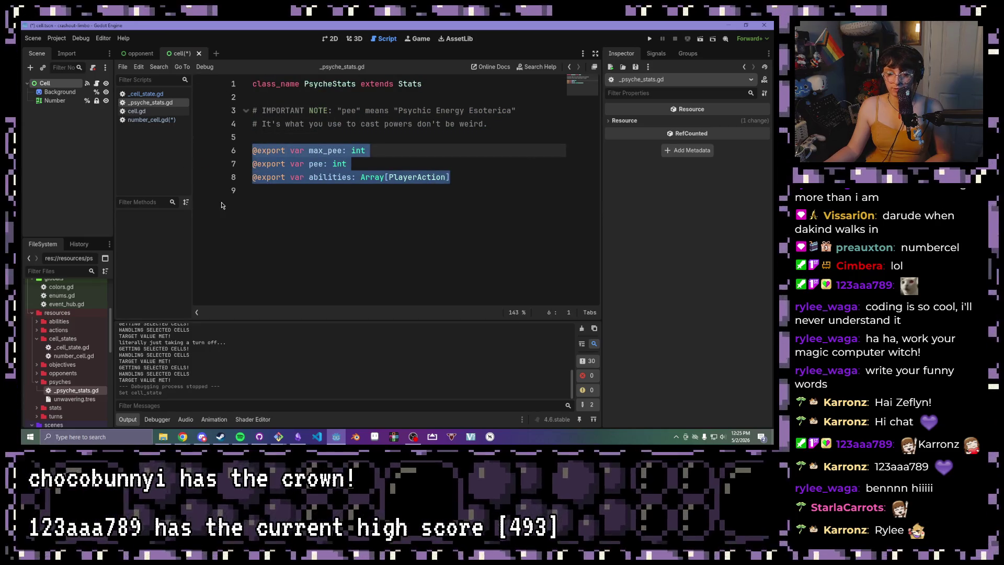
click(81, 400)
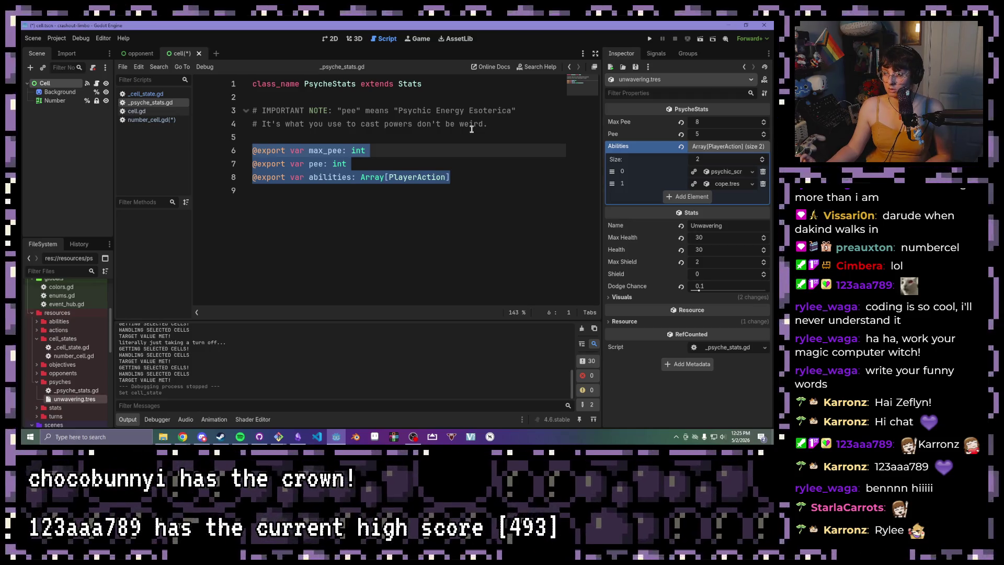
click(476, 177)
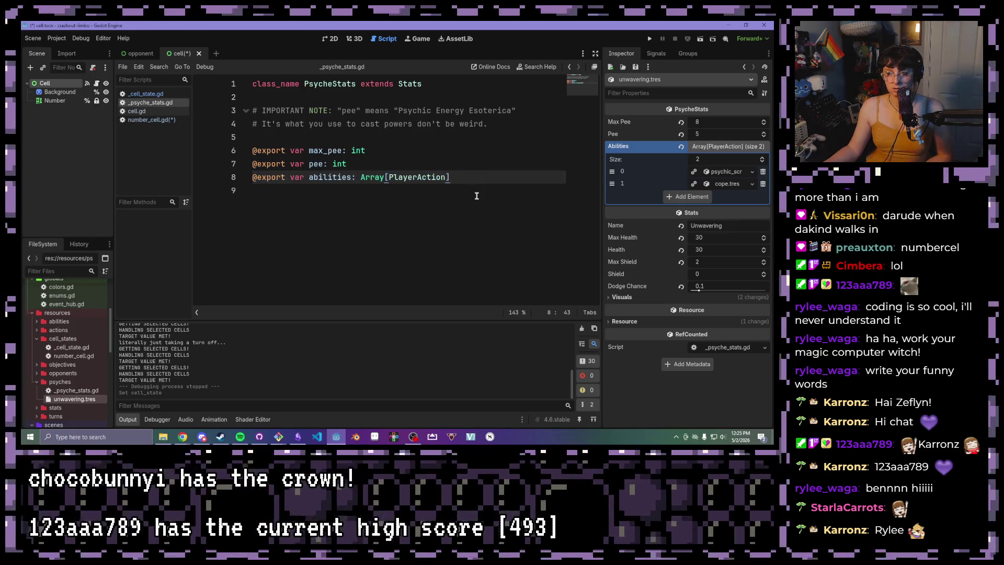
click(476, 195)
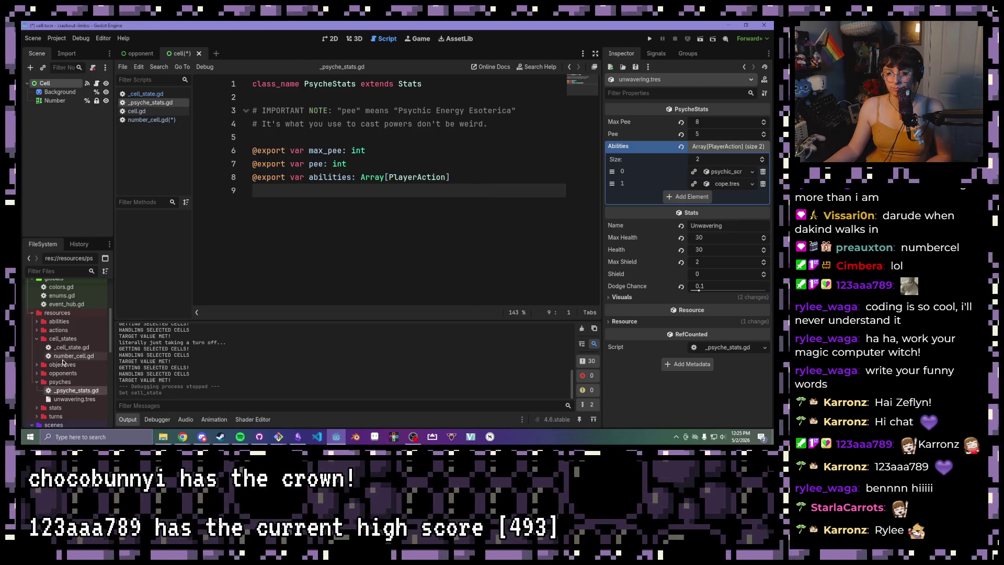
Open number_cell.gd and then _cell_state.gd in the script editor
double_click(70, 355)
click(67, 347)
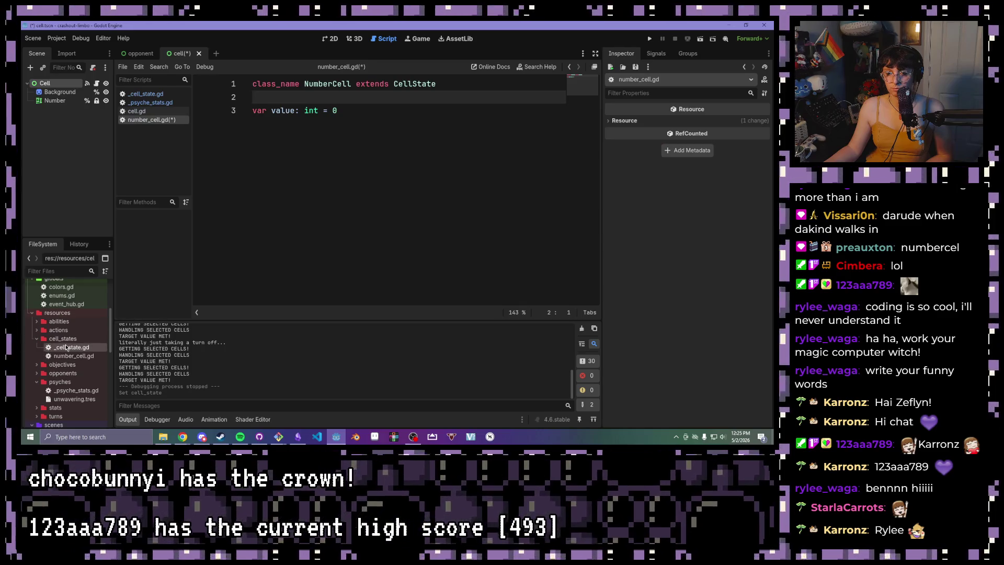
double_click(66, 347)
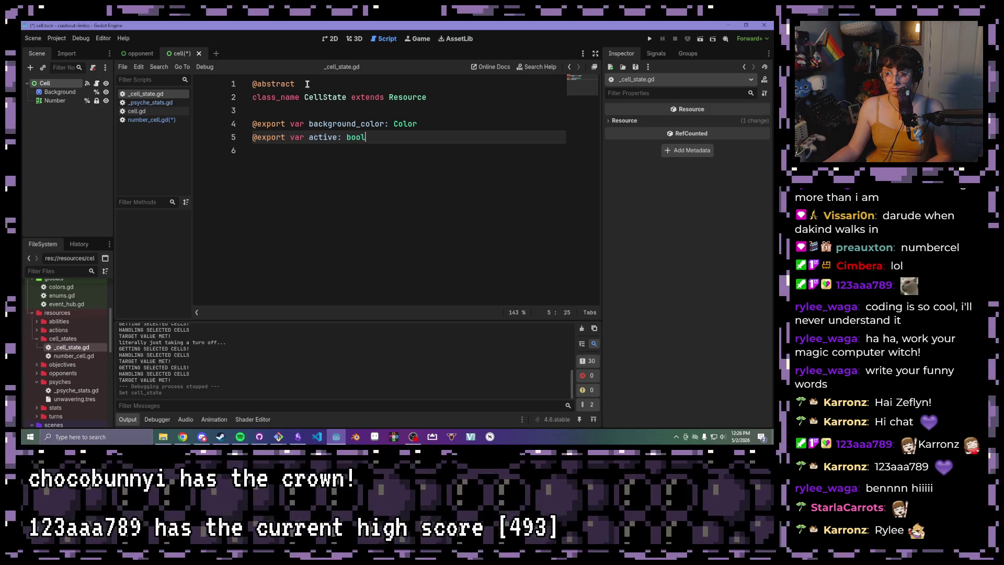
drag(307, 85, 235, 82)
key(BackSpace)
key(Delete)
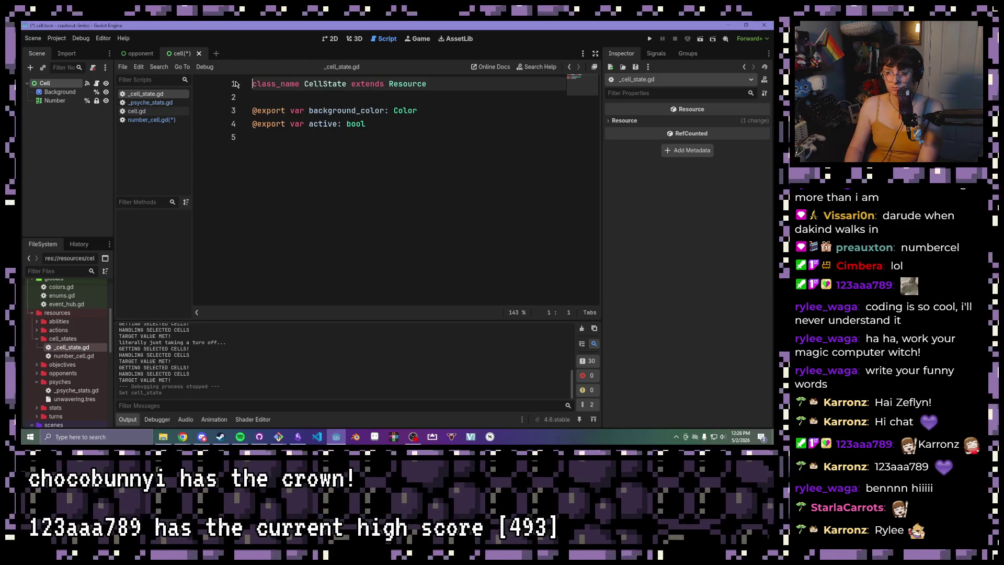
key(ctrl+s)
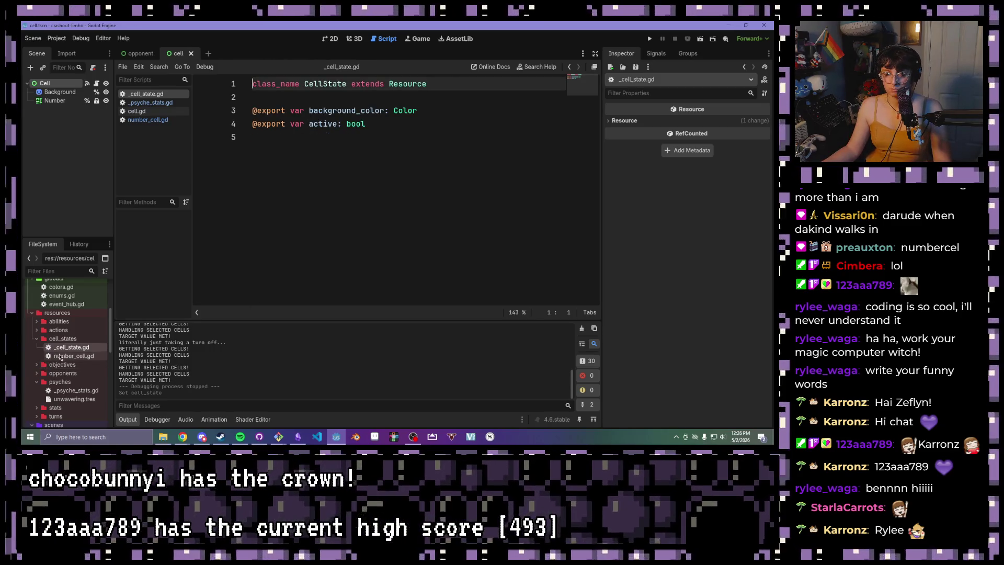
Delete the number_cell.gd script file
right_click(74, 355)
click(105, 372)
click(339, 298)
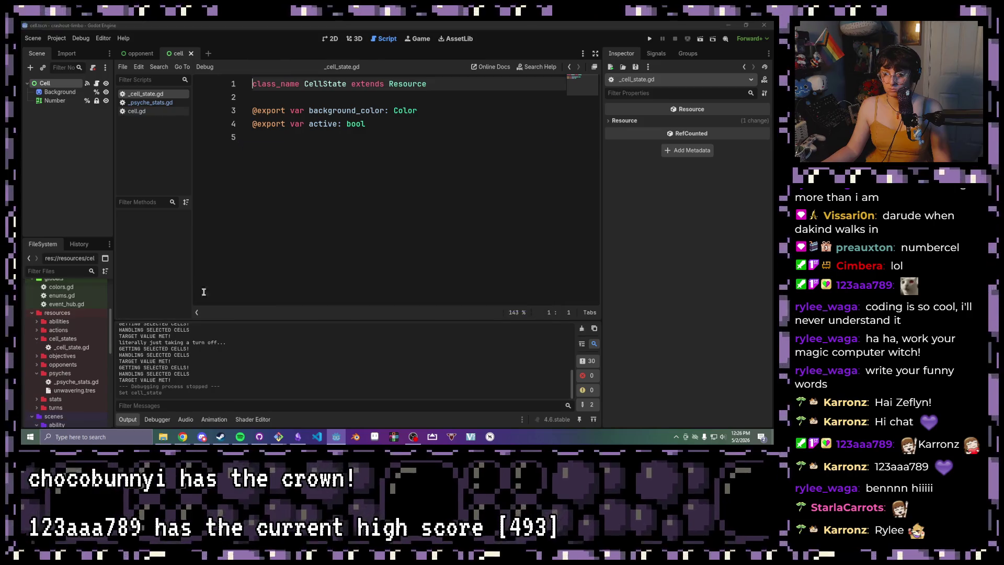
Create a new CellState resource in cell_states saved as number_cell.tres
right_click(66, 340)
mouse_move(156, 289)
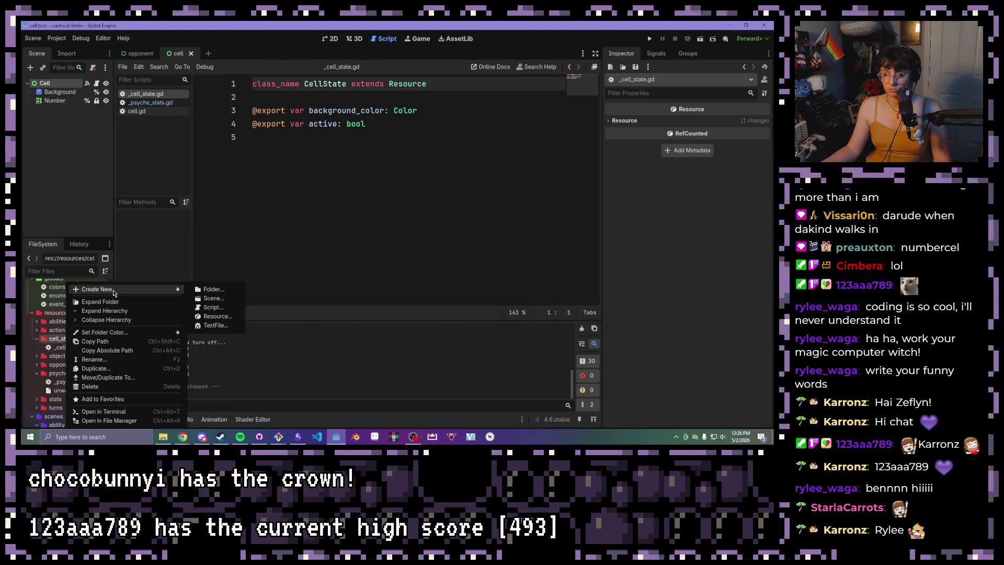
click(212, 320)
text(cel)
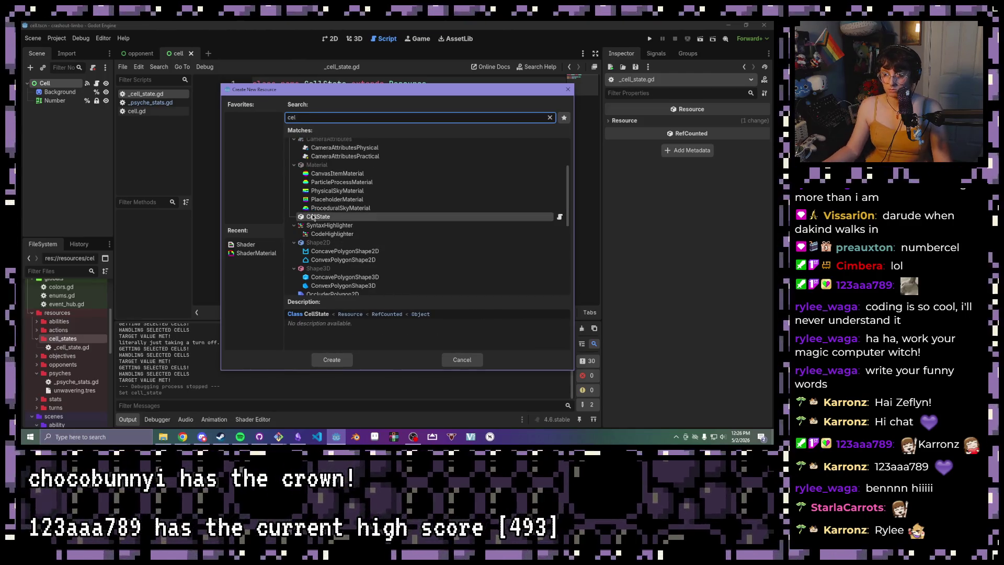
double_click(312, 217)
text(number_cell.tres)
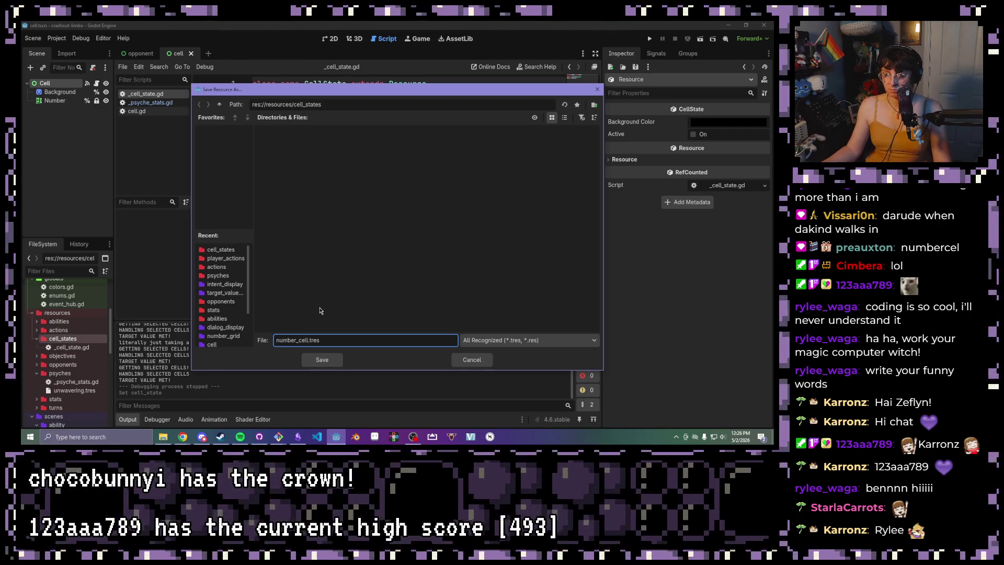
click(323, 360)
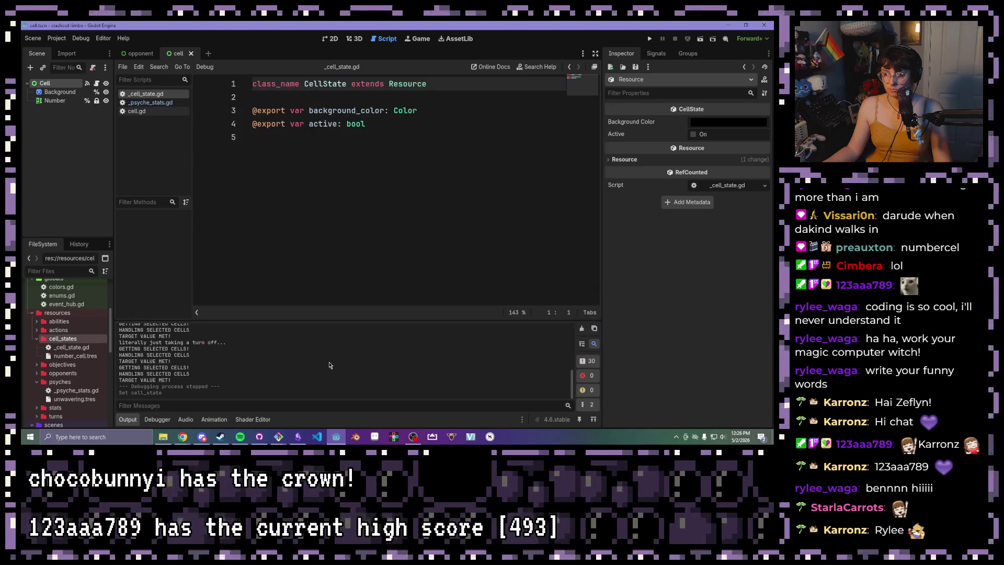
click(388, 131)
Check number_cell.tres's black Background Color, then add a blank line after background_color
click(62, 355)
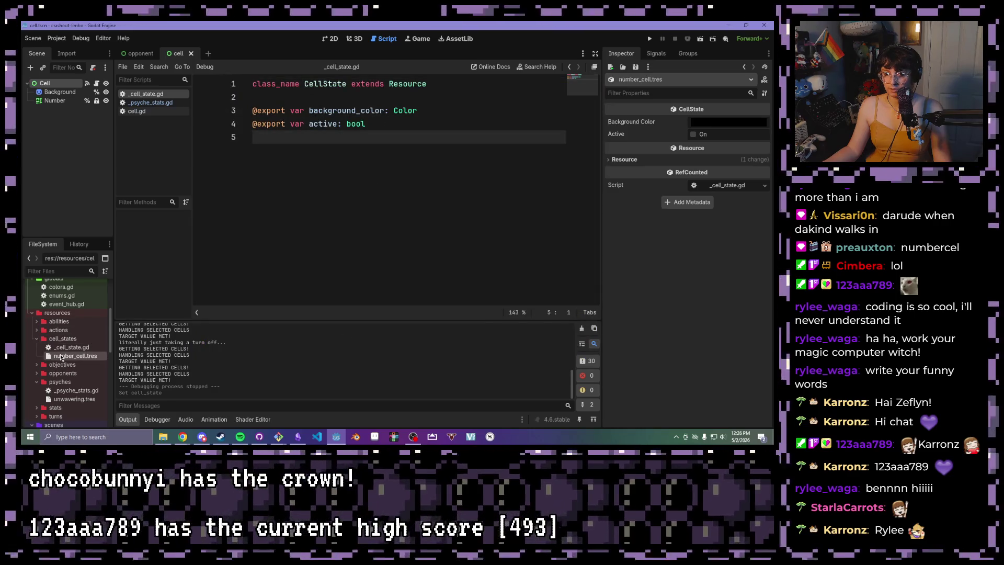
click(732, 122)
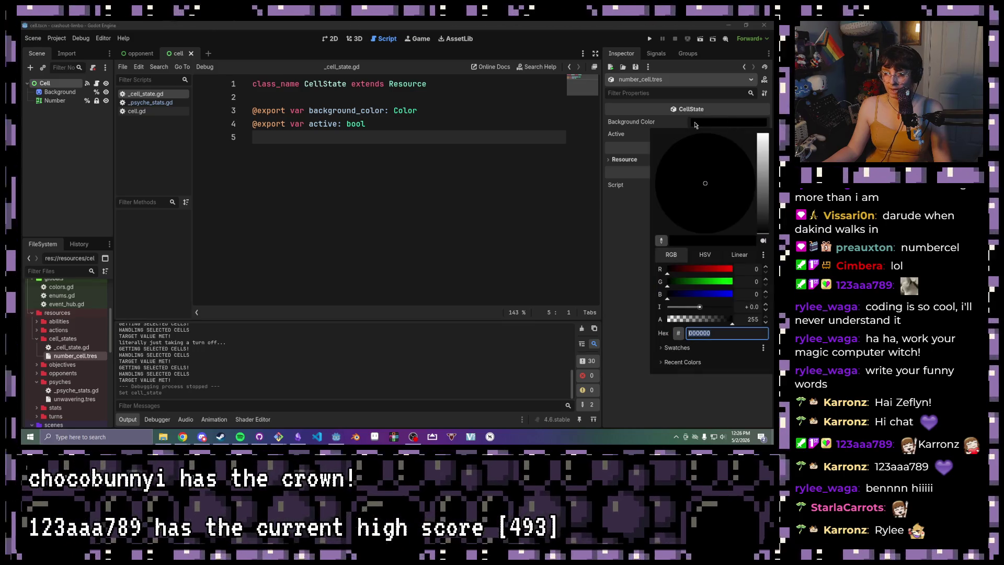
click(337, 205)
click(451, 109)
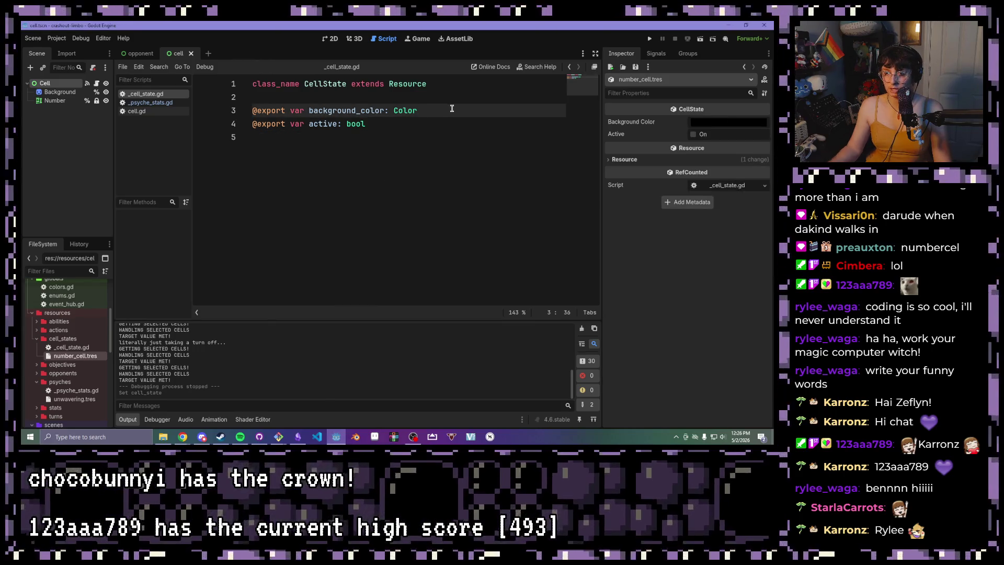
key(Return)
Add a selected_background_color Color export, move the active export to the top, and save
text(@export var s)
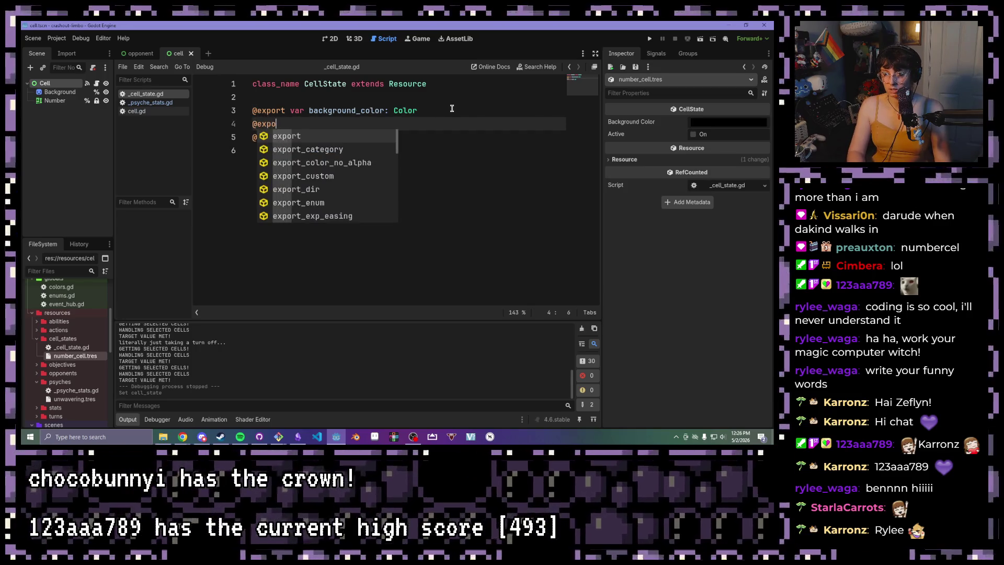
text(elected_)
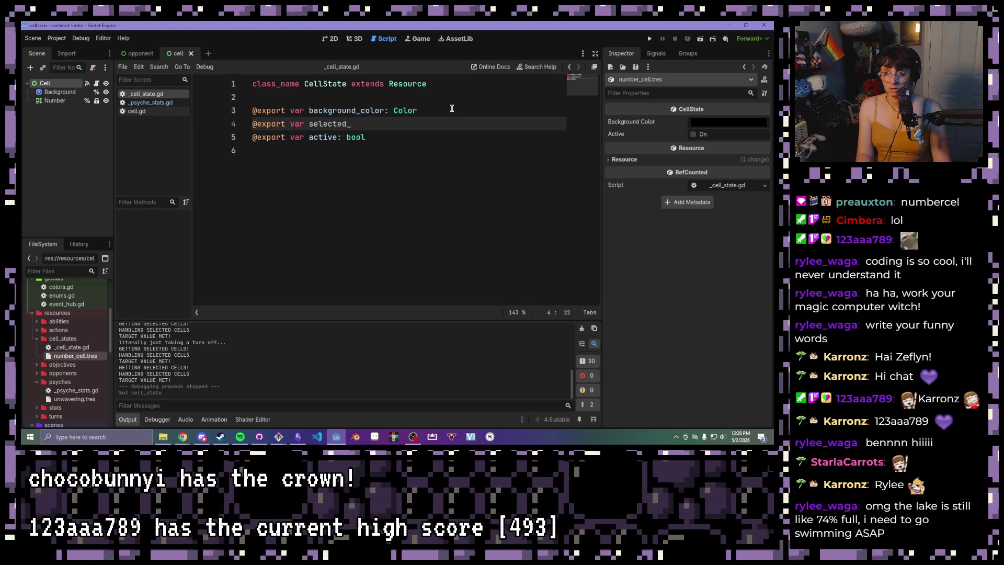
text(background)
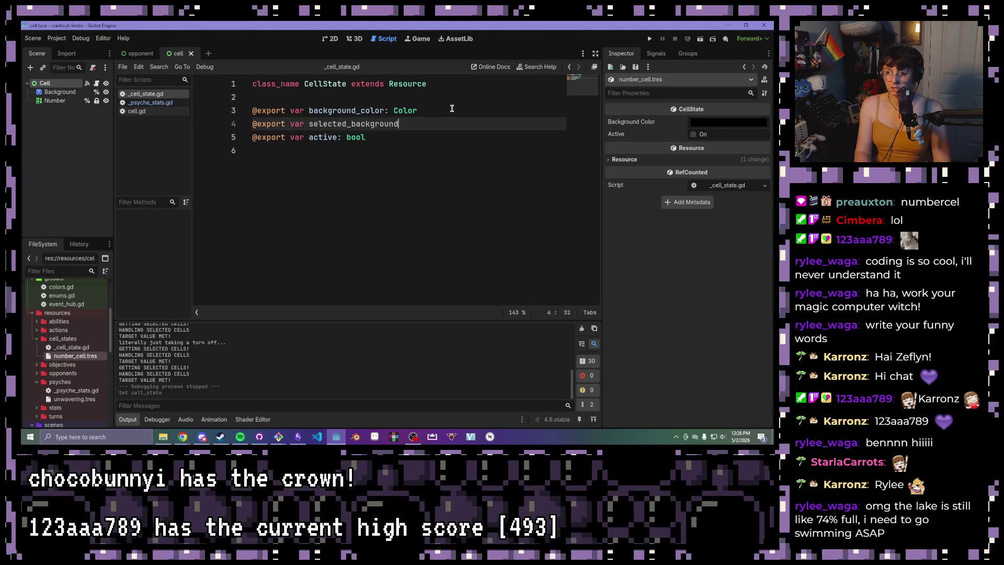
text(_color: Color)
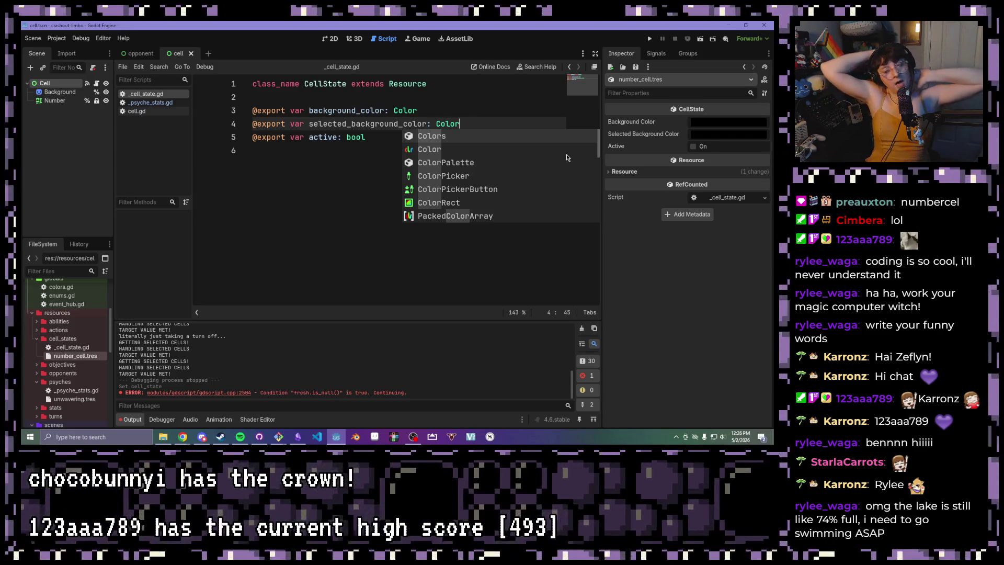
triple_click(350, 137)
key(ctrl+c)
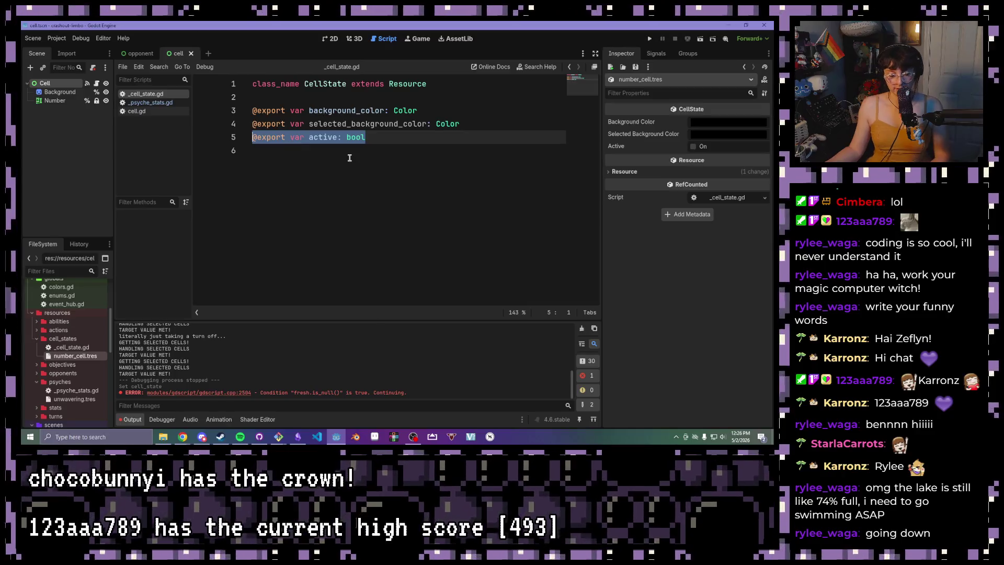
key(BackSpace)
key(BackSpace)
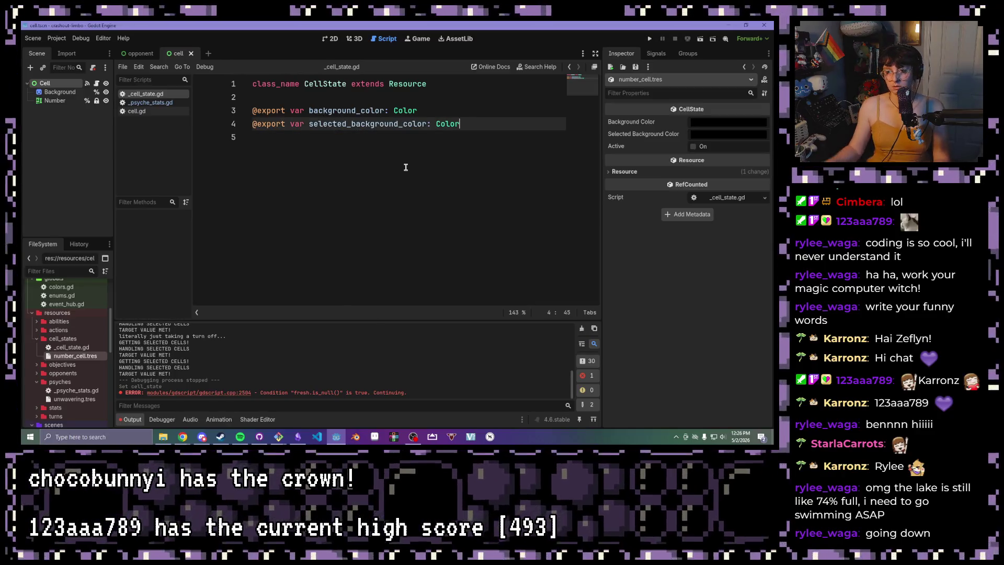
click(350, 100)
key(Return)
key(Return)
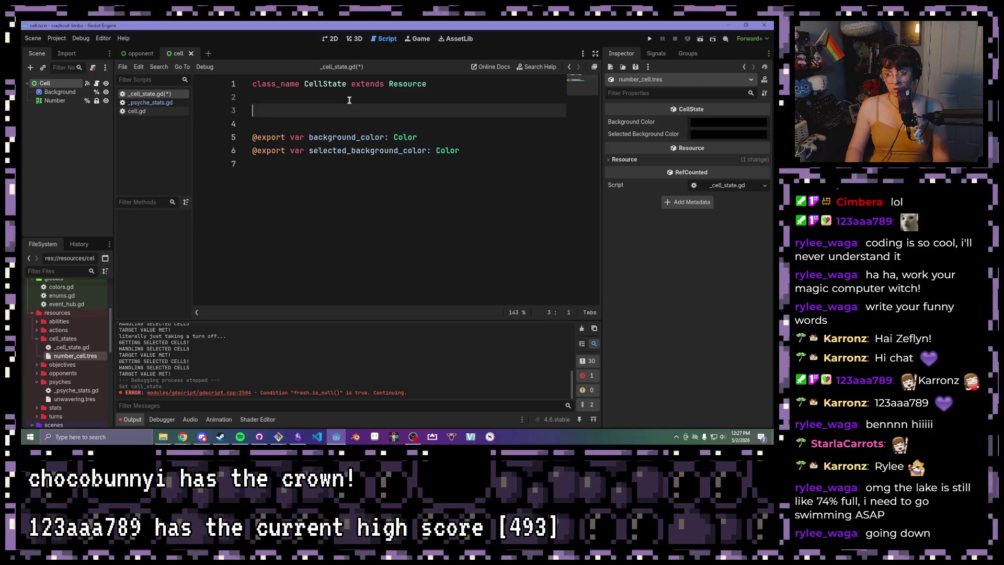
key(ctrl+v)
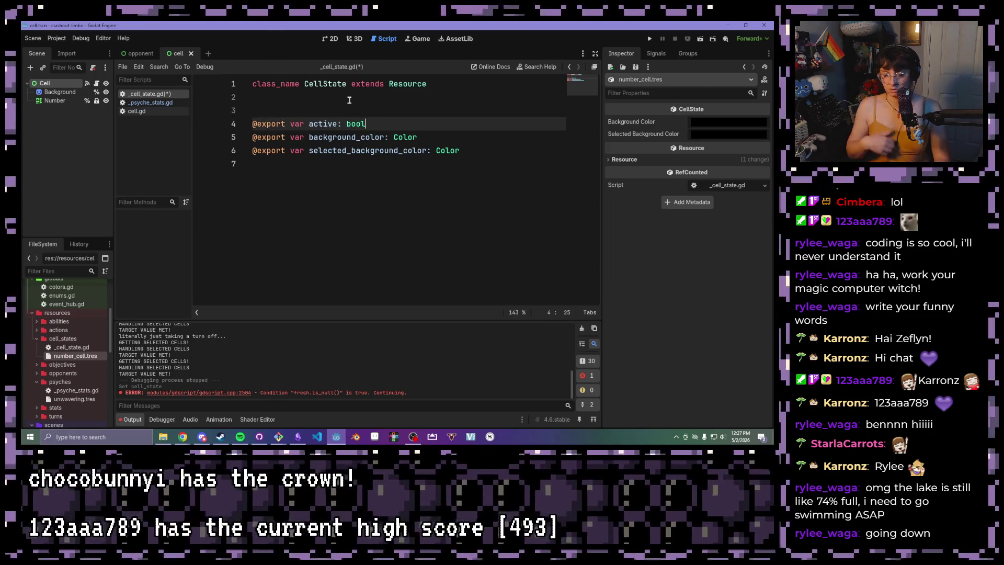
key(ctrl+s)
Remove the trailing empty line from _cell_state.gd and save
click(320, 168)
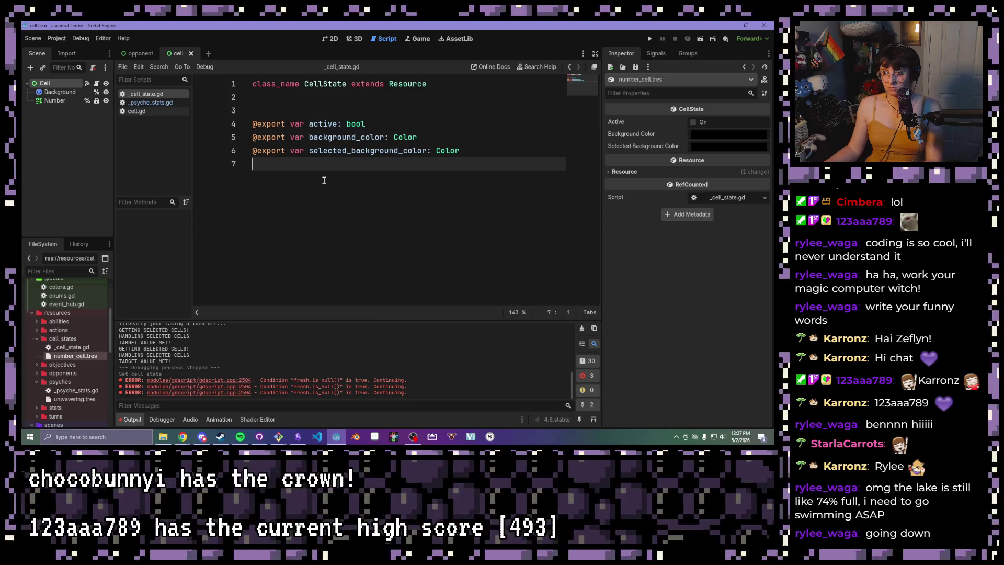
key(BackSpace)
key(ctrl+s)
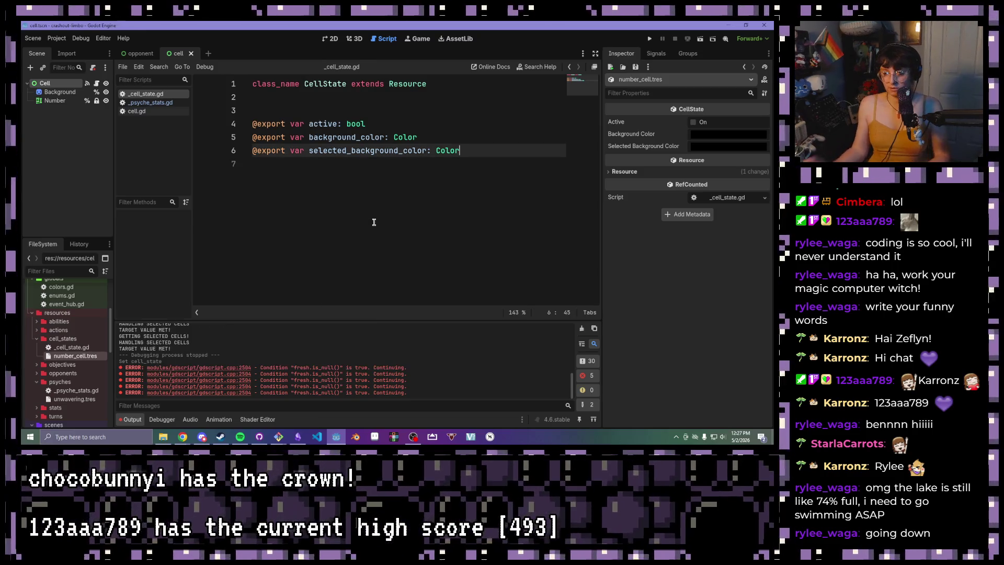
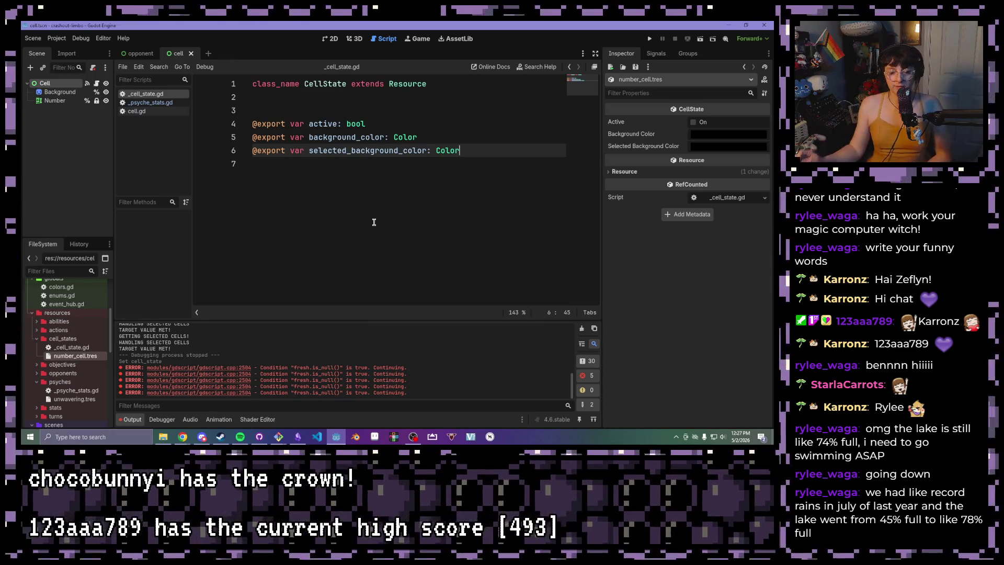
Glance at _psyche_stats.gd, then bring up cell.gd to view its exported cell_state property
click(359, 206)
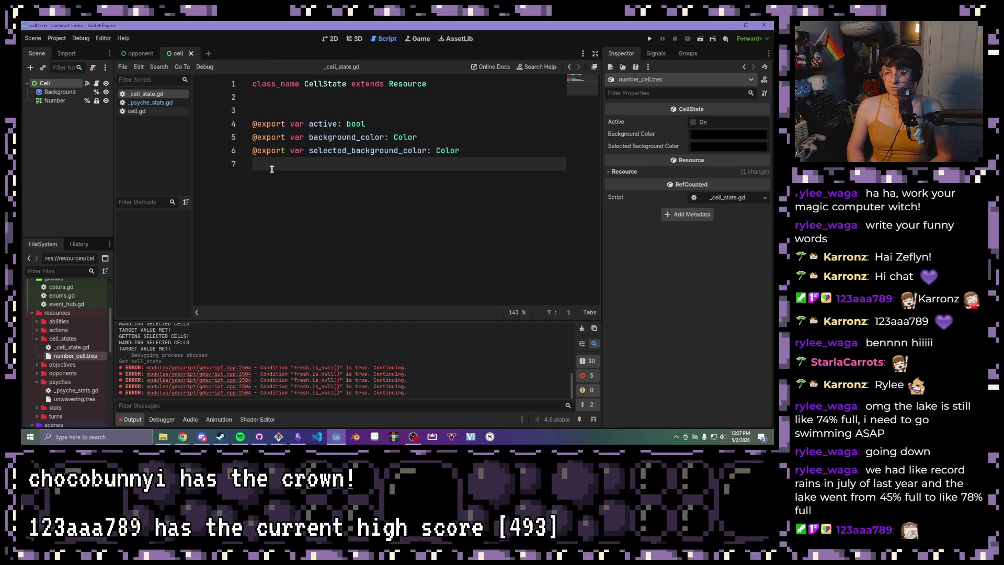
click(144, 103)
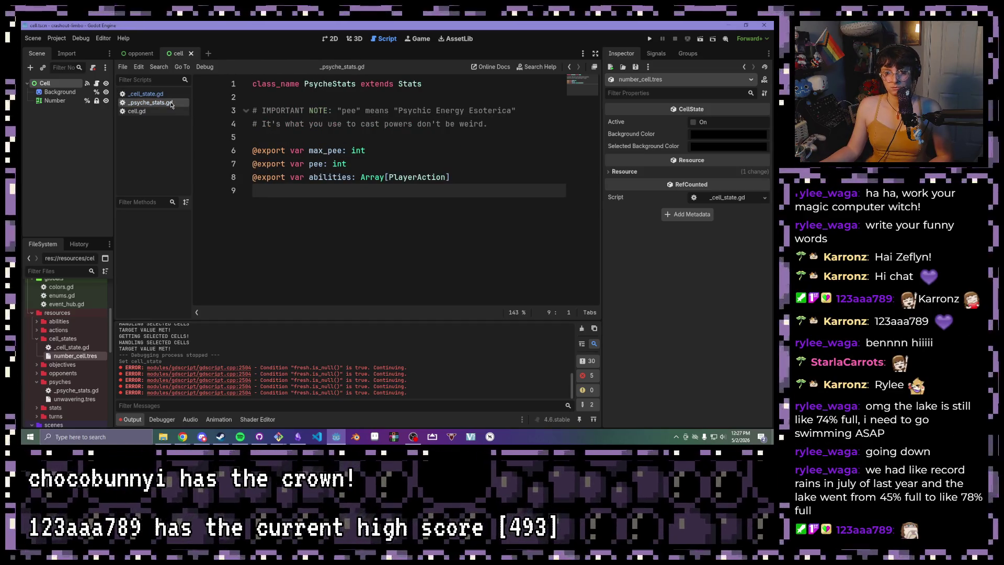
click(139, 112)
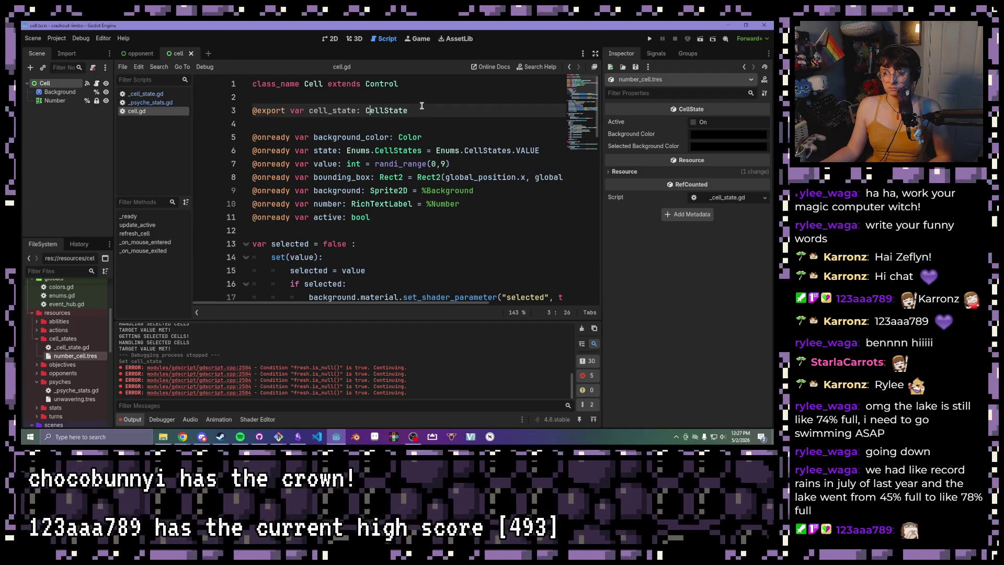
Clear the Cell node's Cell State and quick-load number_cell.tres into it
click(422, 106)
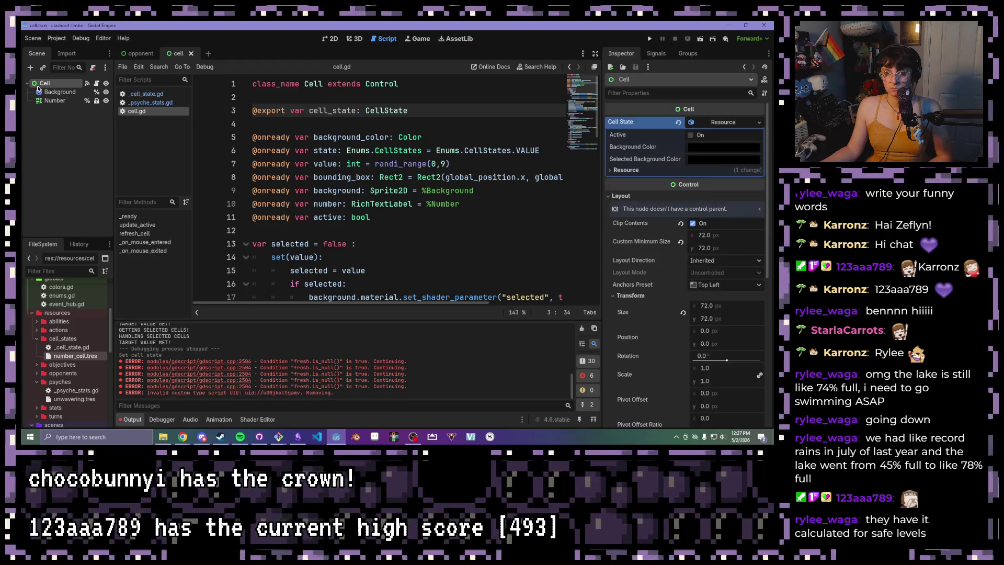
click(737, 123)
click(759, 122)
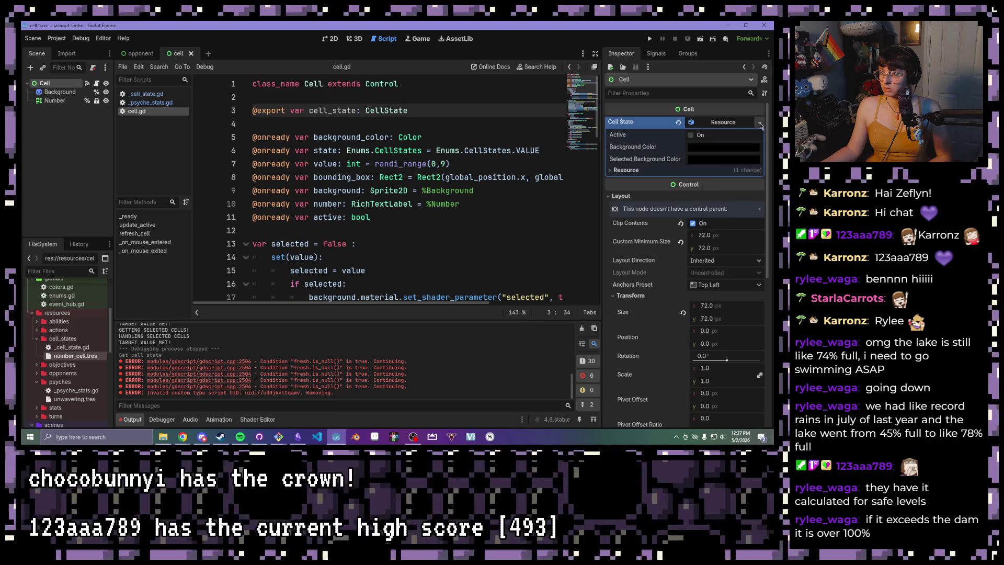
click(734, 184)
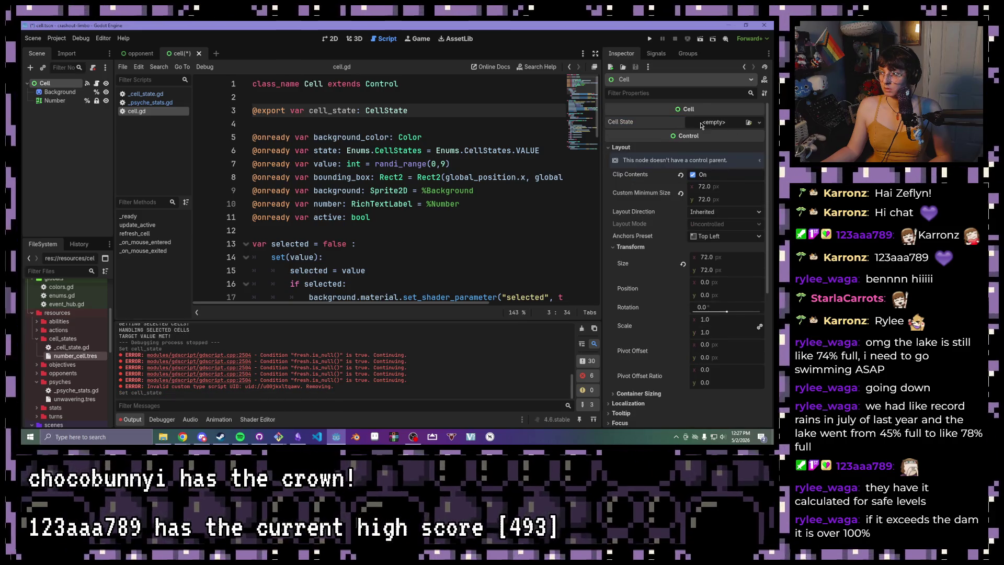
click(702, 124)
click(748, 125)
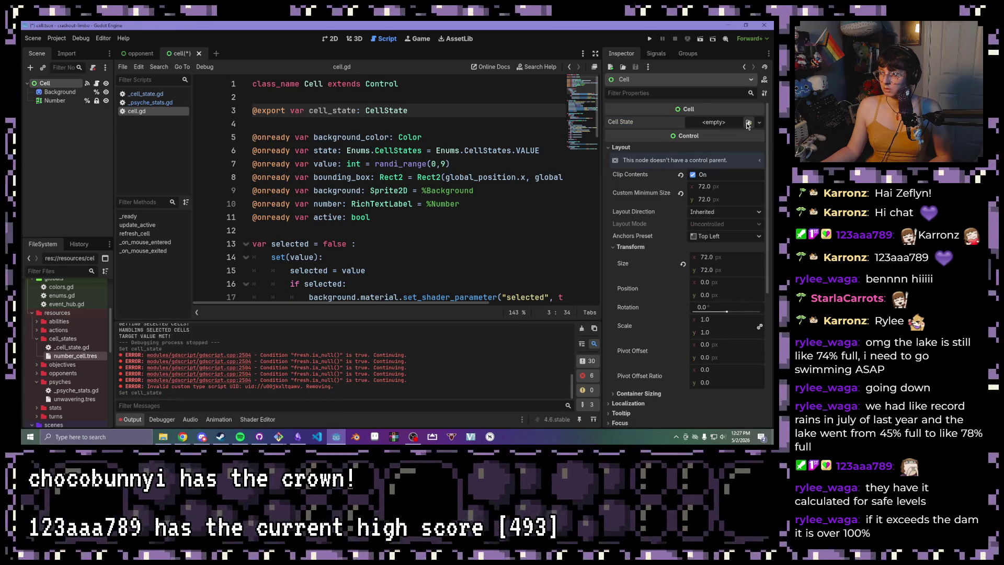
click(748, 124)
double_click(359, 135)
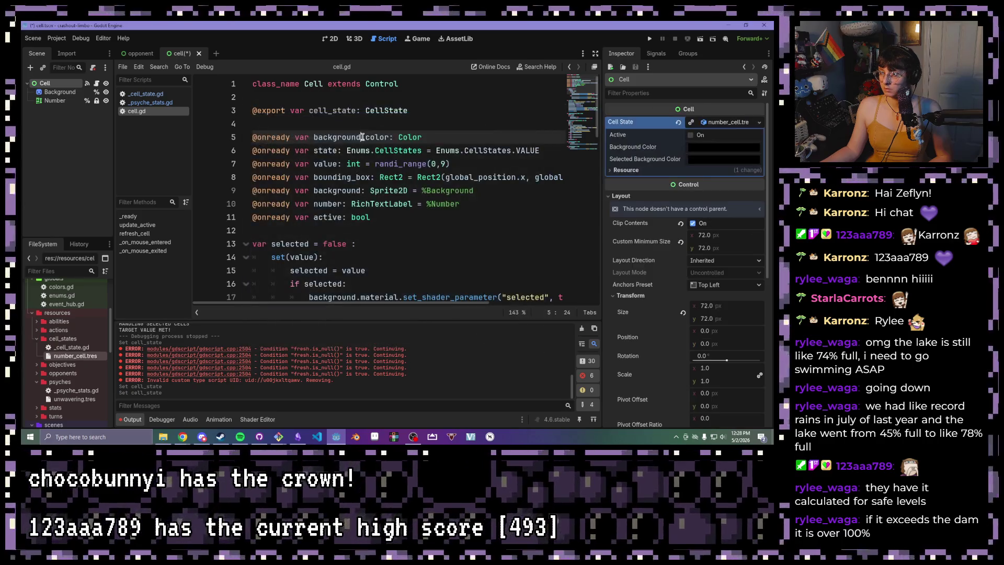
Locate the tile colour on line 21, then select number_cell.tres to edit its properties
scroll(324, 237, down, 2)
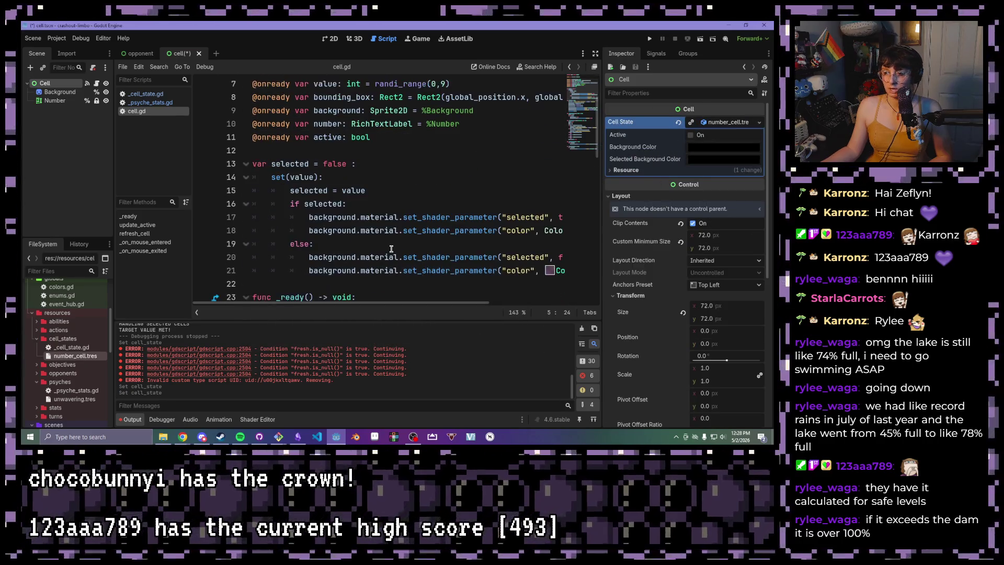
scroll(422, 287, right, 3)
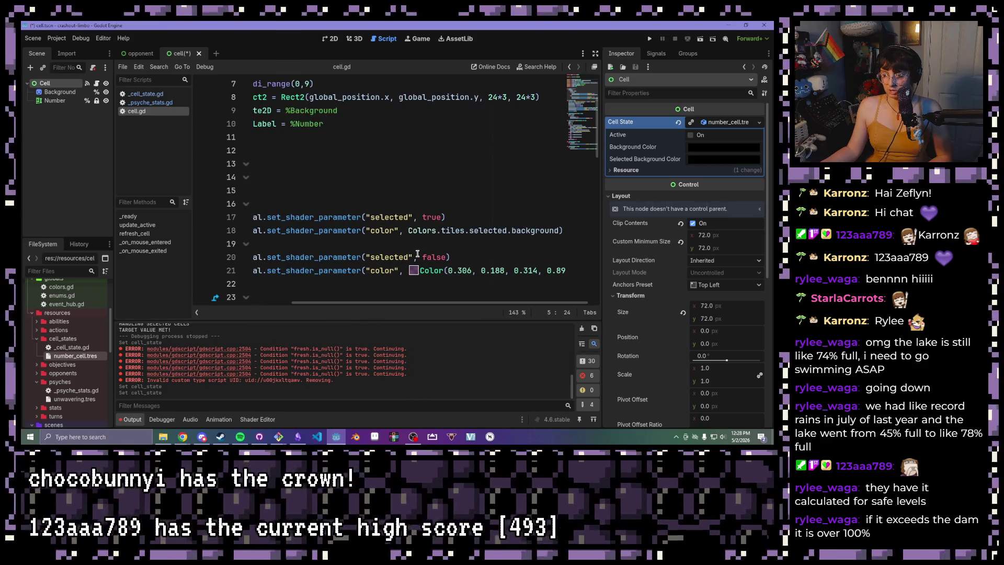
scroll(417, 254, down, 2)
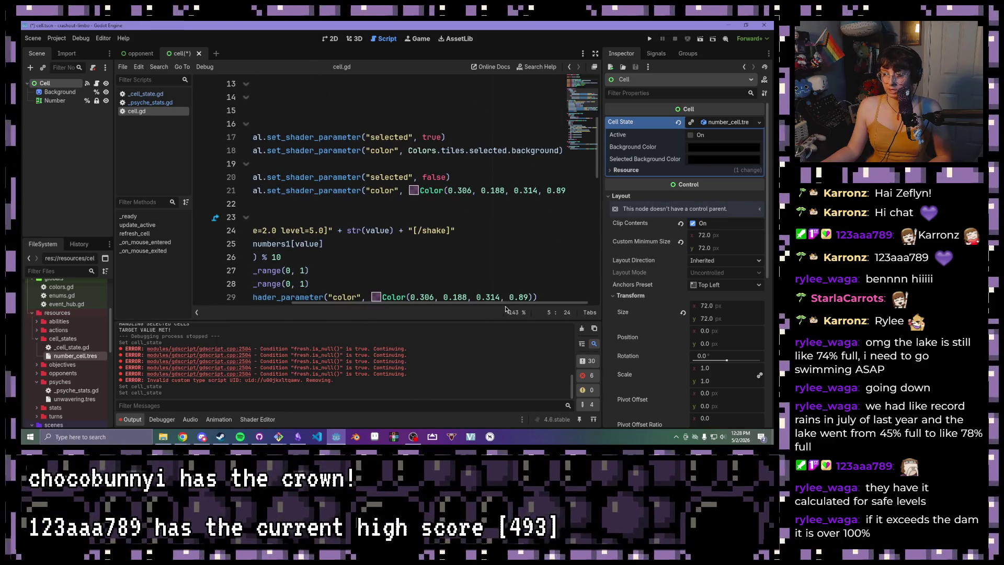
scroll(506, 310, right, 1)
mouse_move(564, 192)
mouse_down()
mouse_move(413, 179)
mouse_move(411, 187)
mouse_up()
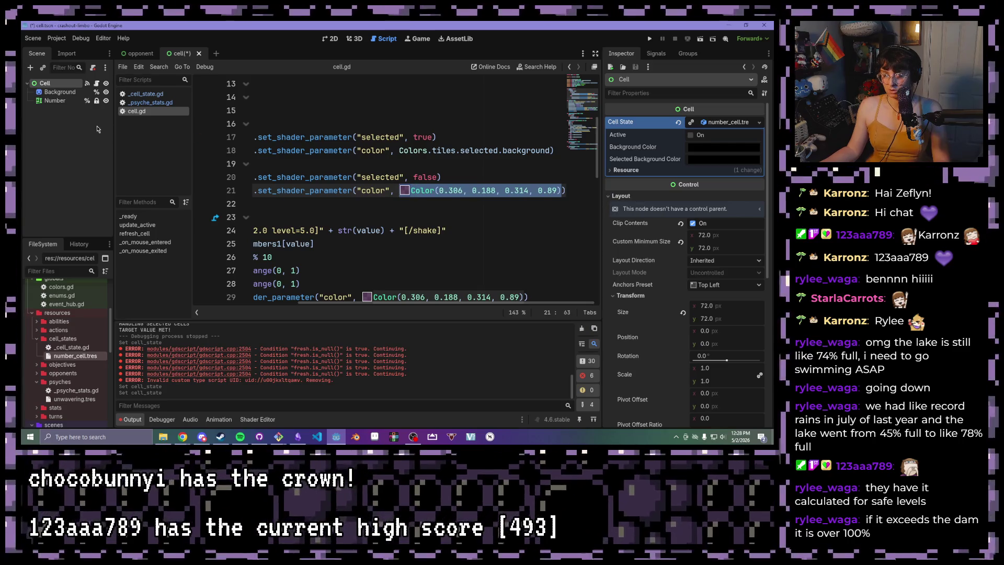
click(70, 357)
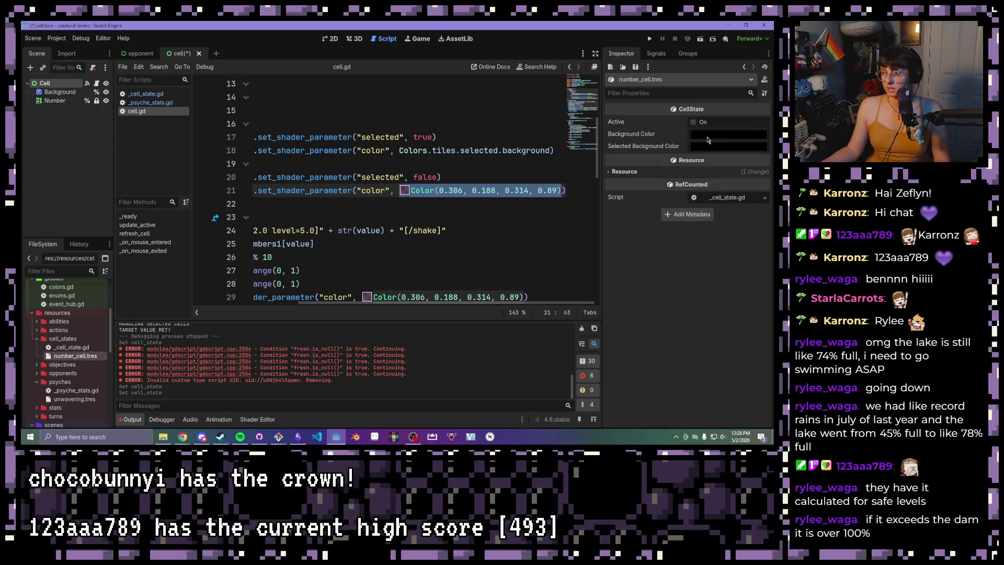
Show the Background Color picker in 0–255 RGB and read line 21's code colour values
mouse_move(706, 138)
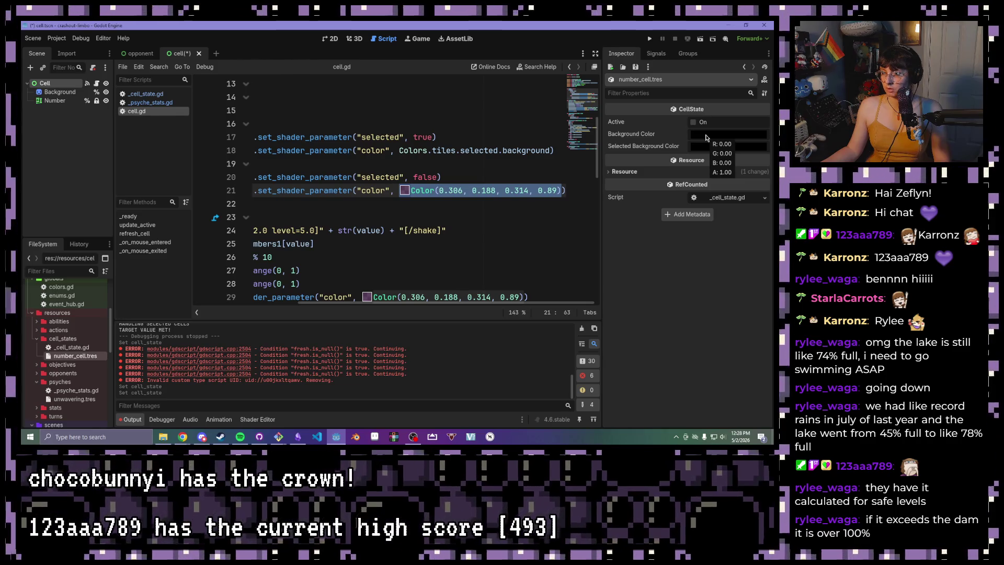
click(706, 137)
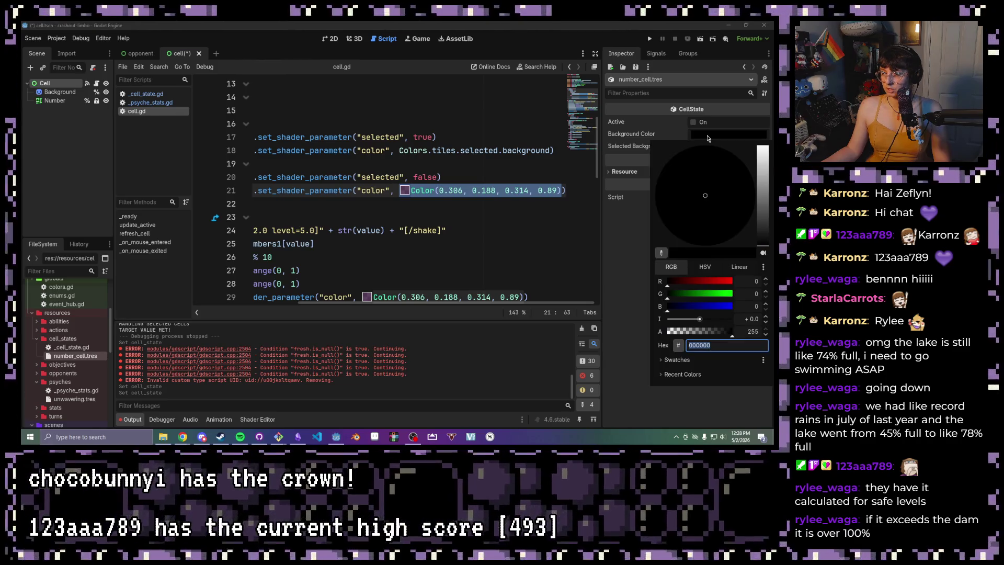
drag(712, 345, 699, 345)
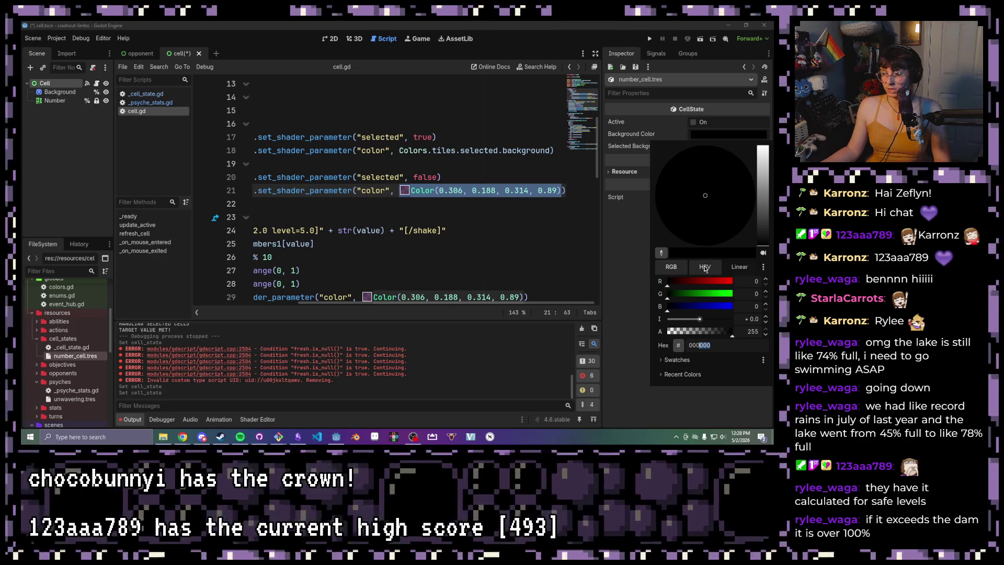
click(740, 268)
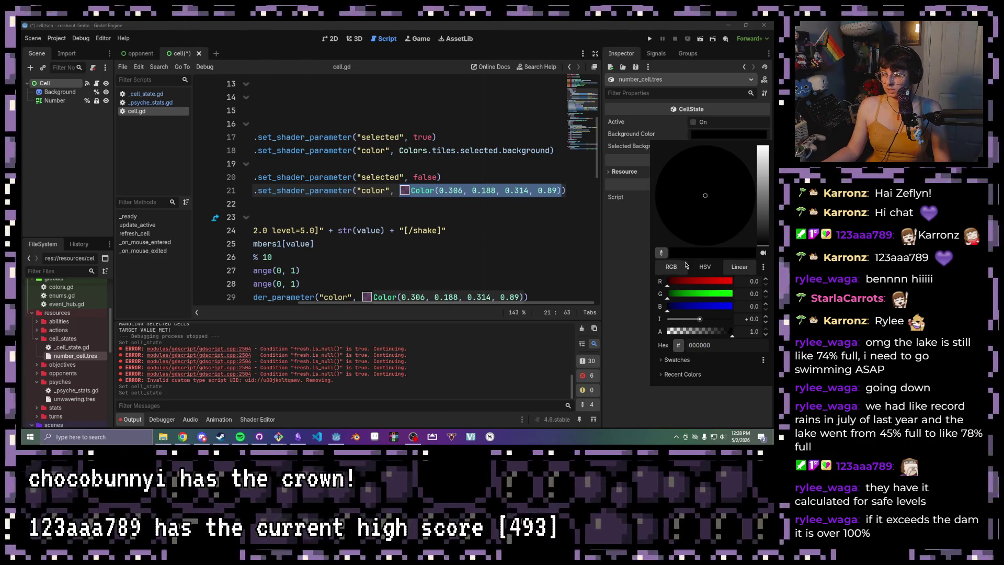
click(676, 269)
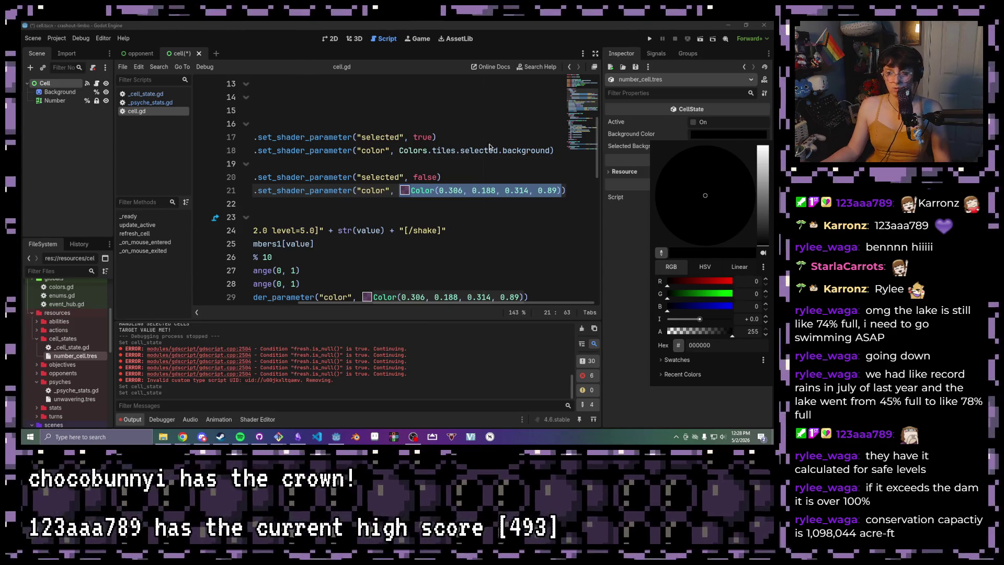
click(443, 182)
click(467, 191)
click(407, 192)
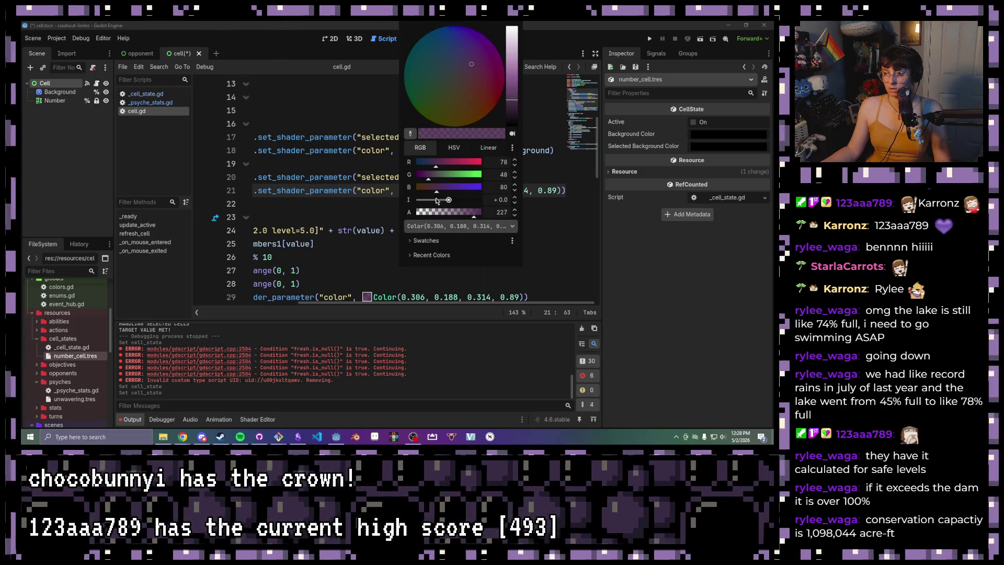
click(498, 163)
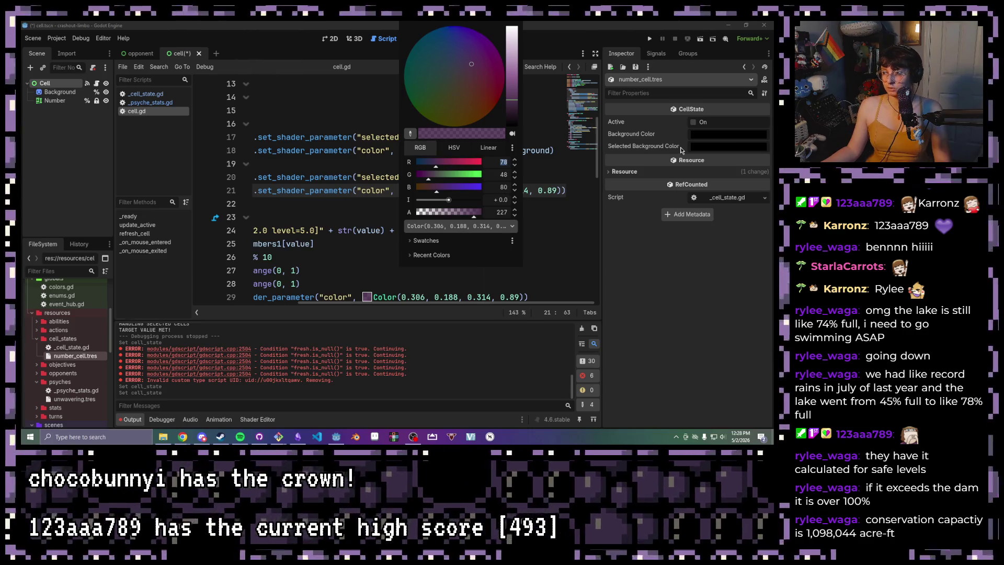
click(719, 136)
Enter red 78, green 48 and alpha 227 into number_cell.tres's Background Color
click(720, 137)
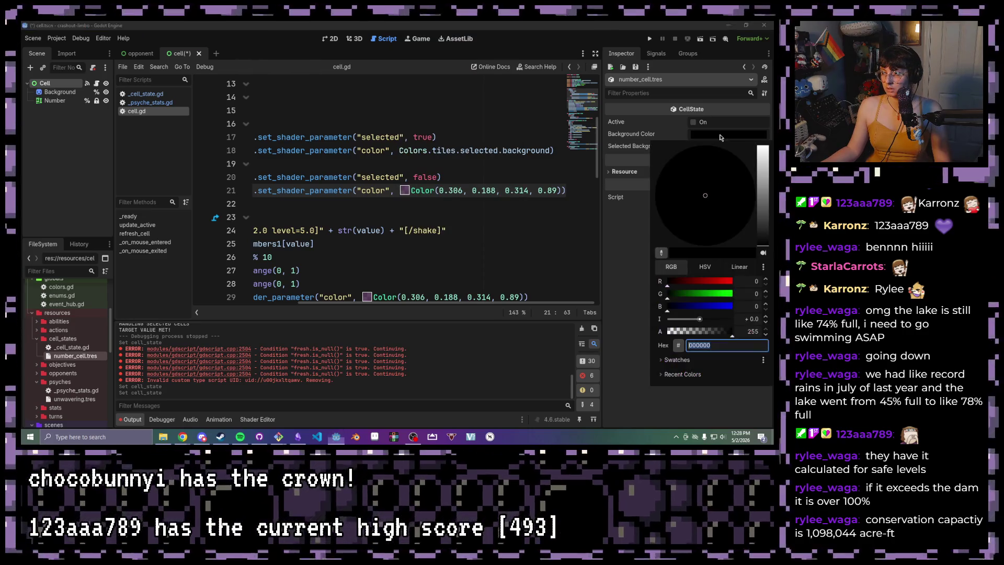
click(753, 281)
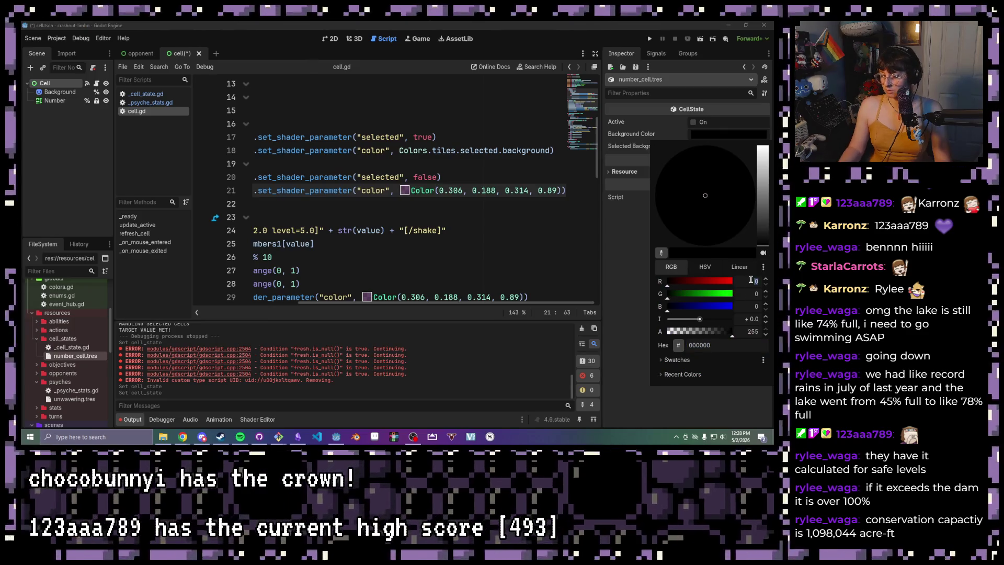
text(4)
key(Tab)
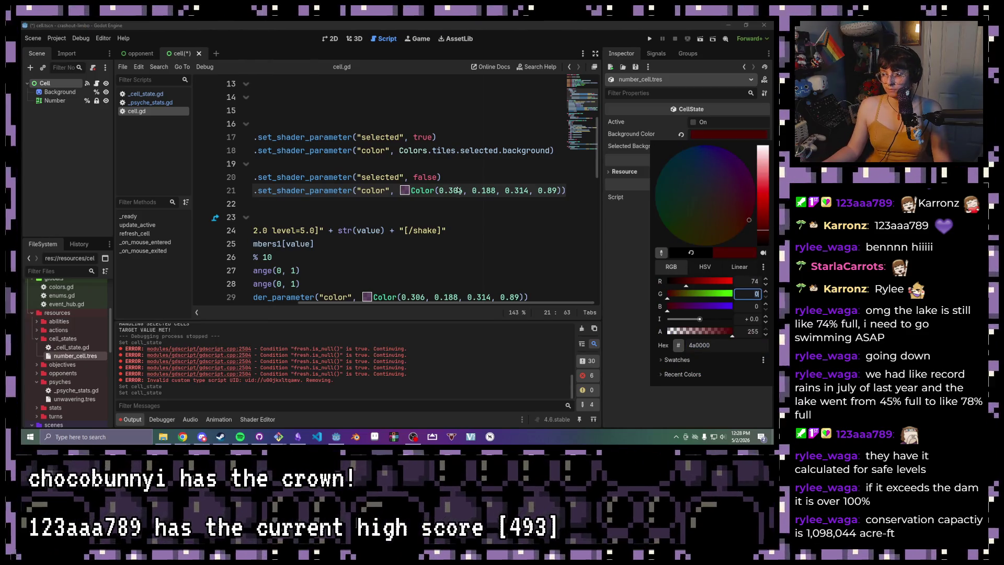
click(406, 192)
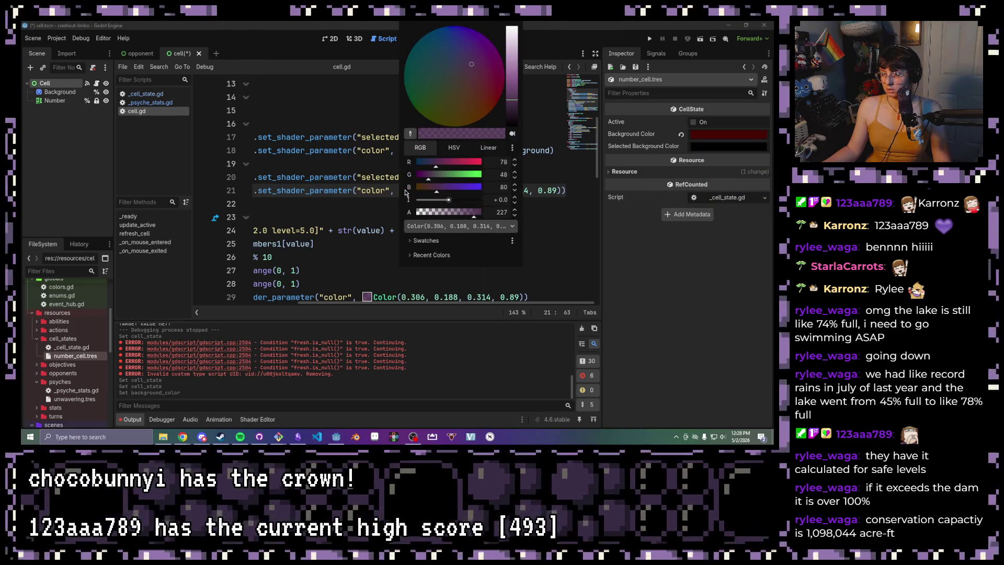
click(714, 140)
click(716, 137)
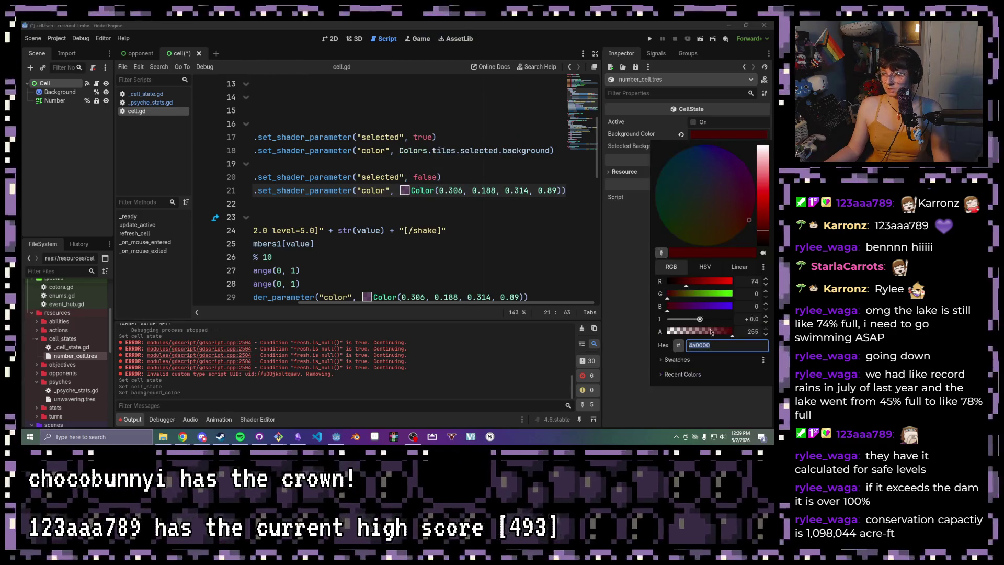
click(755, 281)
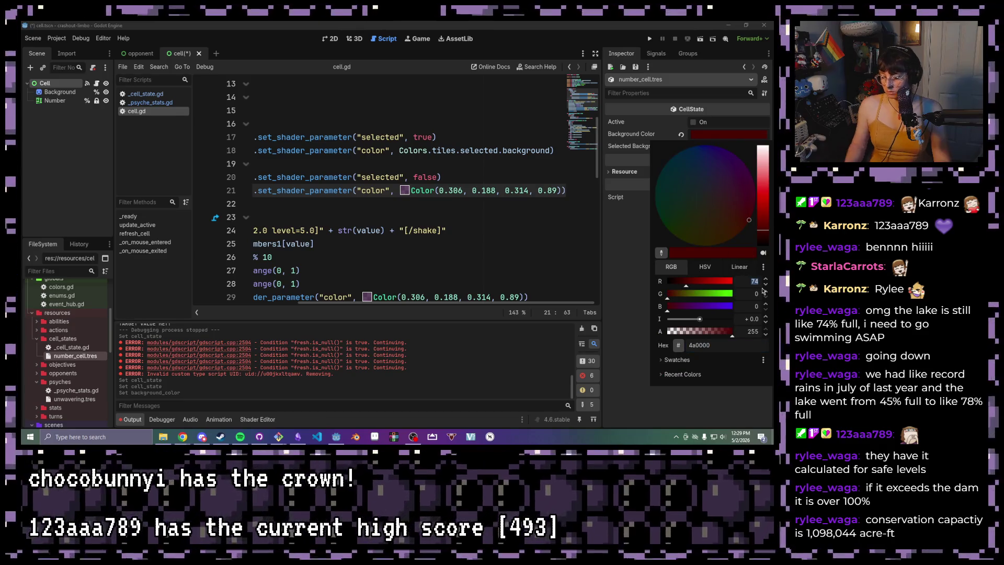
key(Tab)
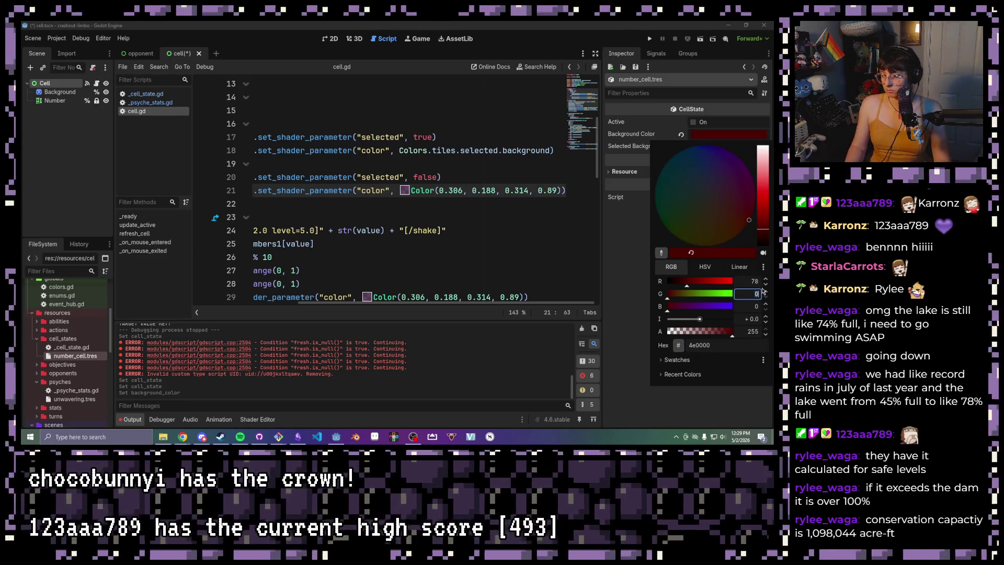
key(Tab)
key(Tab)
key(Tab)
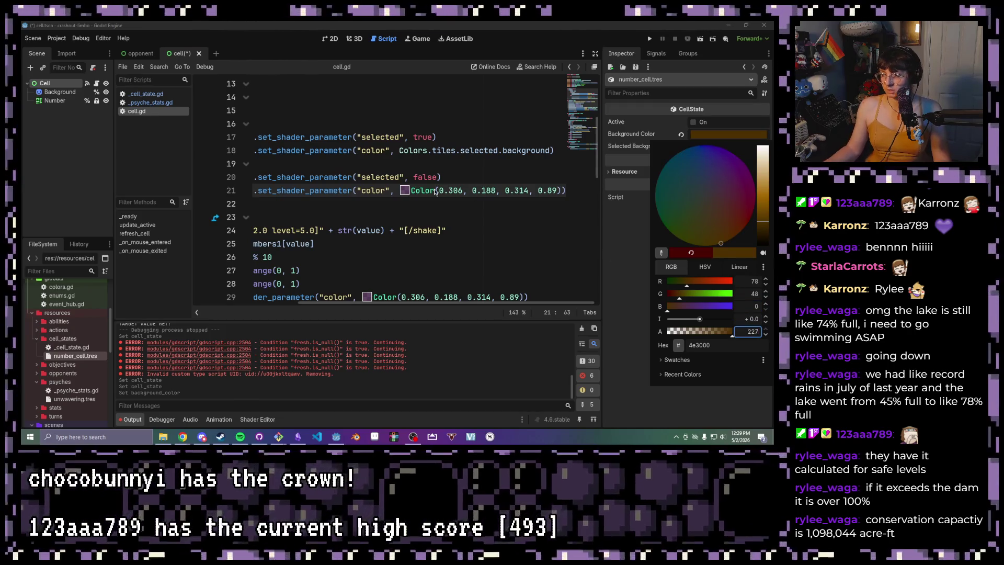
click(404, 192)
Recheck the code colour and set the Background Color's blue channel to 80
click(404, 192)
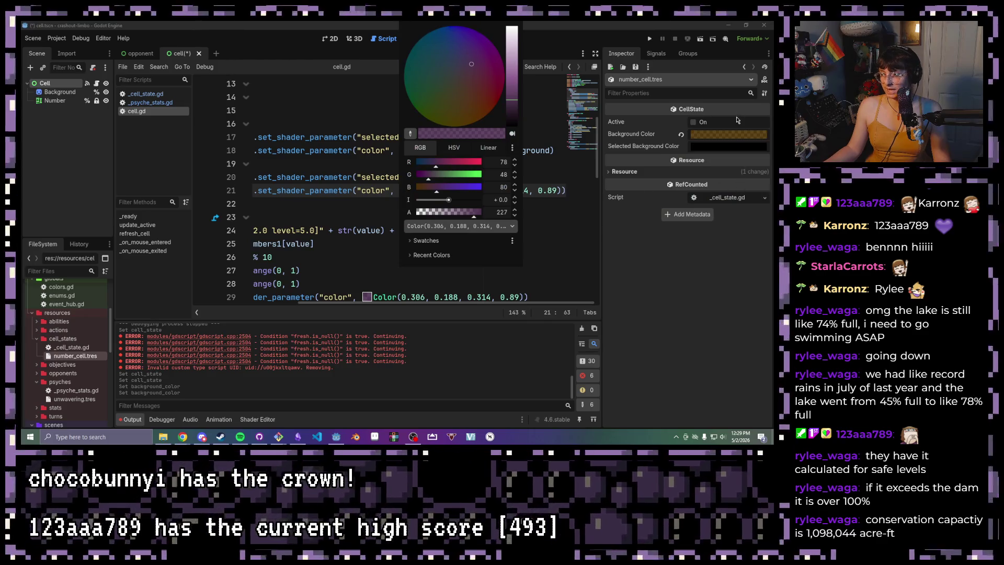
click(728, 133)
click(729, 134)
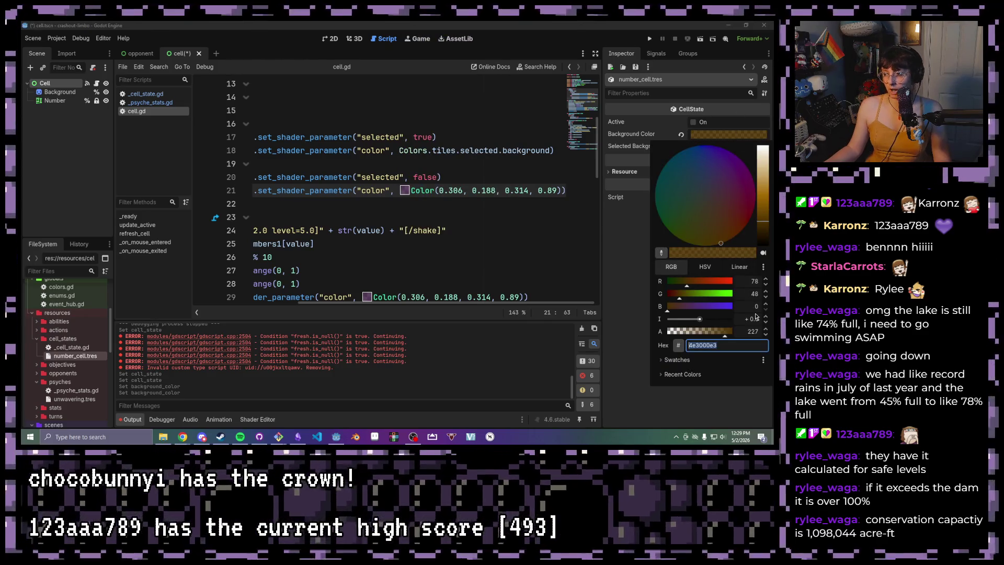
click(759, 307)
text(80)
key(Return)
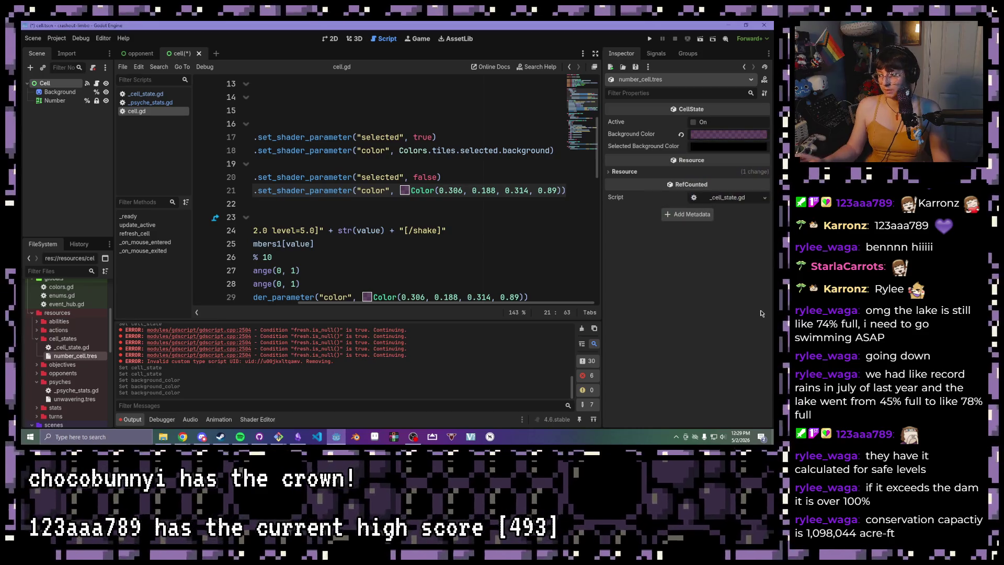
click(506, 208)
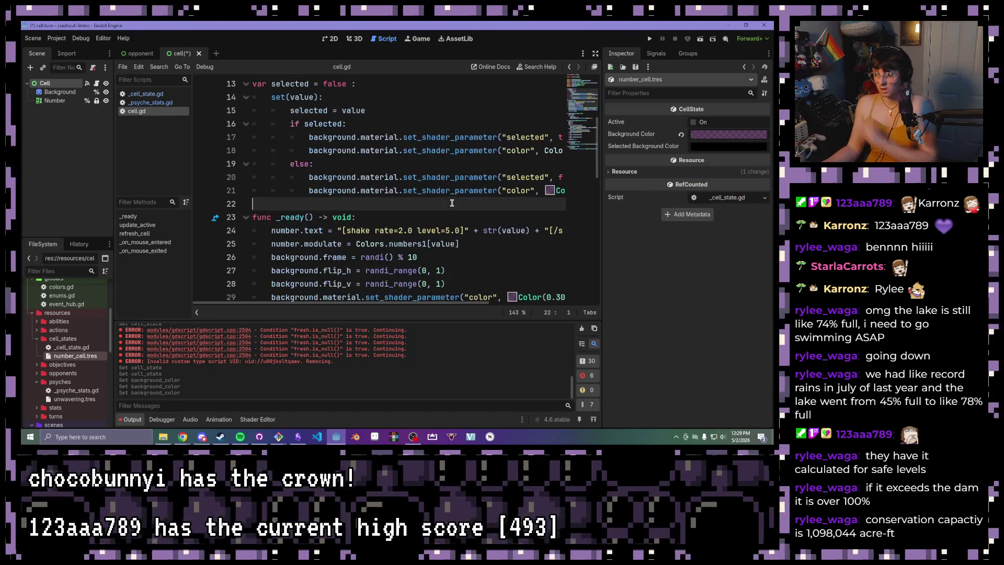
Scroll through cell.gd, then open colors.gd from the FileSystem dock
scroll(457, 206, down, 2)
scroll(456, 206, down, 10)
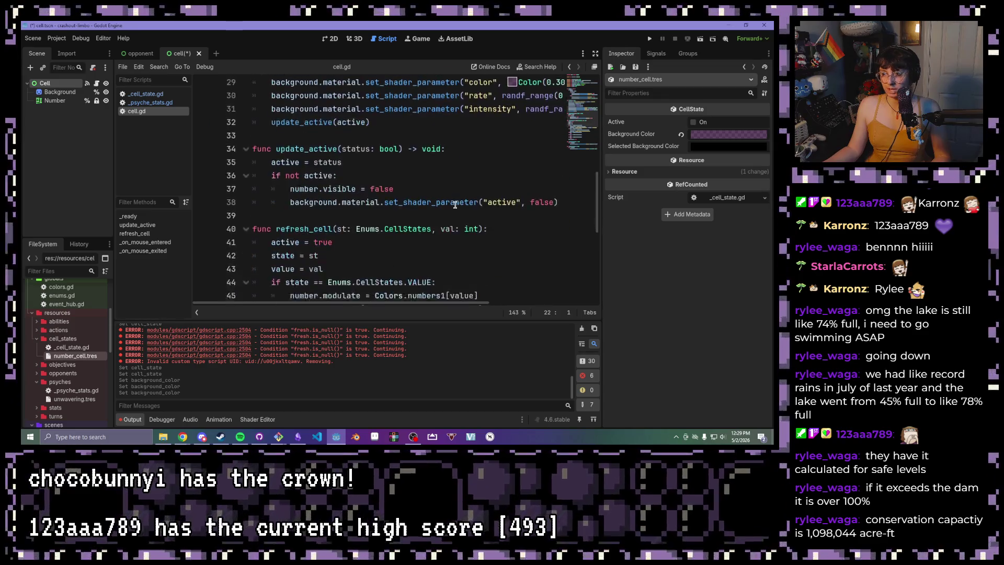
mouse_move(445, 302)
mouse_down()
mouse_move(550, 312)
mouse_move(422, 302)
mouse_up()
scroll(366, 235, up, 2)
scroll(55, 326, up, 2)
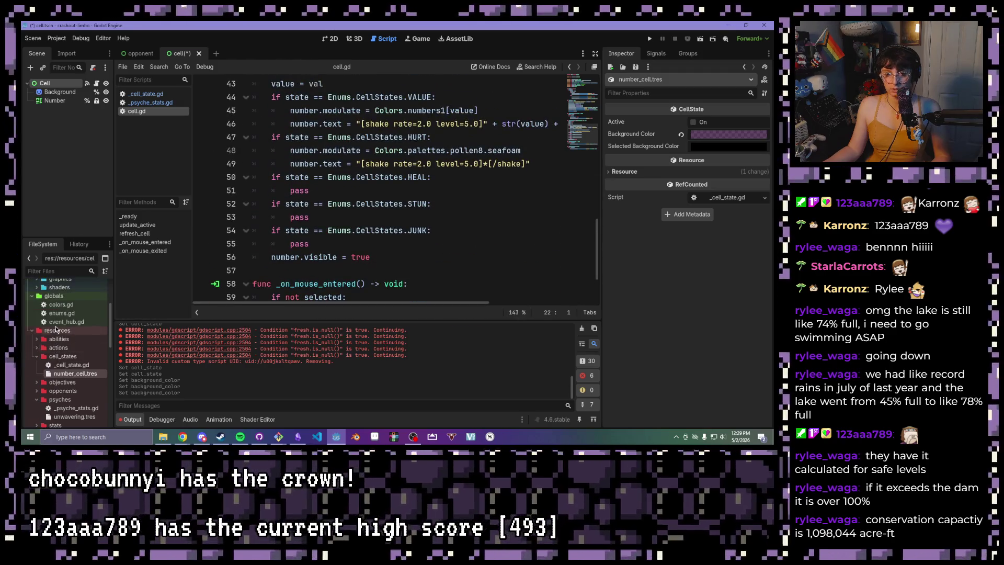
double_click(61, 323)
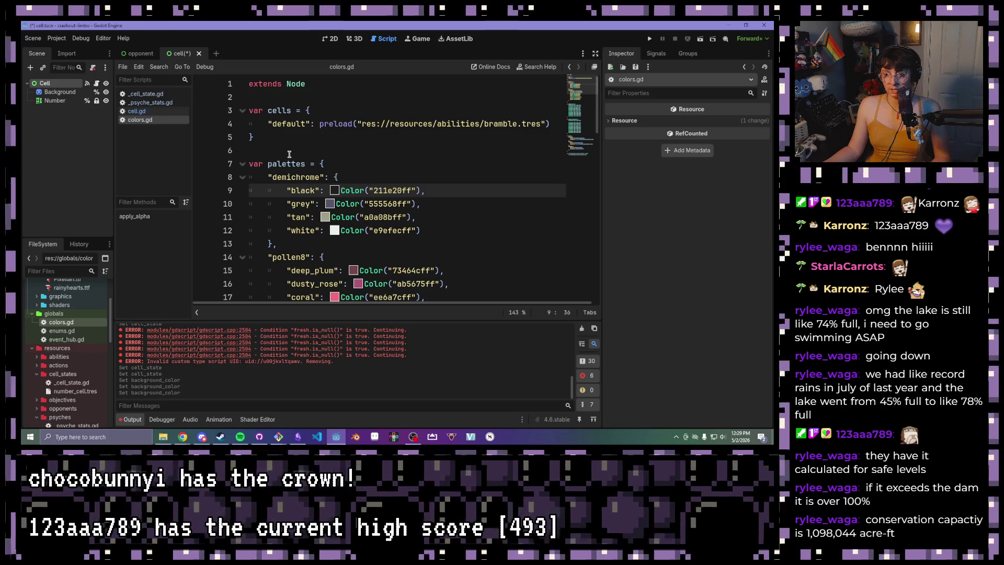
Find the pollen8 palette in colors.gd and inspect its aqua swatch: R 52, G 172, B 186
scroll(305, 177, down, 10)
scroll(305, 176, down, 3)
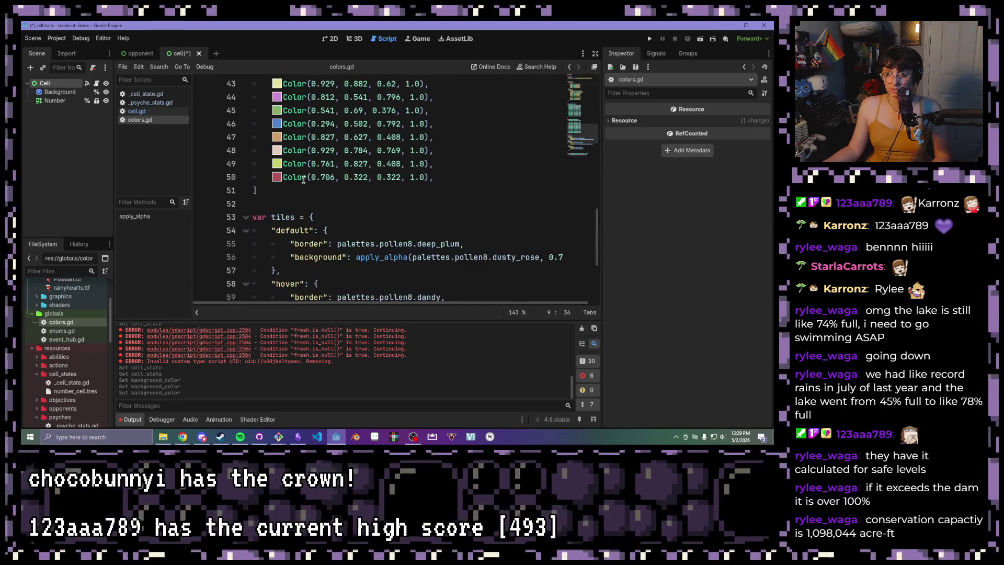
mouse_move(301, 180)
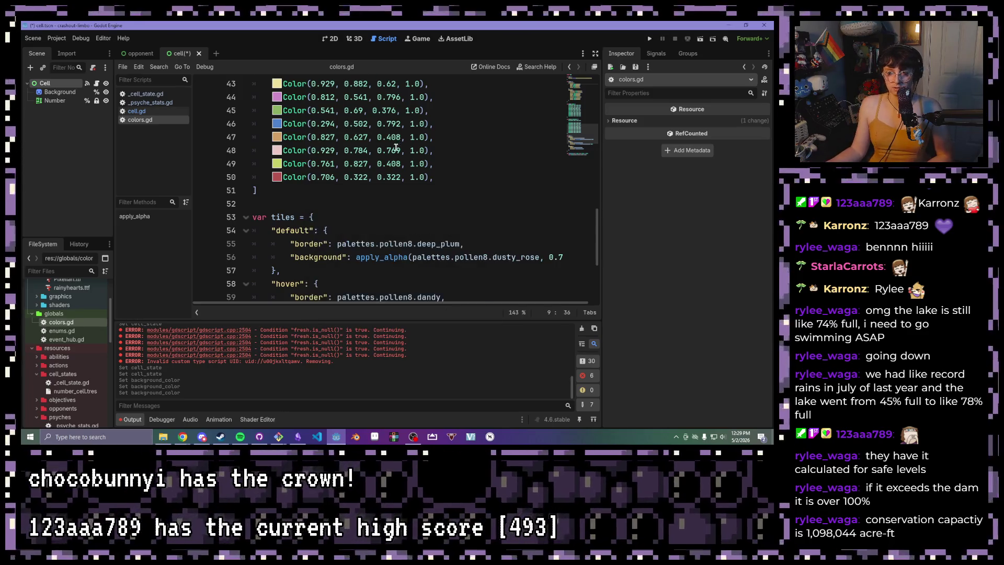
scroll(380, 166, down, 4)
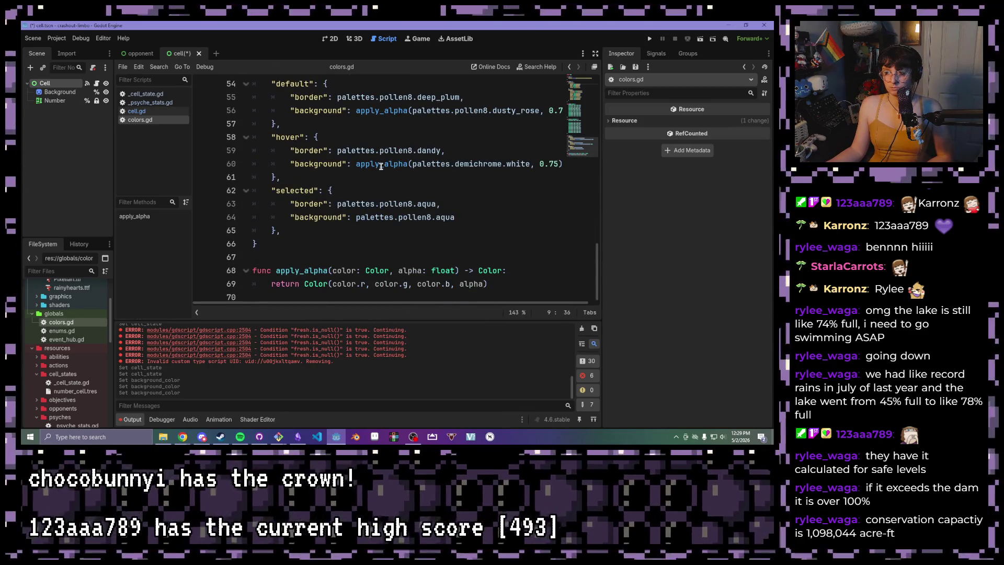
scroll(379, 167, up, 6)
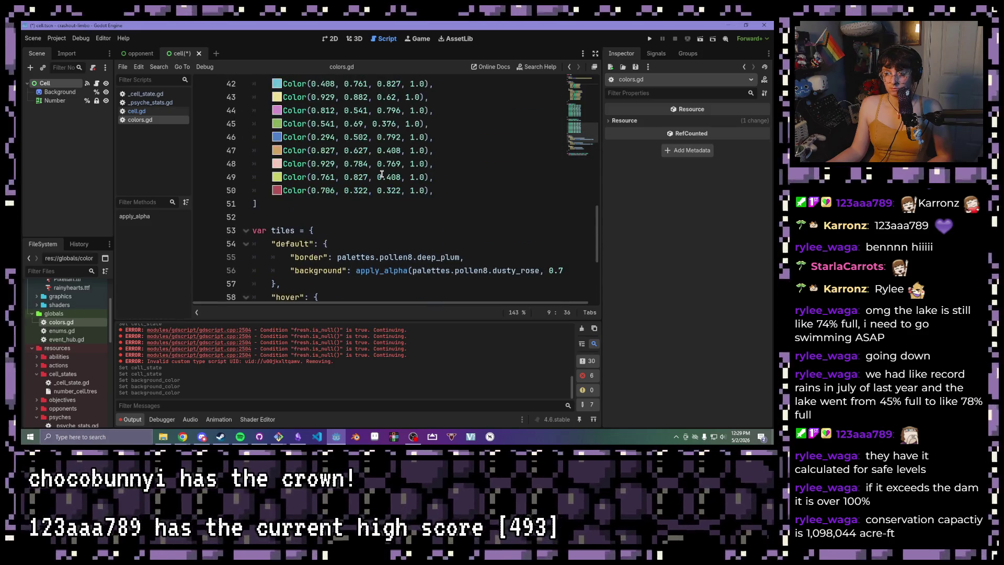
scroll(382, 174, up, 1)
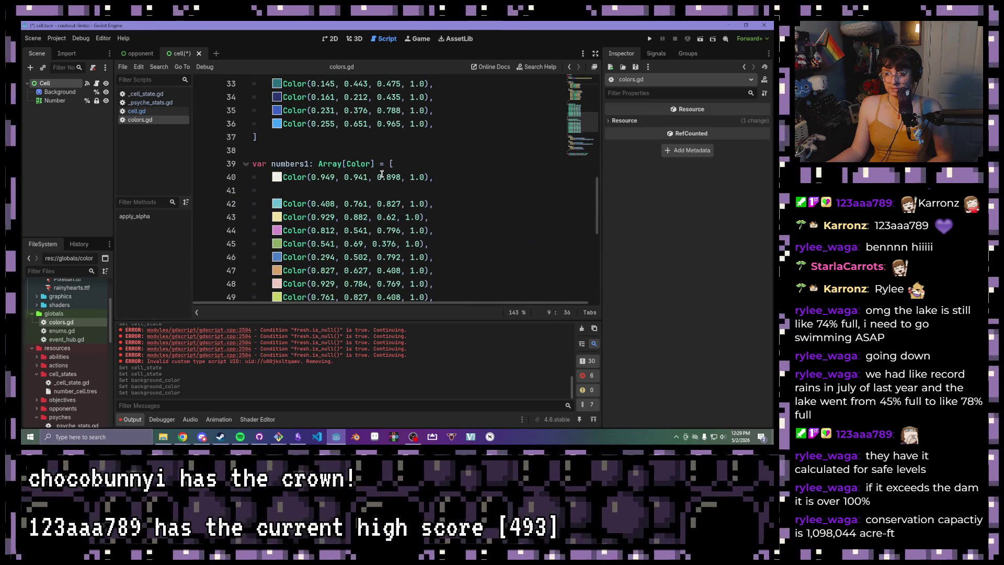
scroll(322, 220, up, 4)
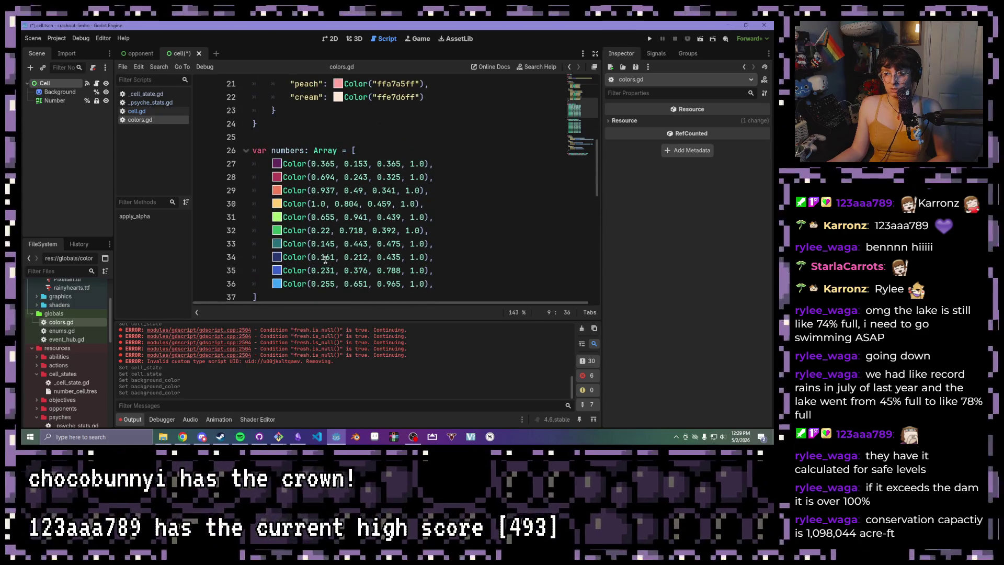
scroll(325, 260, up, 4)
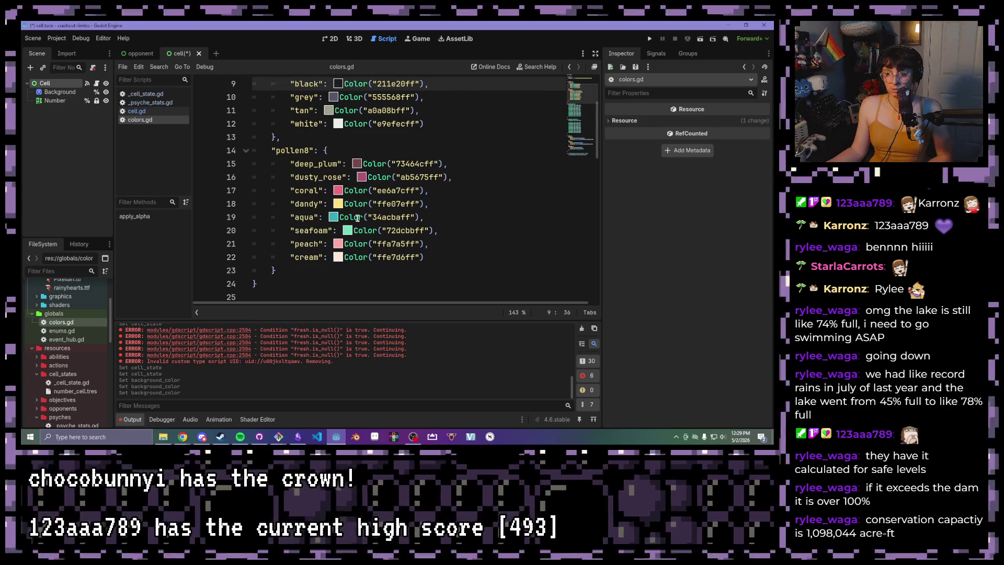
click(332, 218)
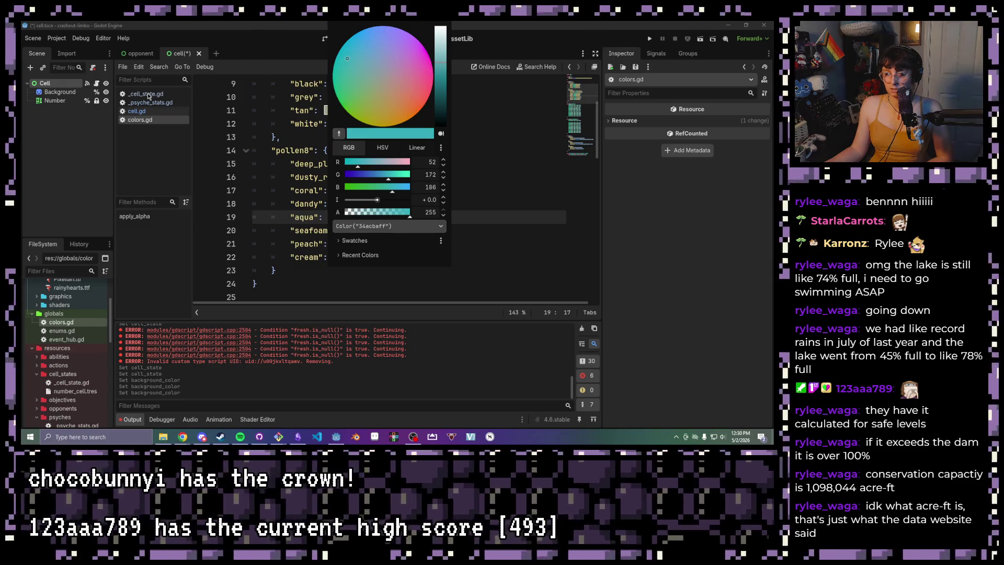
Set number_cell.tres's Selected Background Color to R 52, G 172, B 186, matching the aqua
click(69, 392)
click(69, 392)
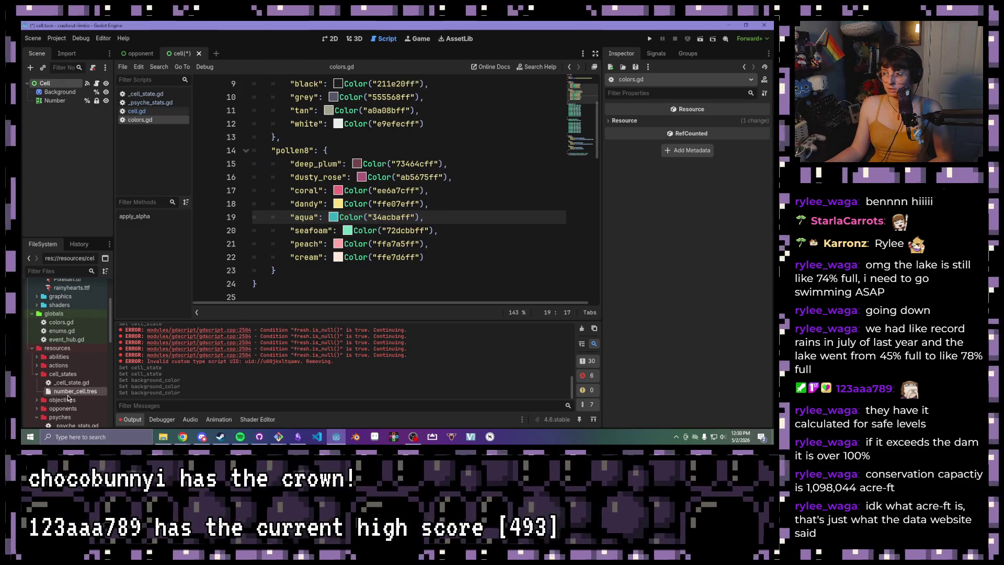
click(741, 148)
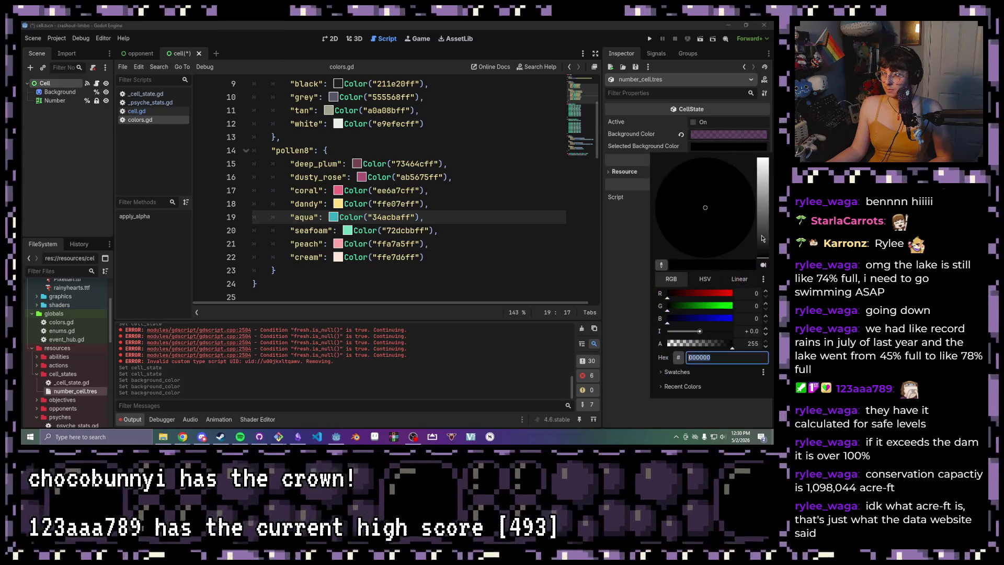
click(752, 295)
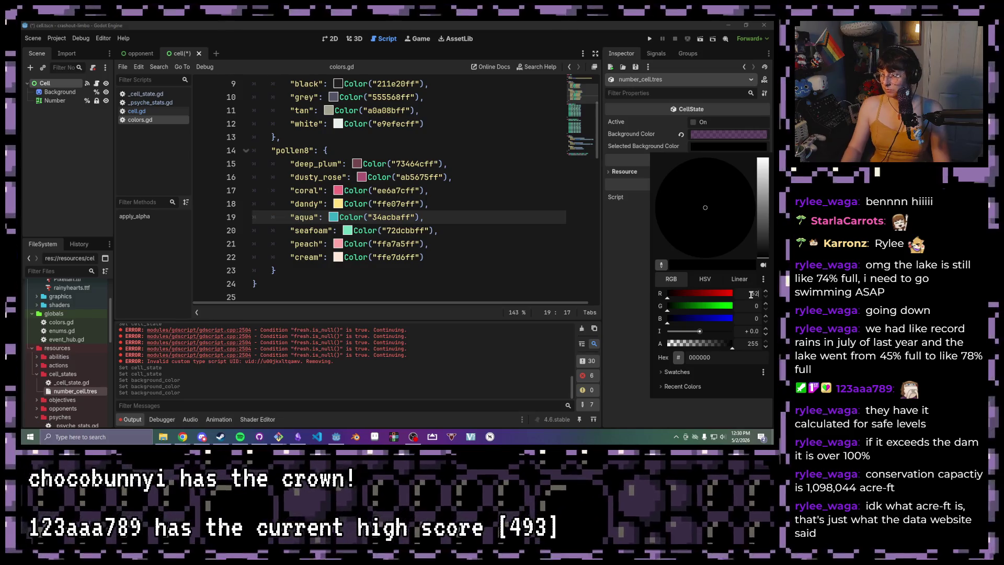
key(Tab)
text(2)
key(Tab)
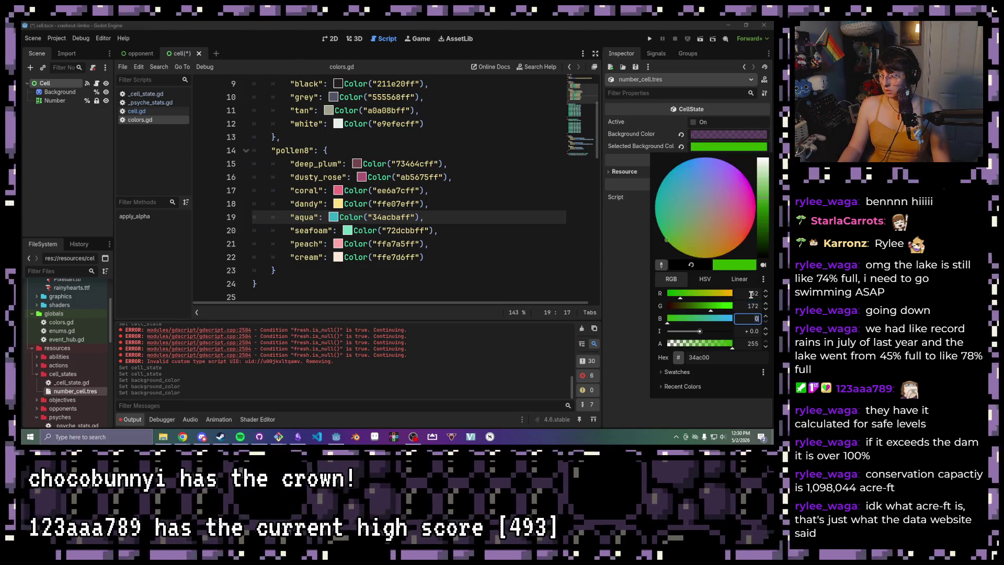
text(6)
key(Tab)
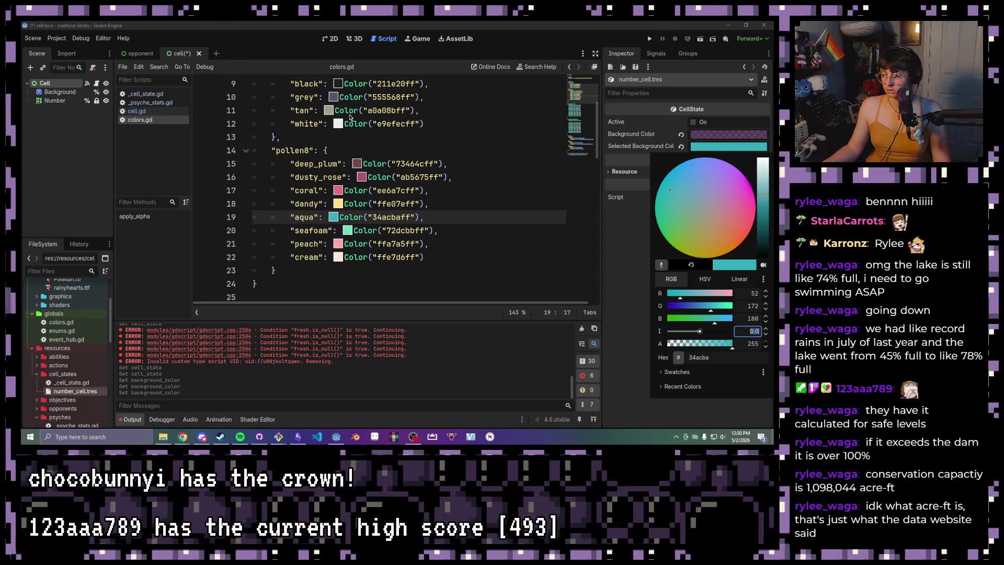
click(333, 217)
click(334, 218)
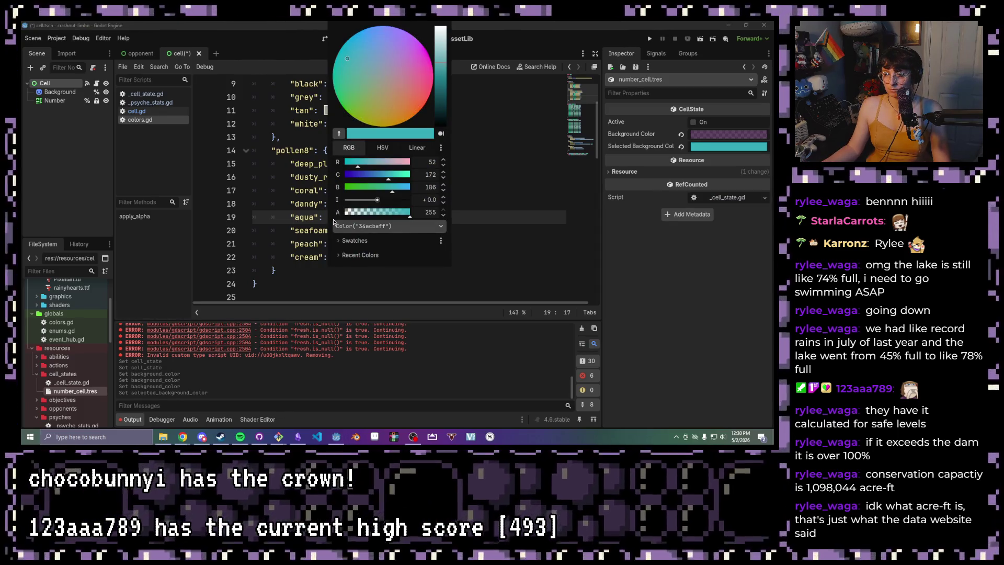
click(329, 218)
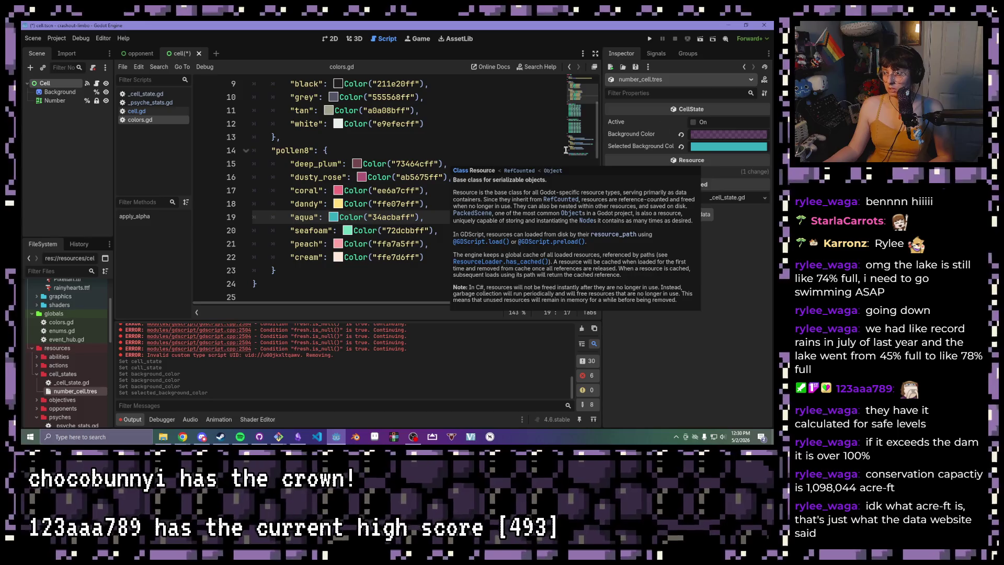
Save the scene with Ctrl+S and switch on the cell state's Active option
click(441, 168)
scroll(441, 171, up, 1)
scroll(442, 183, up, 3)
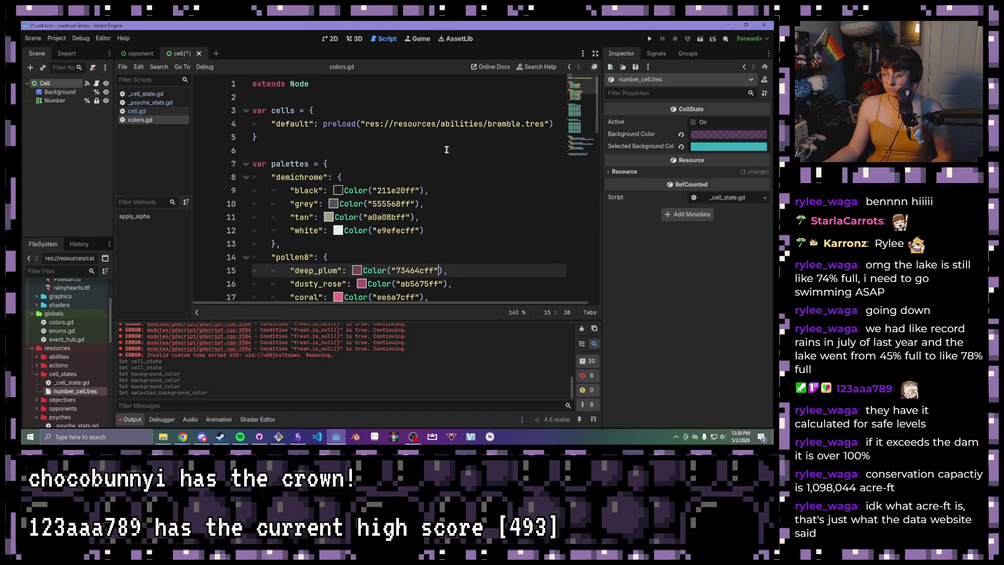
key(ctrl+s)
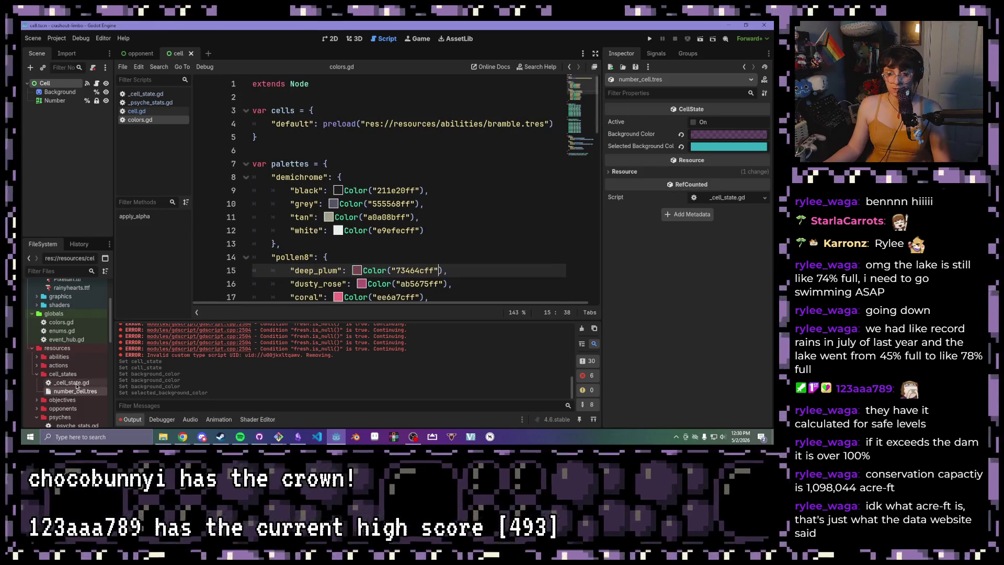
click(692, 123)
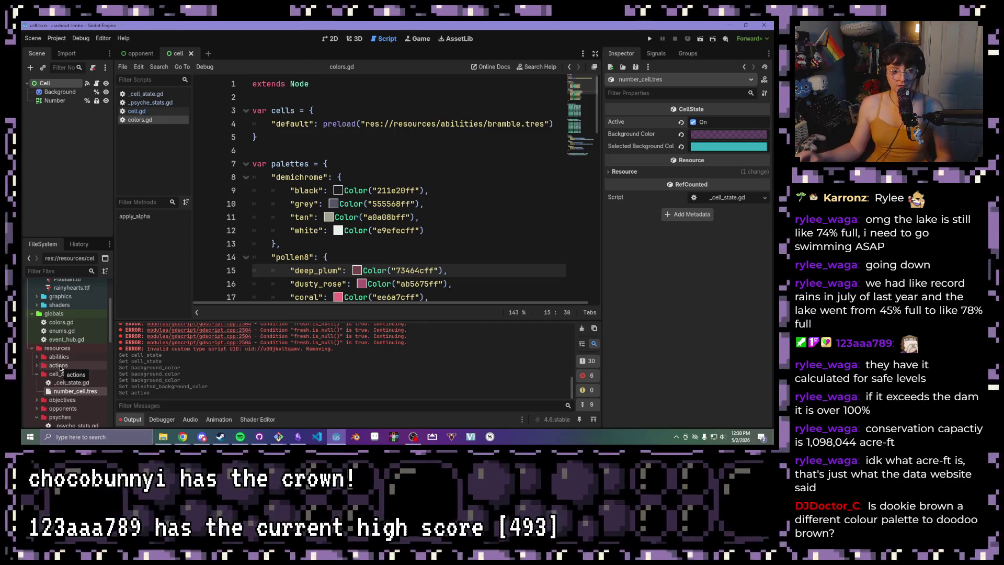
click(347, 111)
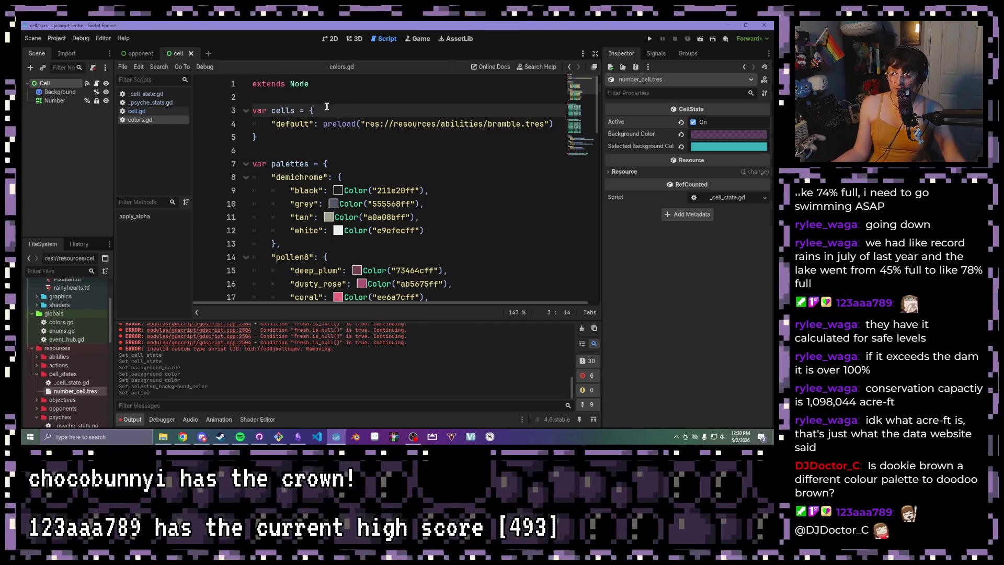
Return to cell.gd and review its cell_state export and onready variables like background_color
click(137, 111)
scroll(264, 211, up, 10)
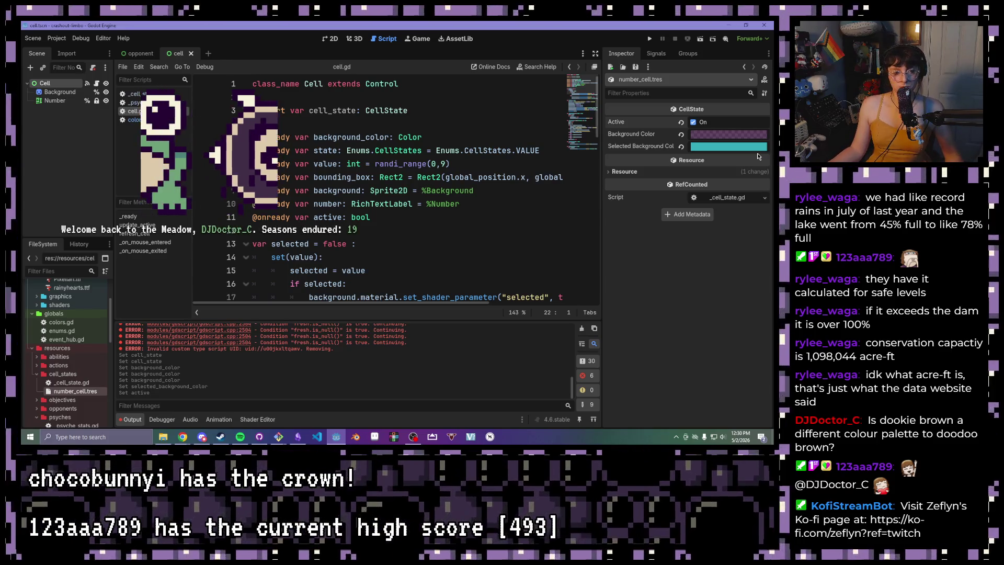
mouse_move(398, 169)
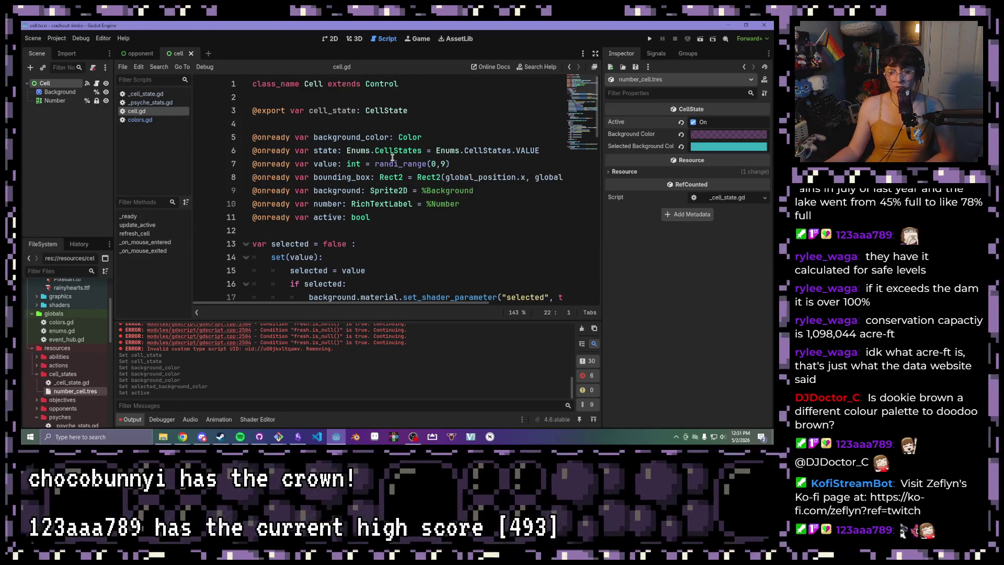
click(395, 149)
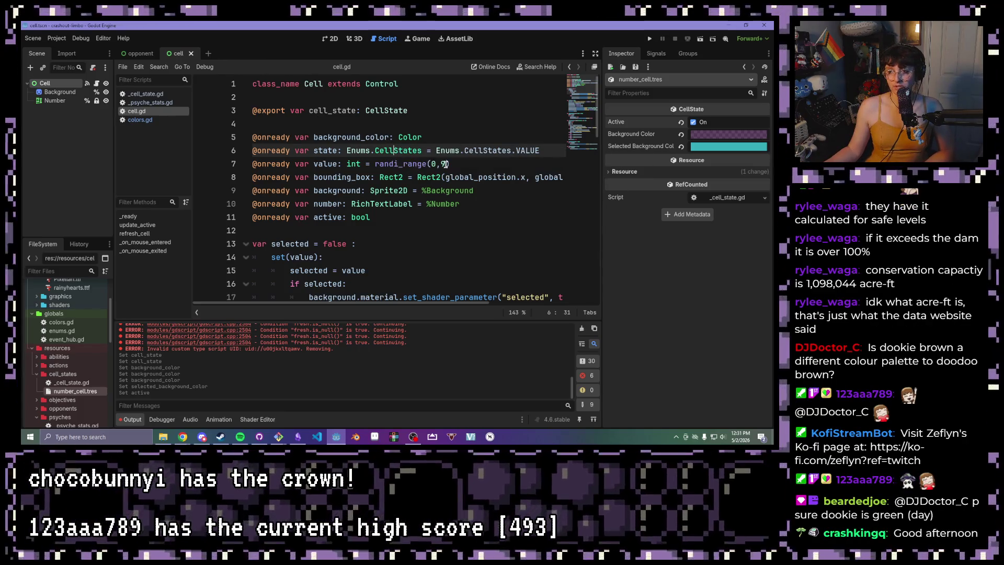
click(481, 166)
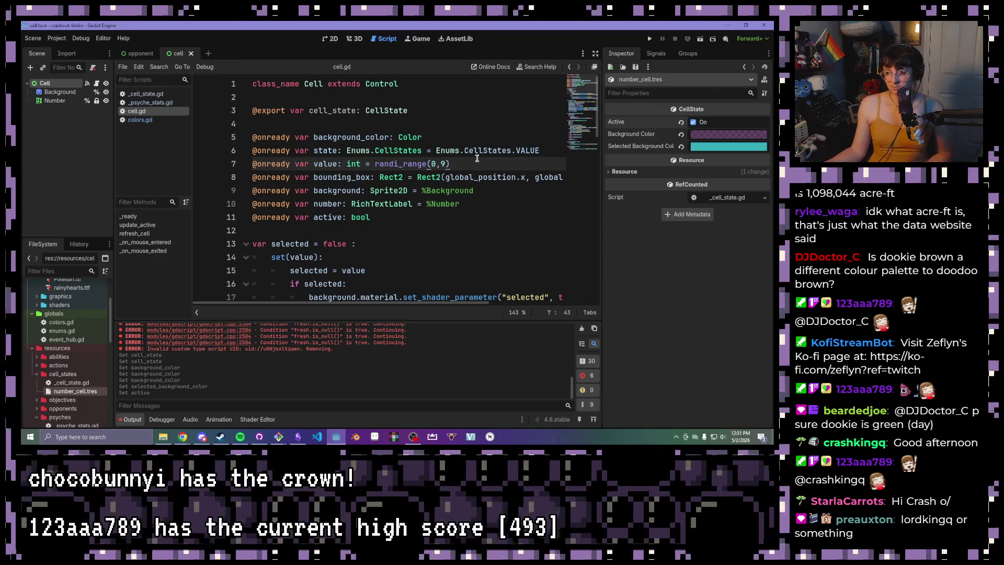
mouse_move(438, 171)
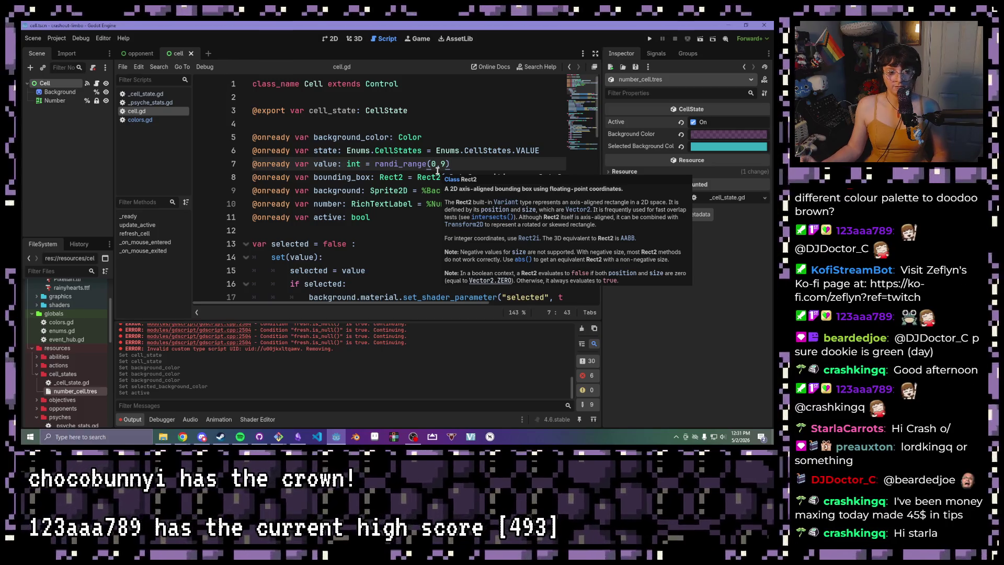
key(Up)
key(Up)
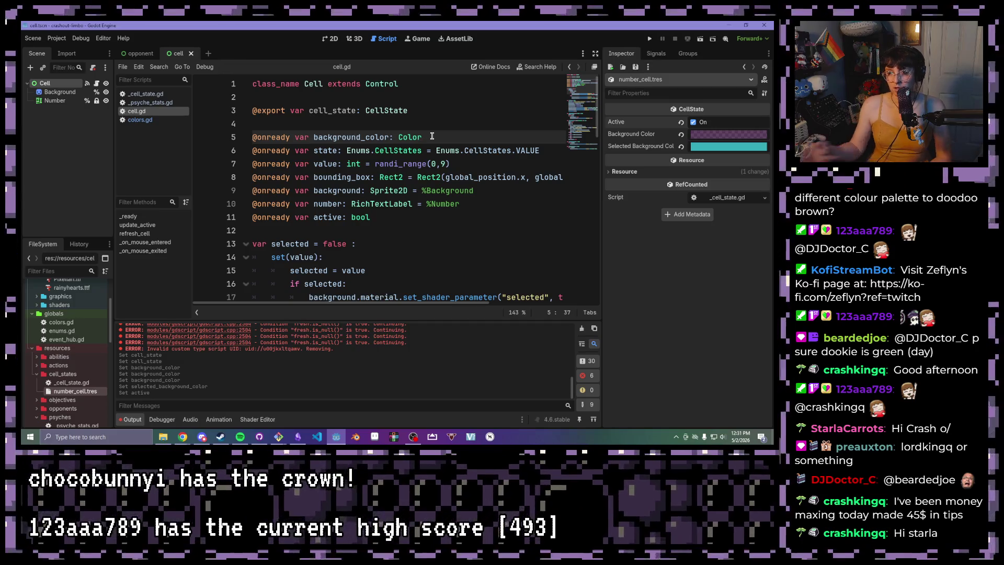
click(425, 114)
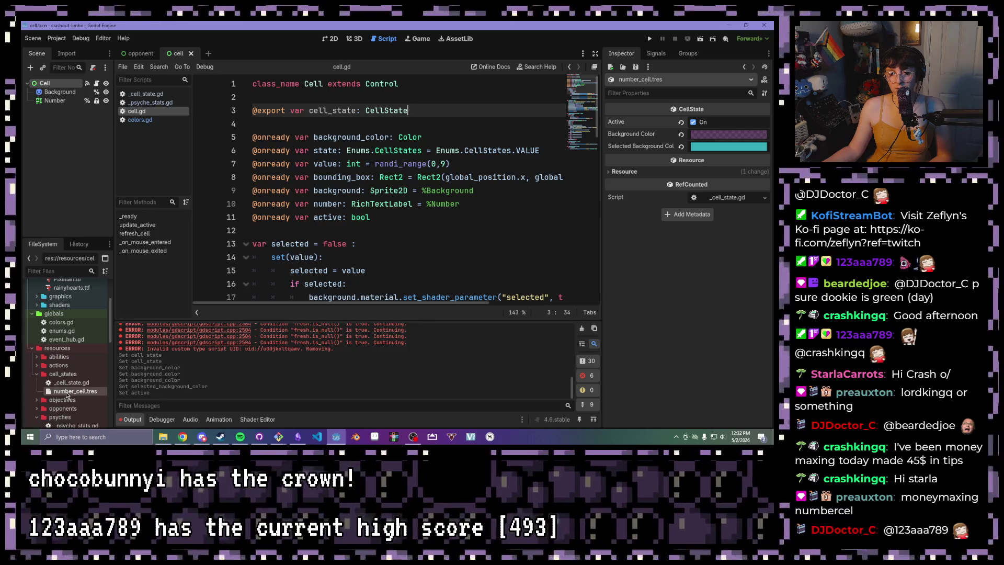
mouse_move(67, 396)
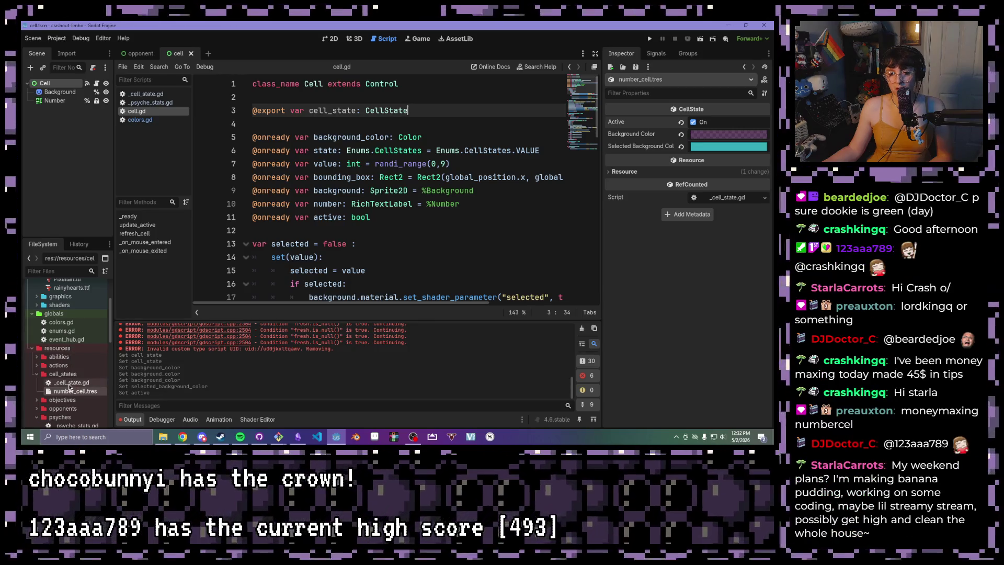
Create a script inheriting CellState at res://resources/cell_states/_number_cell.gd
double_click(69, 387)
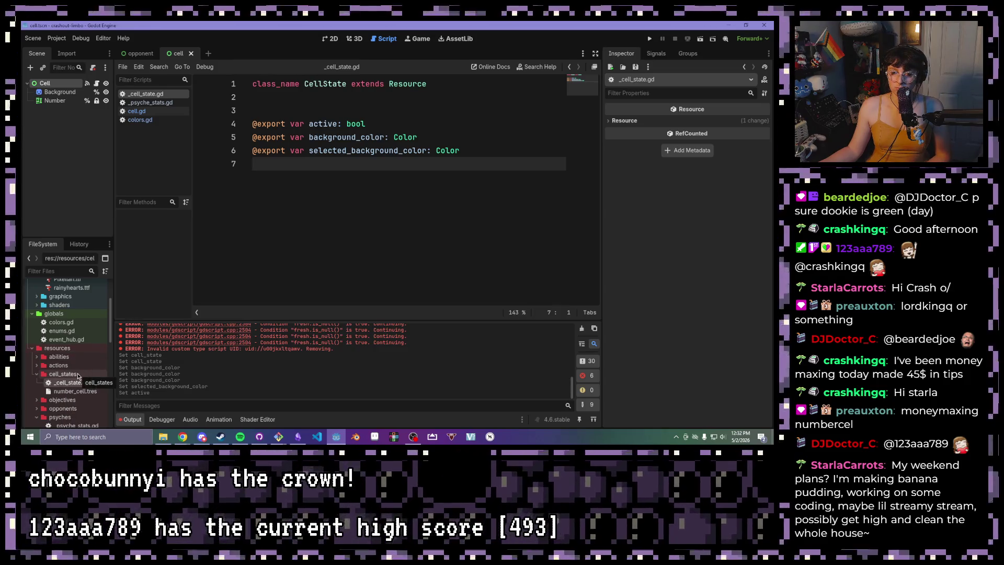
right_click(66, 375)
mouse_move(124, 291)
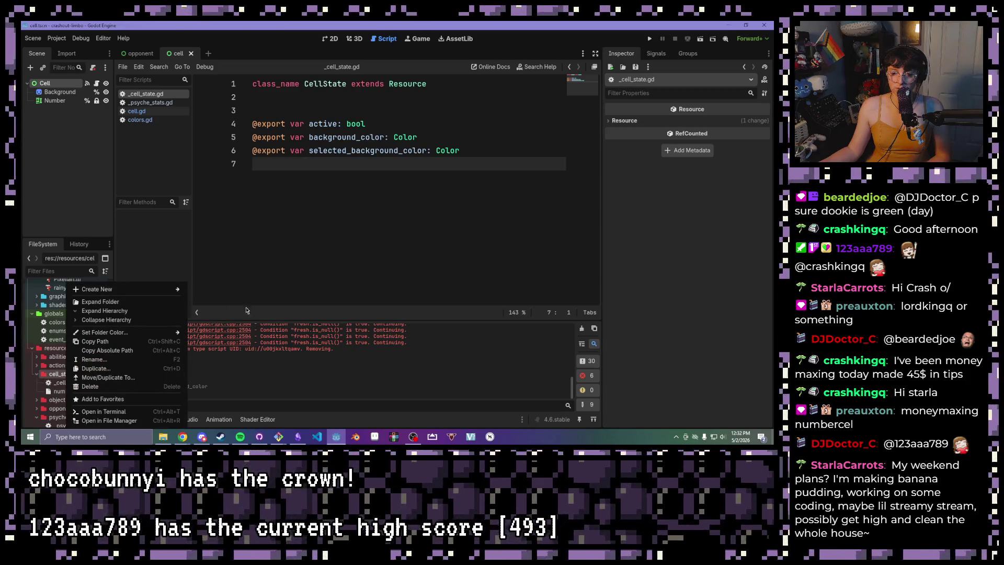
mouse_move(157, 290)
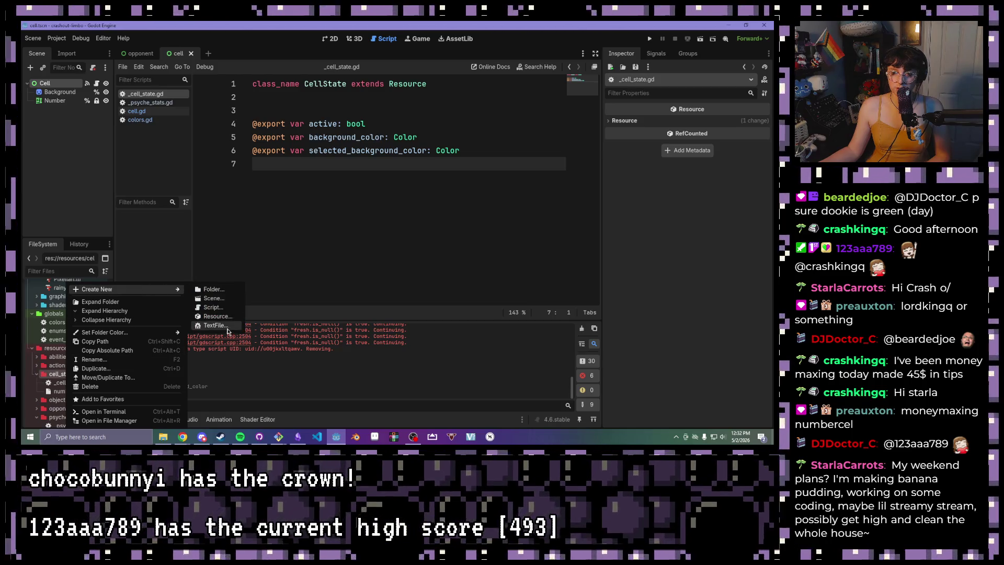
click(227, 309)
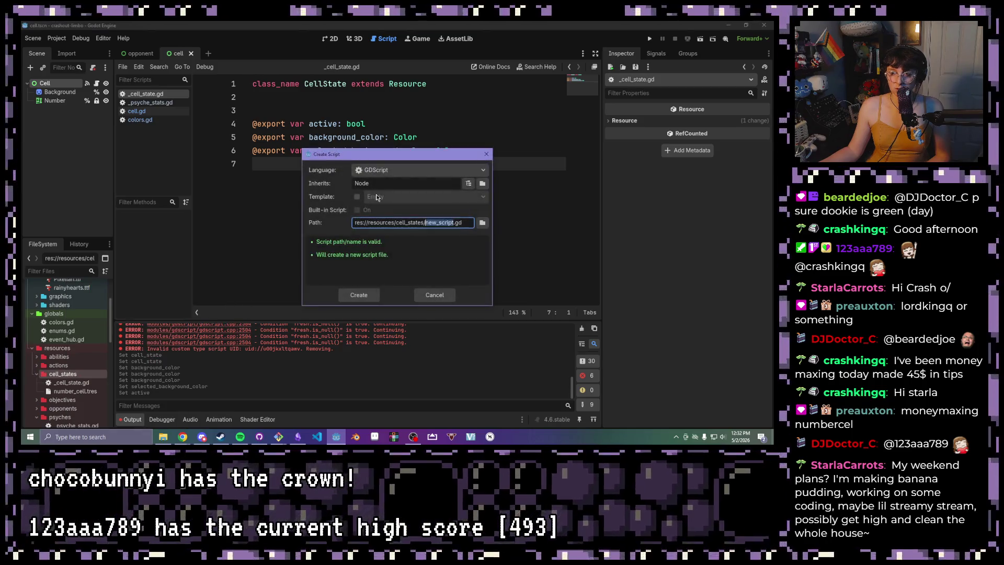
text(CellState)
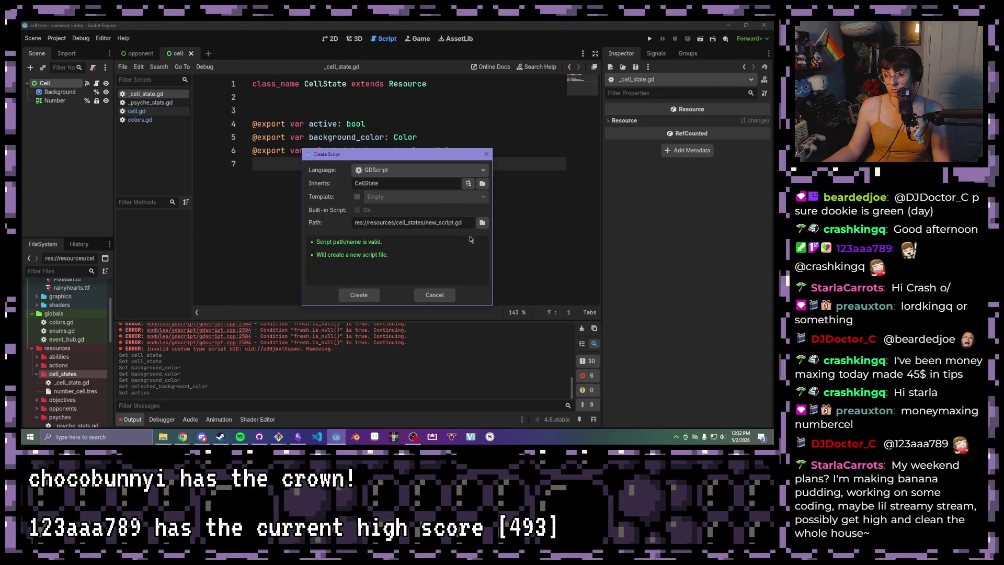
drag(454, 223, 425, 224)
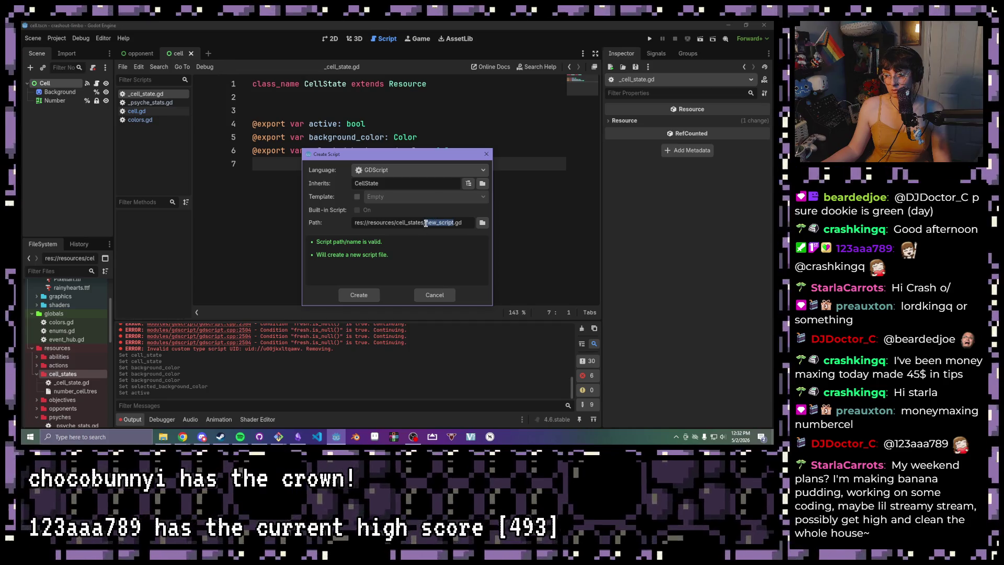
text(_number_cell)
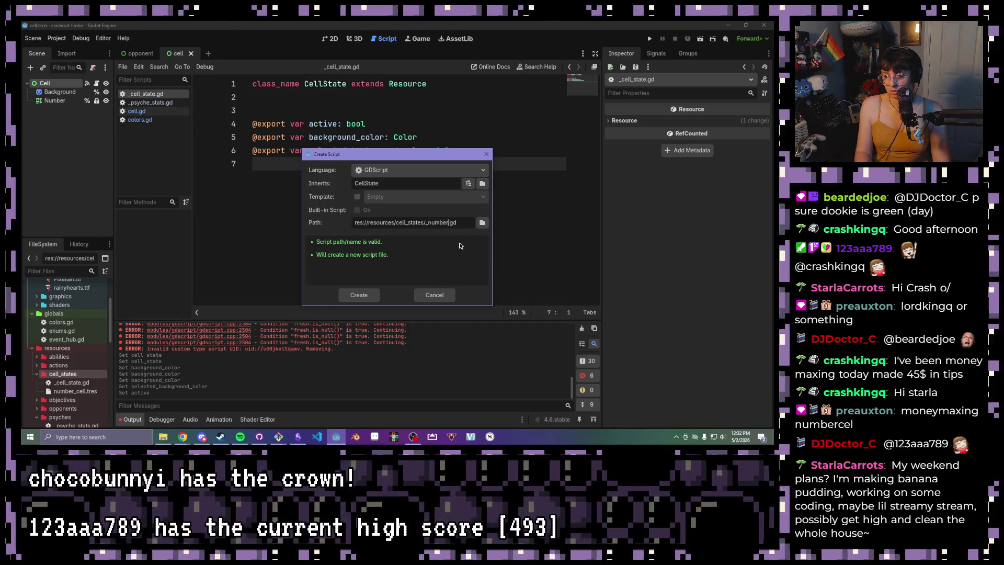
click(377, 297)
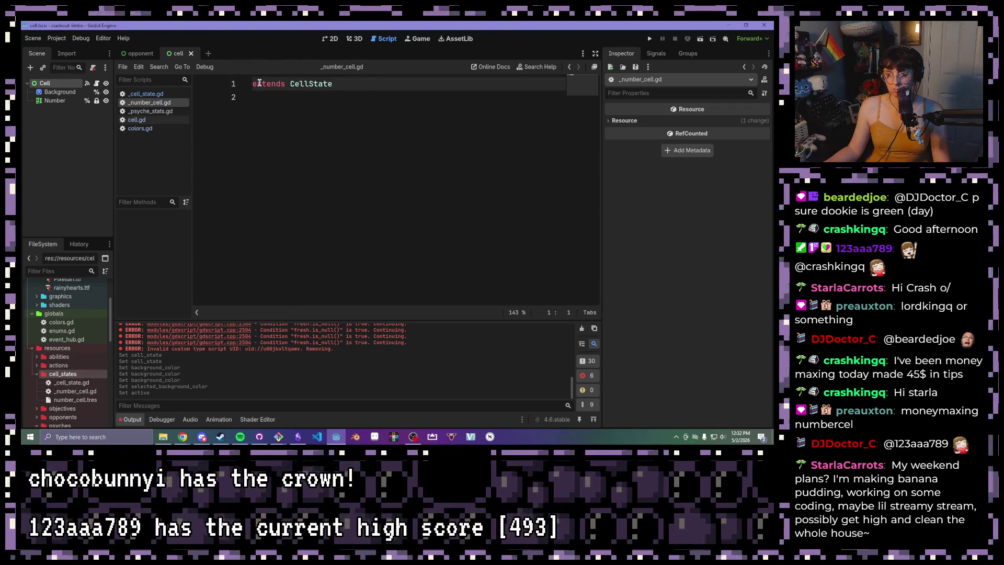
Add 'class_name NumberCell' to _number_cell.gd, checking _cell_state.gd along the way
text(class)
text(_name Number)
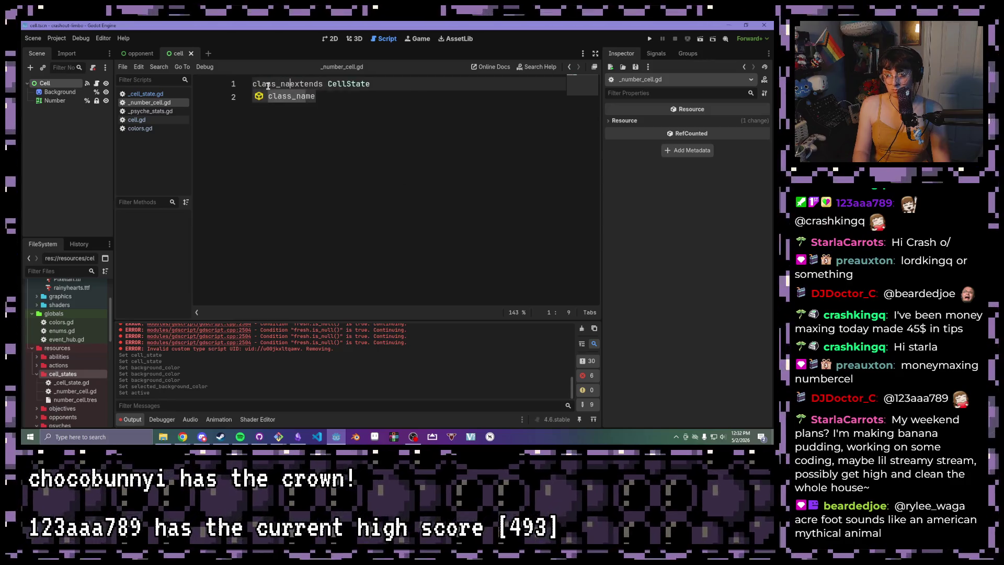
text(Cell)
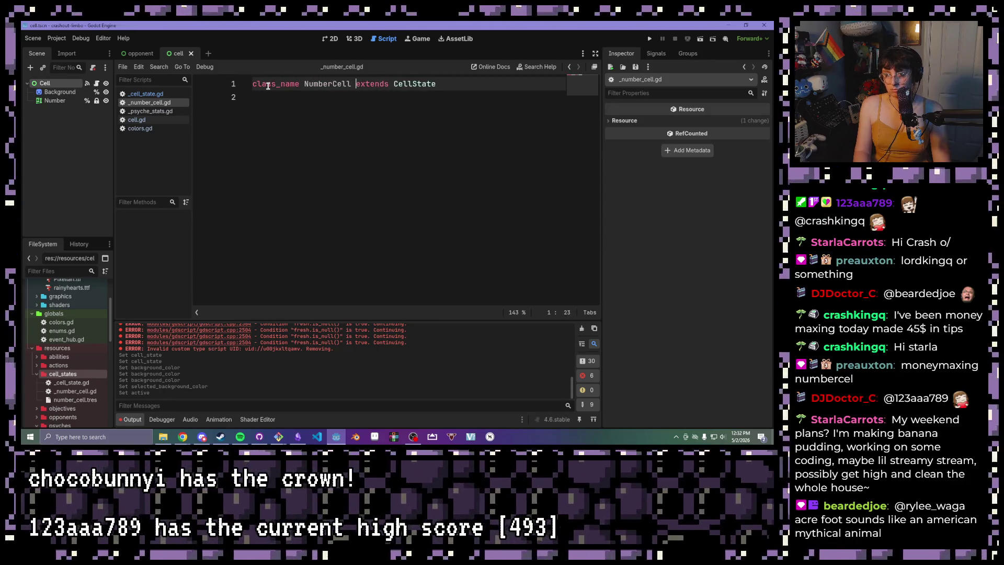
click(316, 106)
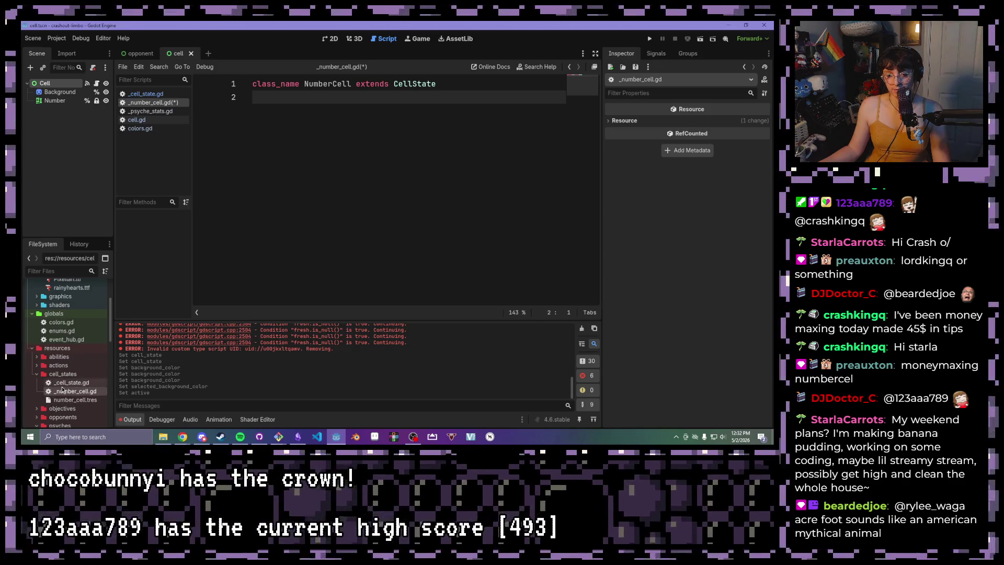
double_click(62, 384)
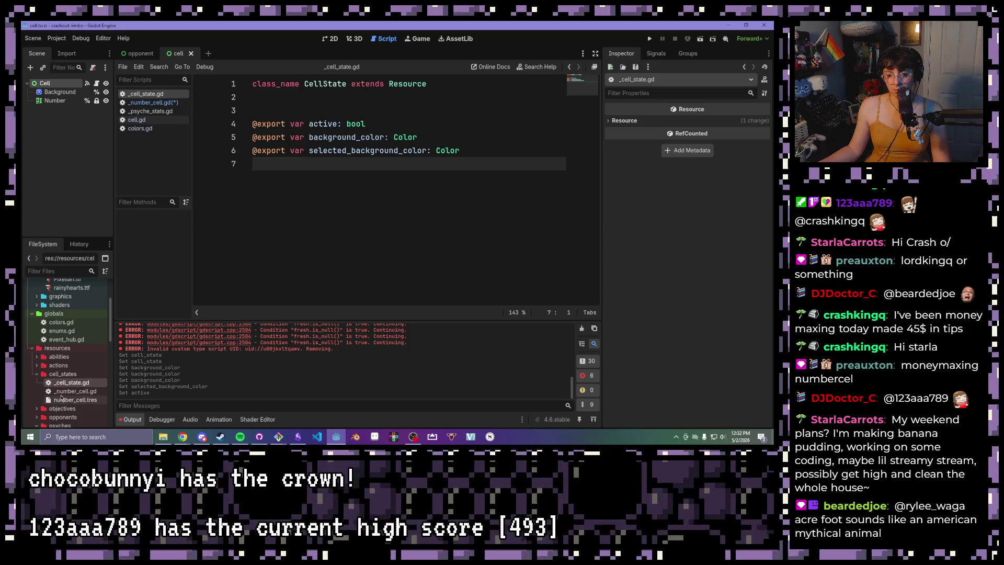
double_click(62, 395)
click(296, 99)
key(Return)
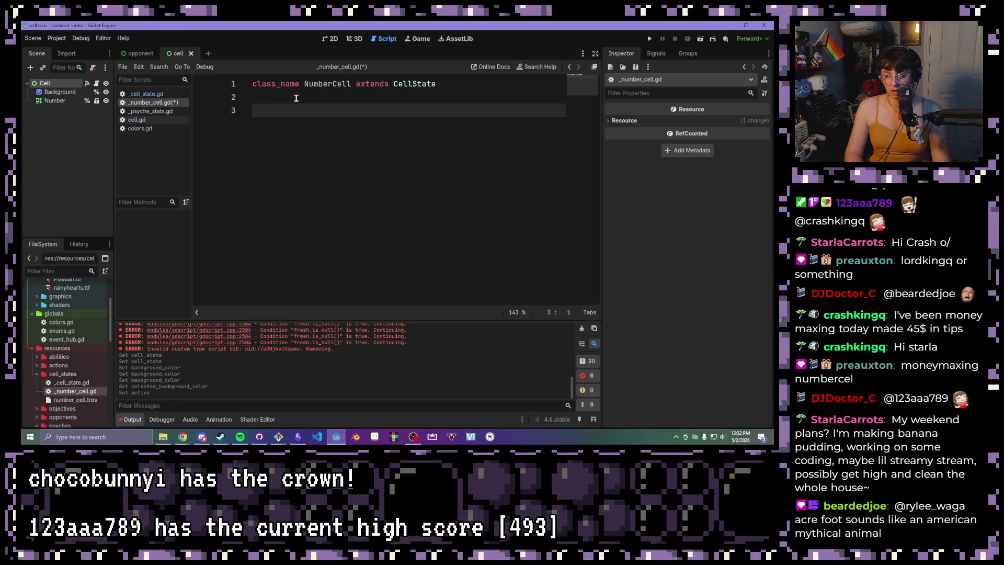
text(@expor)
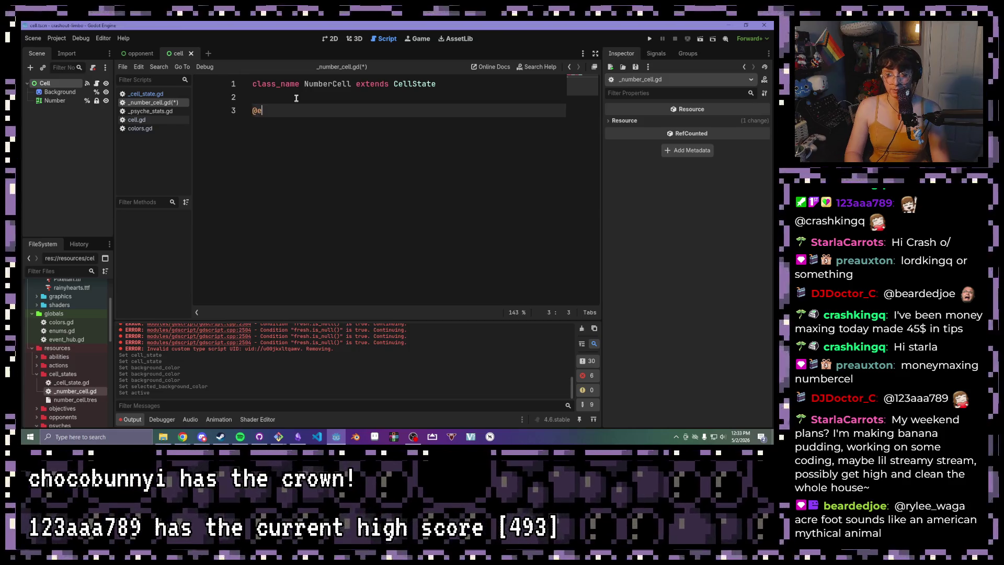
text(t var)
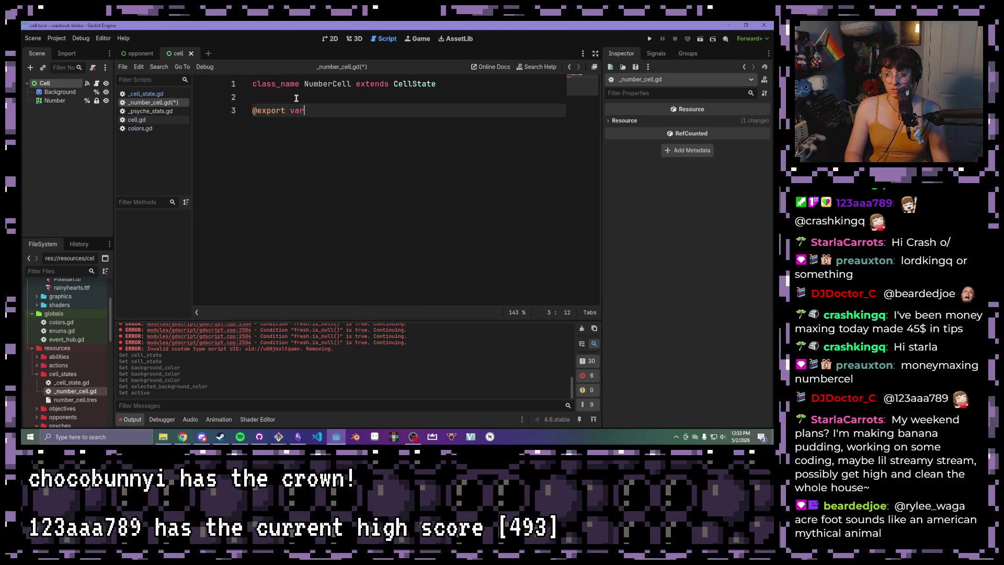
text( value: in)
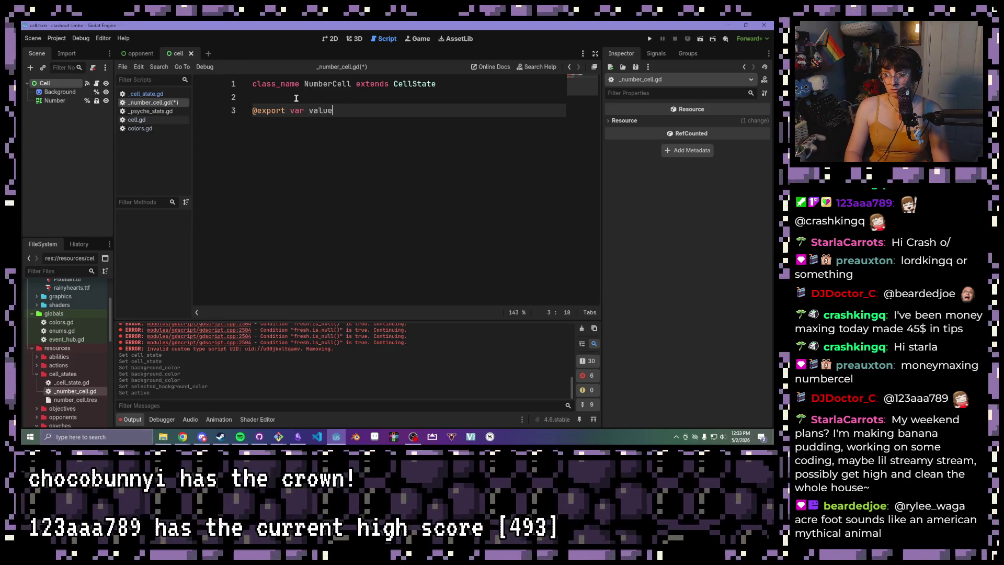
text(t)
key(Escape)
key(ctrl+s)
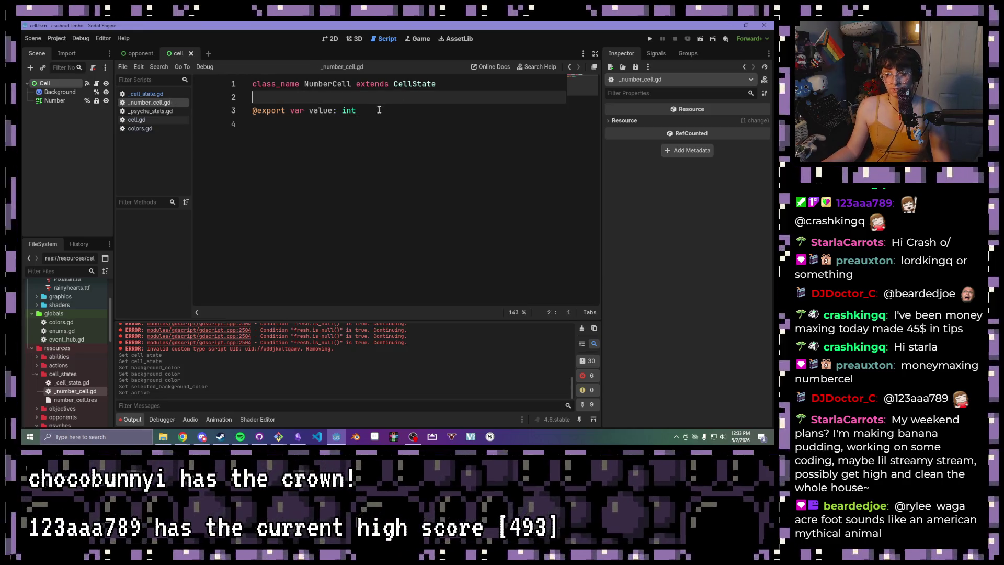
key(Down)
key(Return)
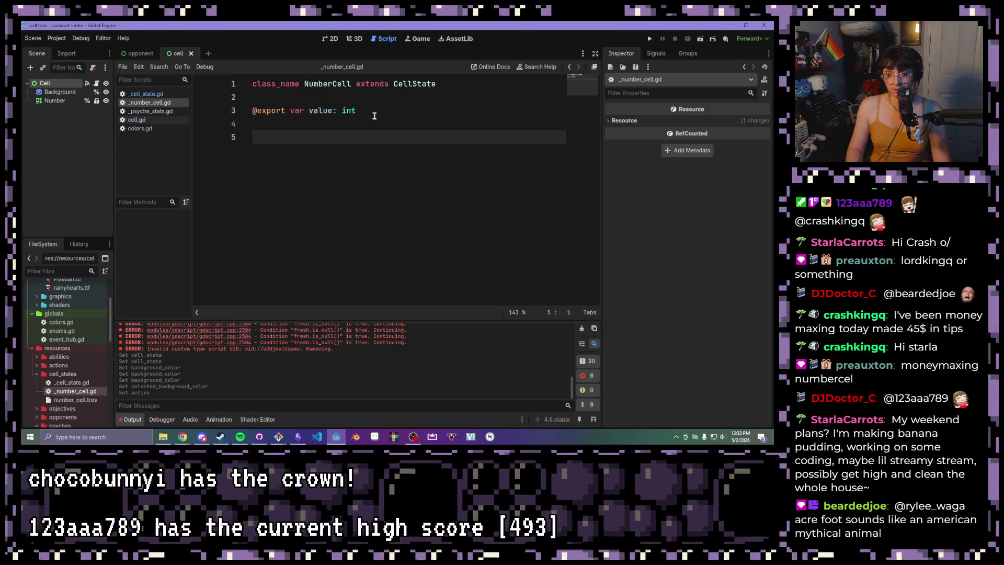
key(Up)
key(Down)
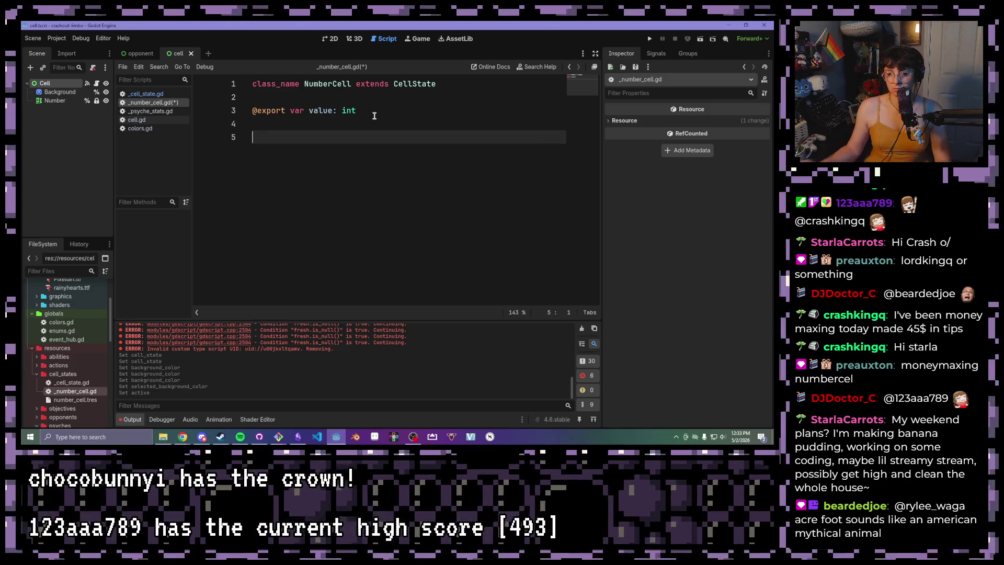
Declare 'func set_value() -> void:' in _number_cell.gd
text(func)
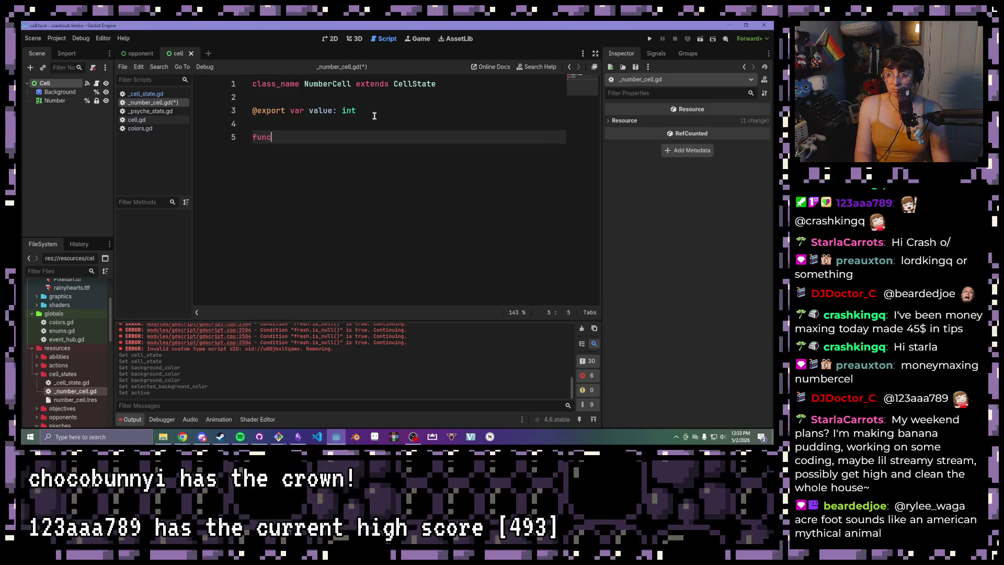
key(BackSpace)
key(BackSpace)
key(BackSpace)
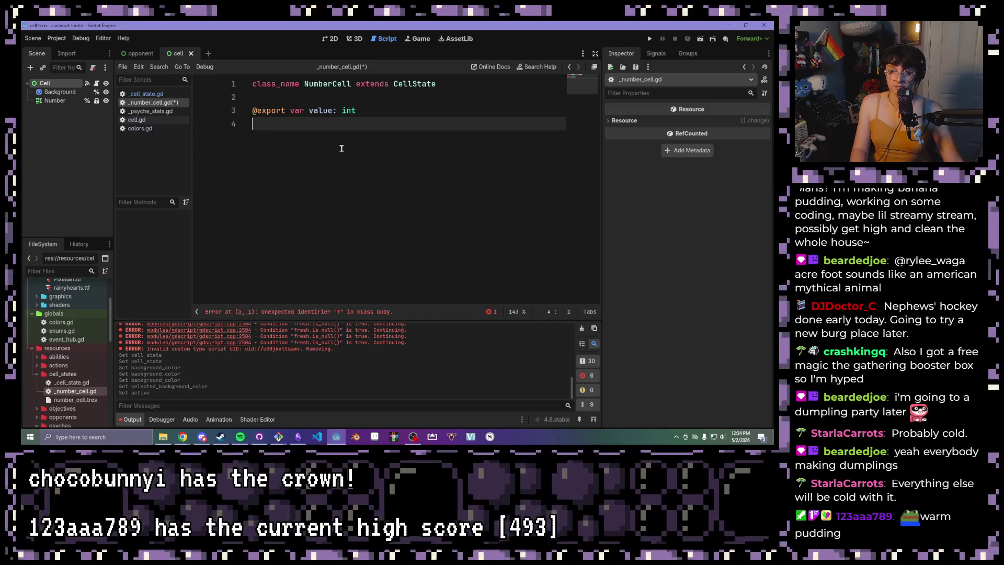
key(Up)
key(Up)
key(Down)
key(Down)
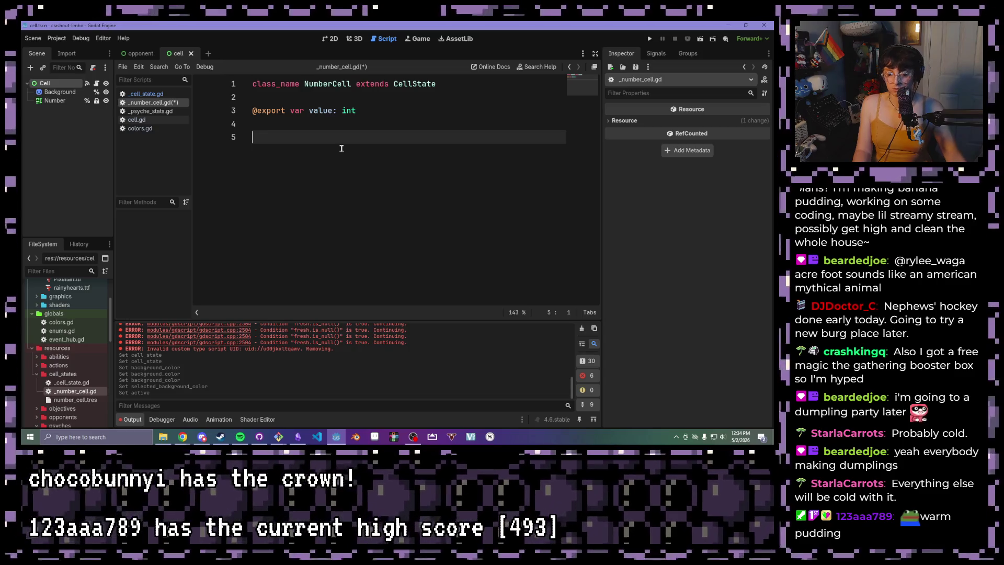
text(func set_)
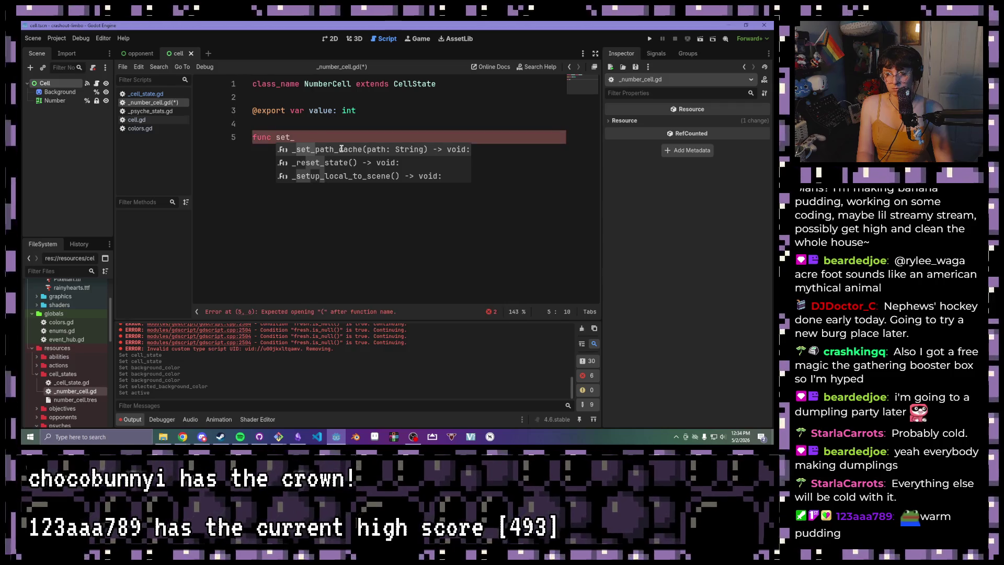
text(value()
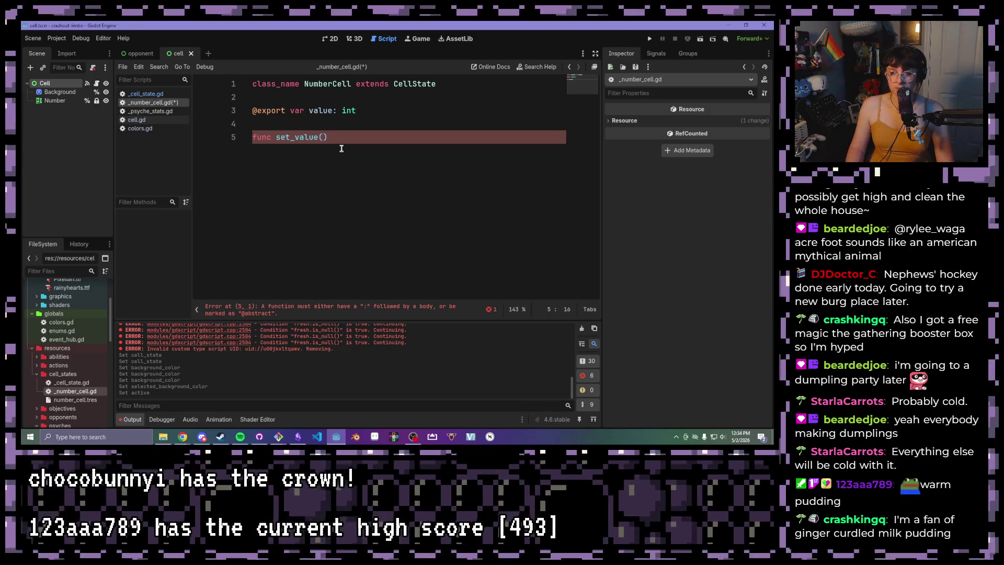
text() -> void:)
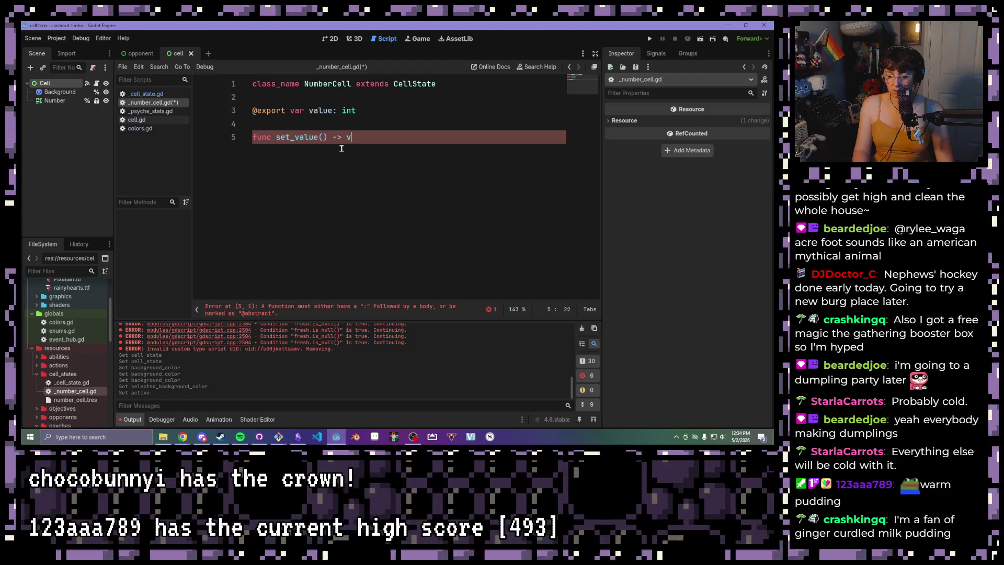
key(Return)
Write the body 'value = randi_range(0, 9)', fix the comma typo, and save
text(value = )
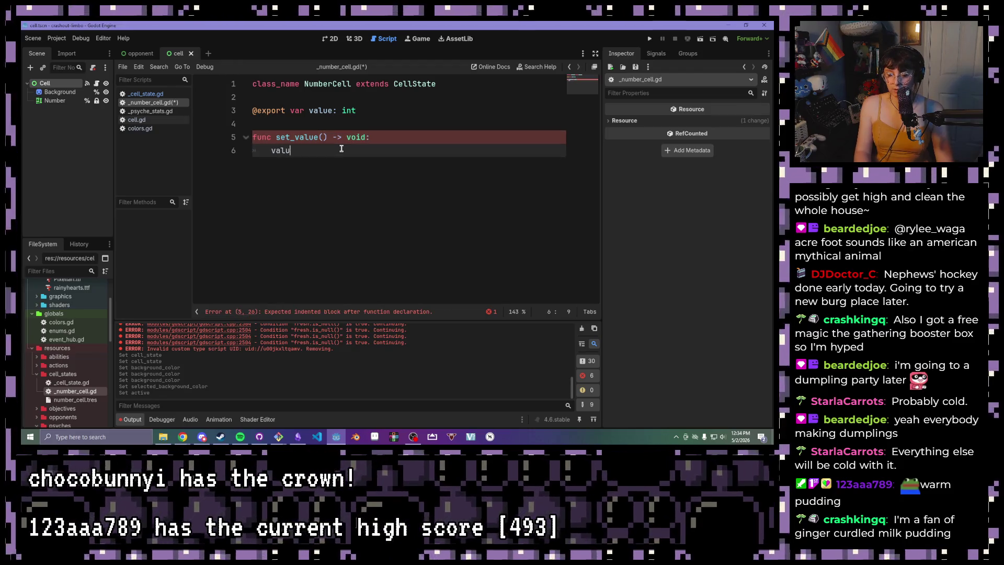
text(randi_range)
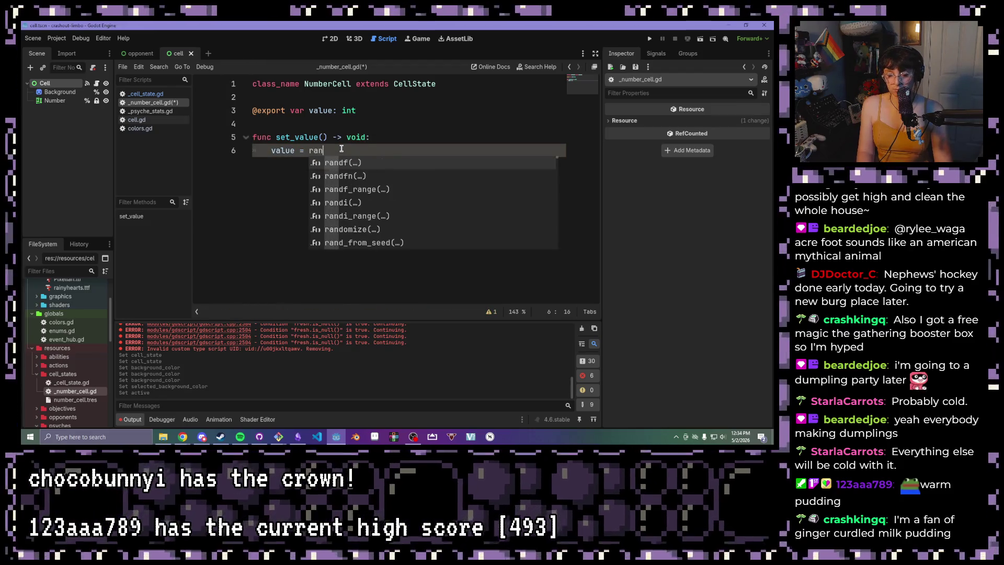
text((0. 9)
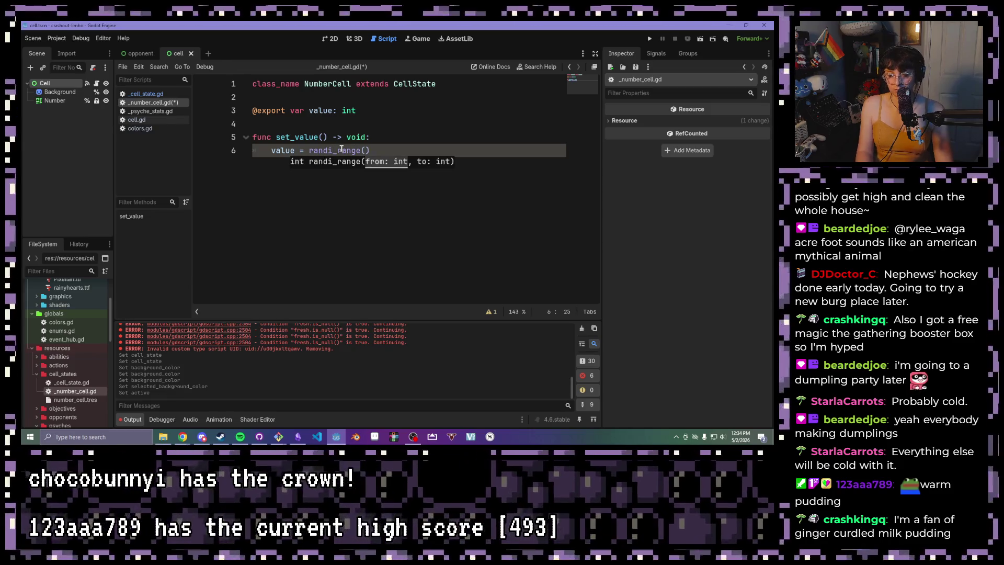
key(Left)
key(Left)
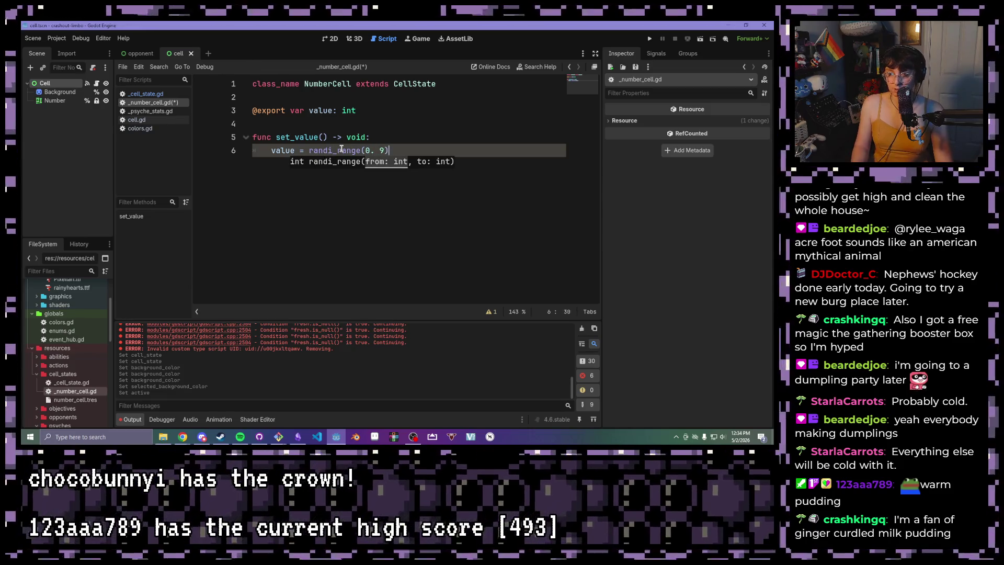
key(BackSpace)
text(m,)
key(BackSpace)
key(BackSpace)
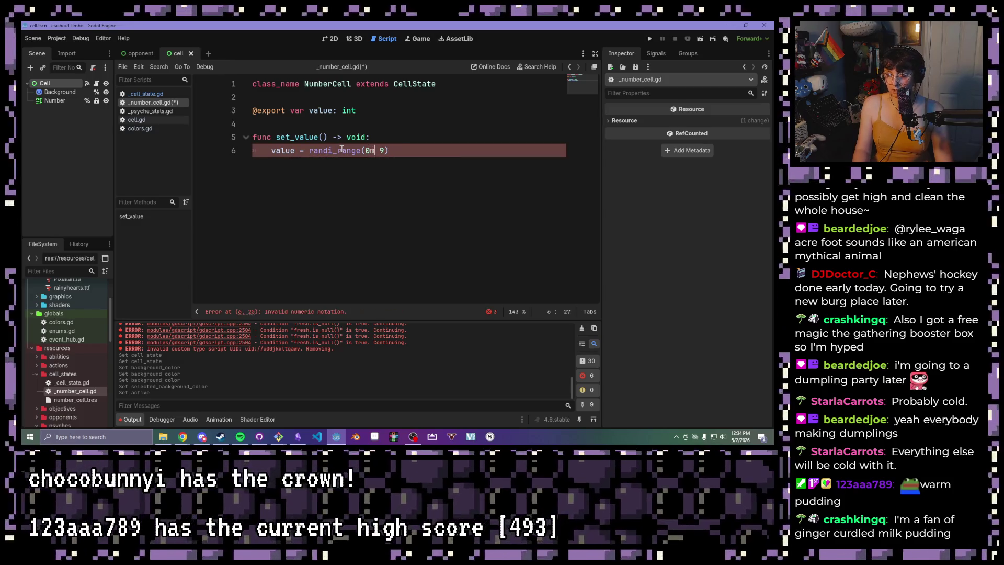
text(,)
click(403, 150)
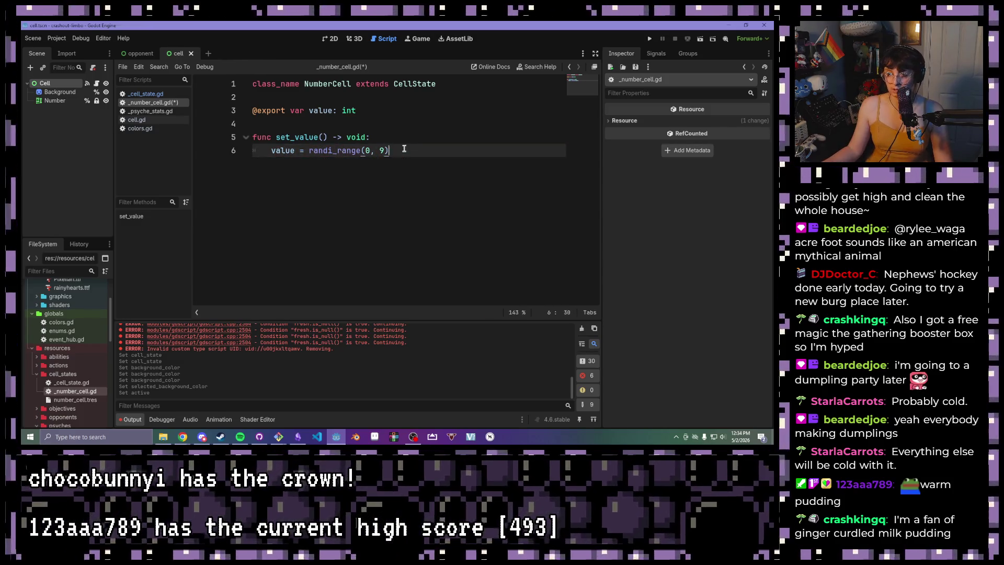
key(ctrl+s)
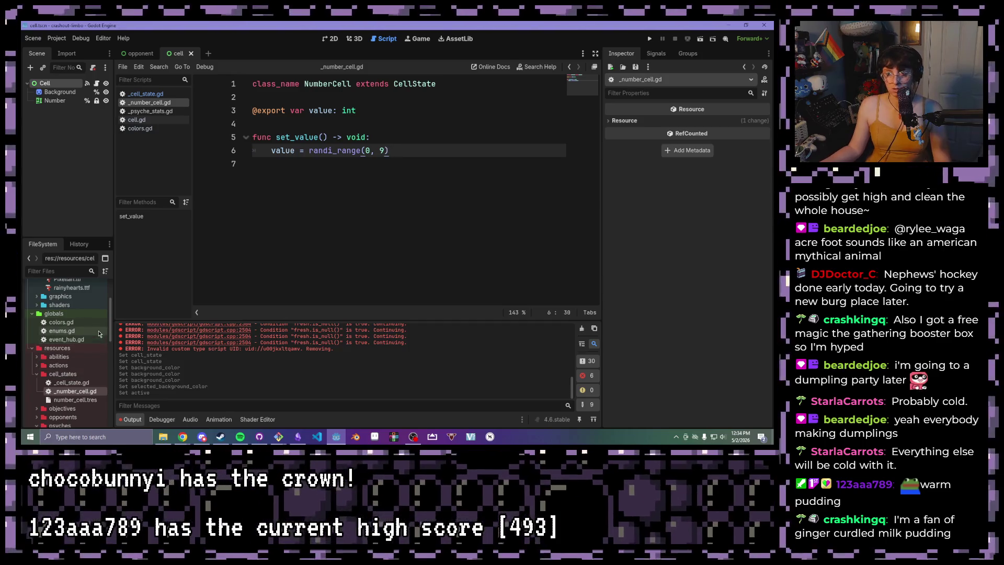
click(83, 399)
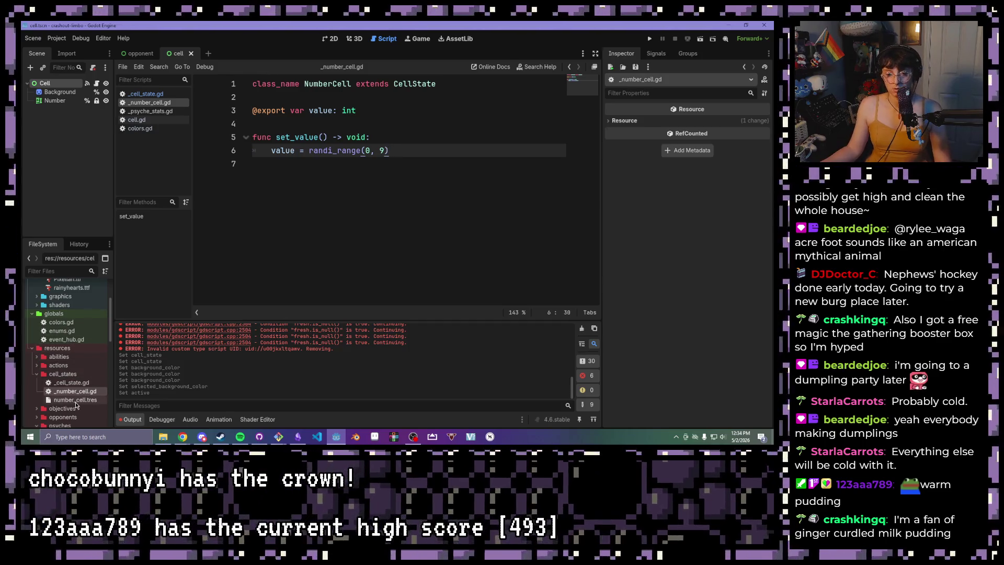
Delete the old number_cell.tres resource from the FileSystem
right_click(83, 399)
click(102, 380)
click(337, 301)
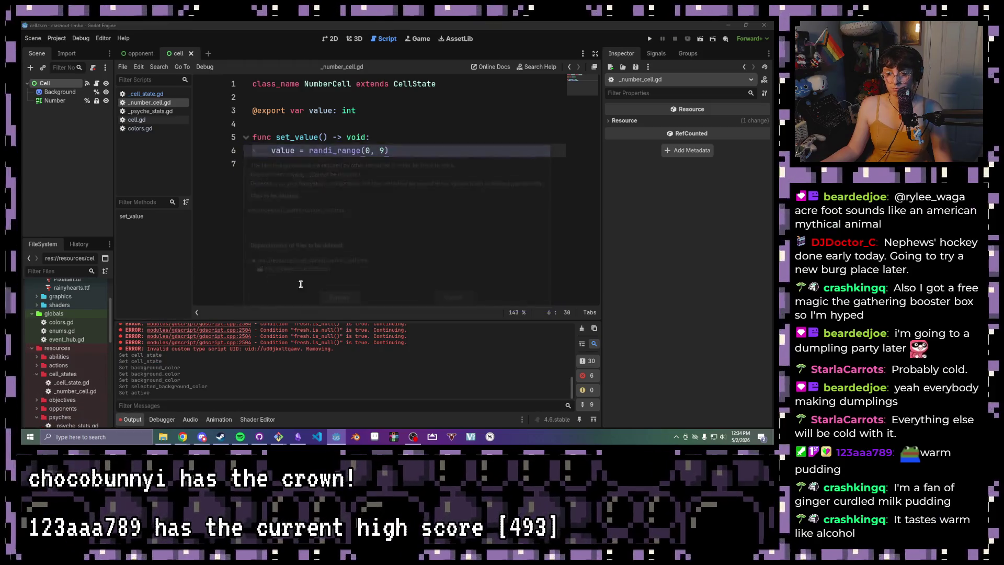
Create a new NumberCell resource in cell_states and save it as number_cell.tres
right_click(65, 393)
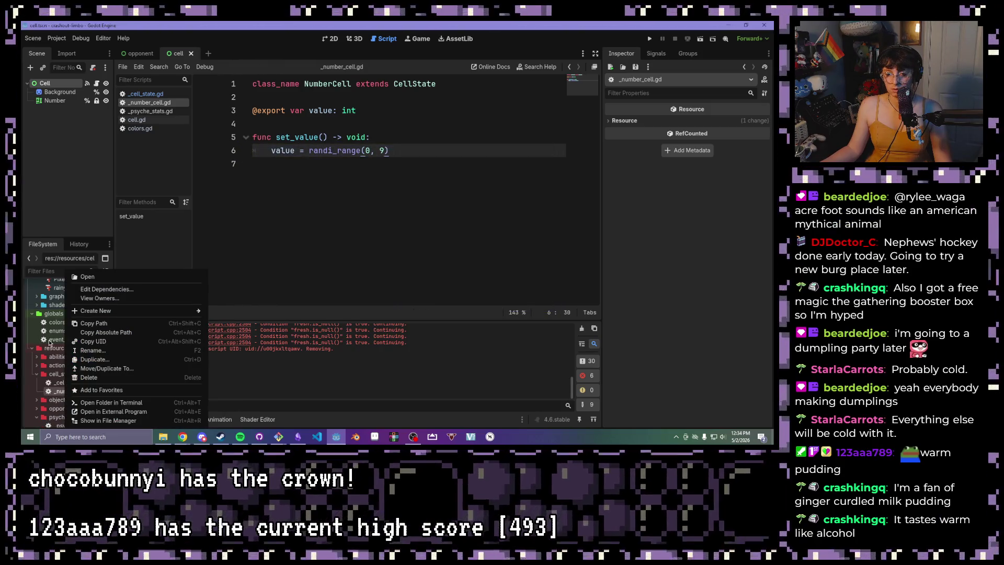
right_click(62, 375)
mouse_move(104, 291)
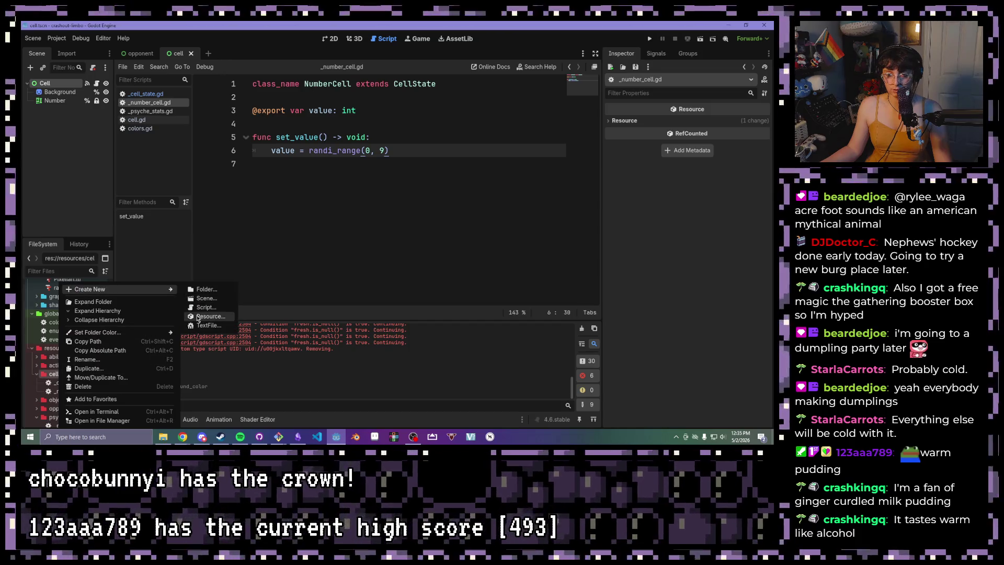
click(211, 316)
double_click(347, 225)
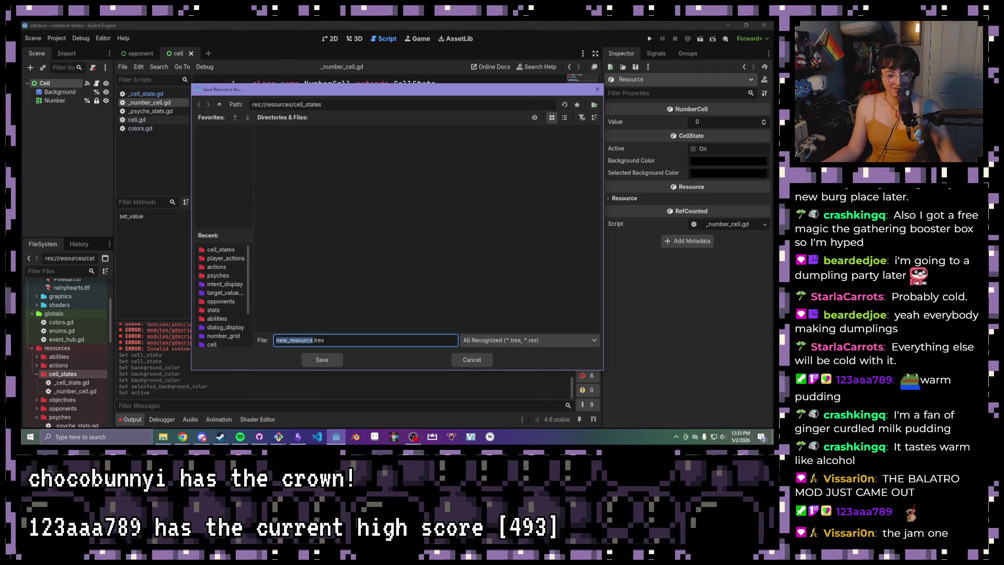
key(alt+Tab)
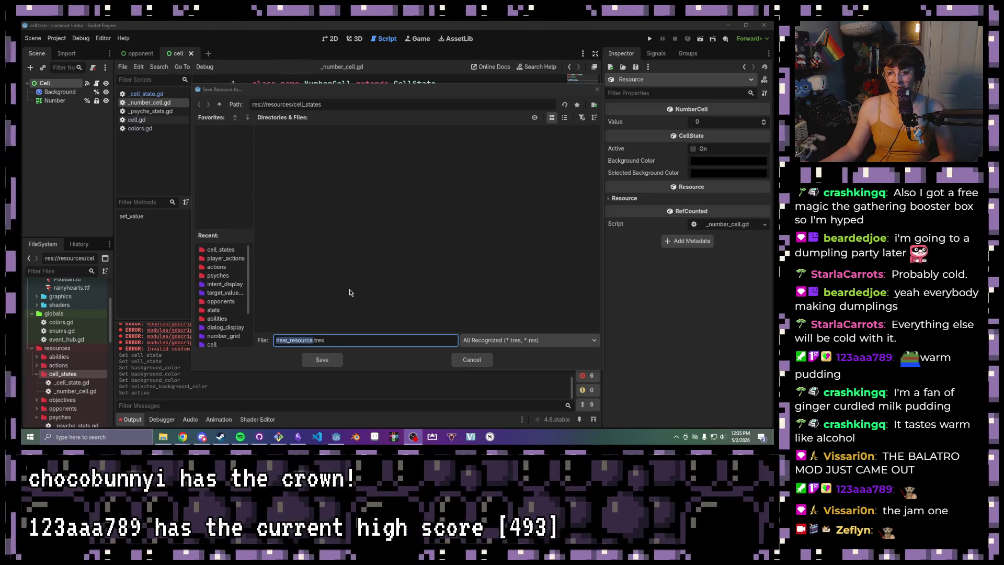
click(313, 341)
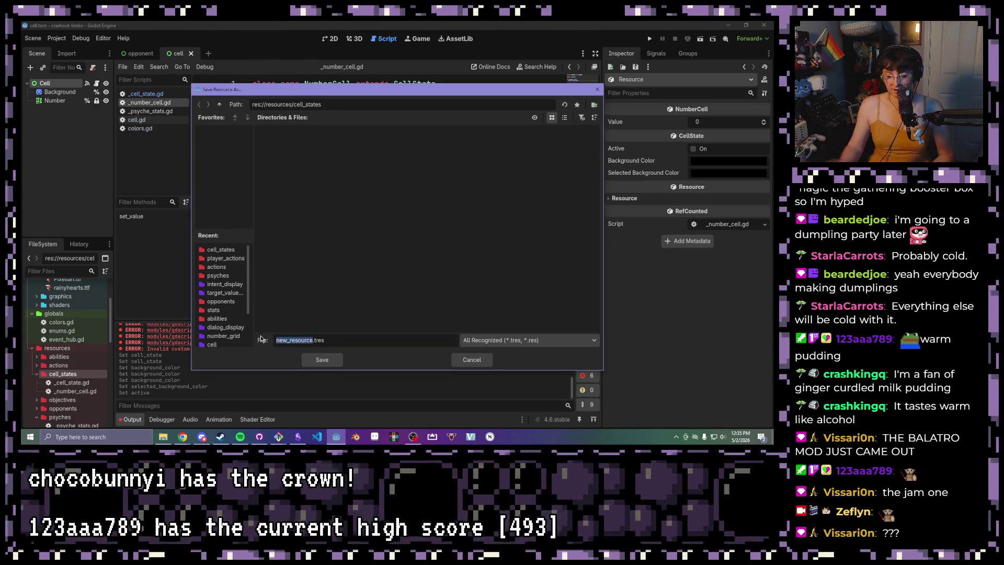
text(number_cell)
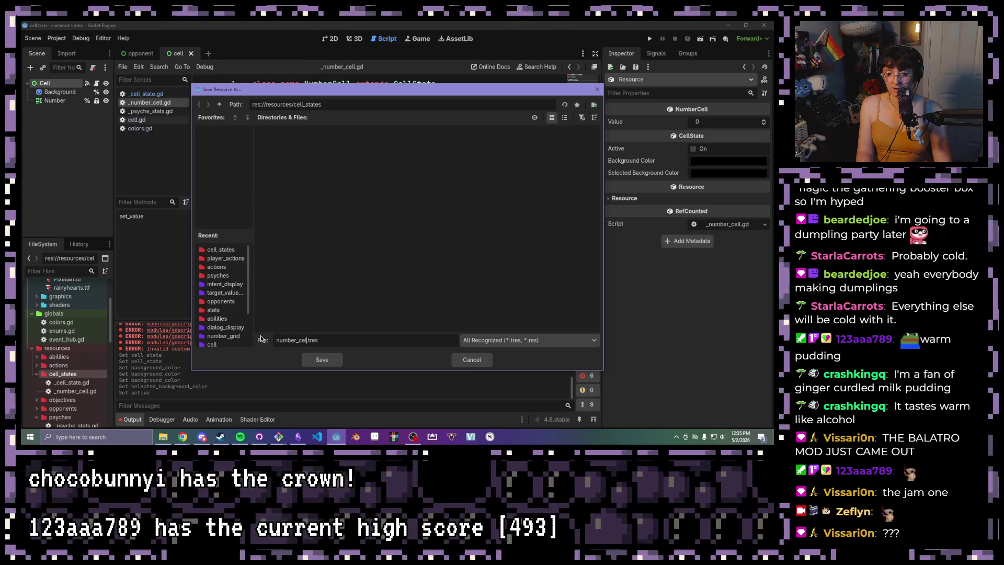
key(Return)
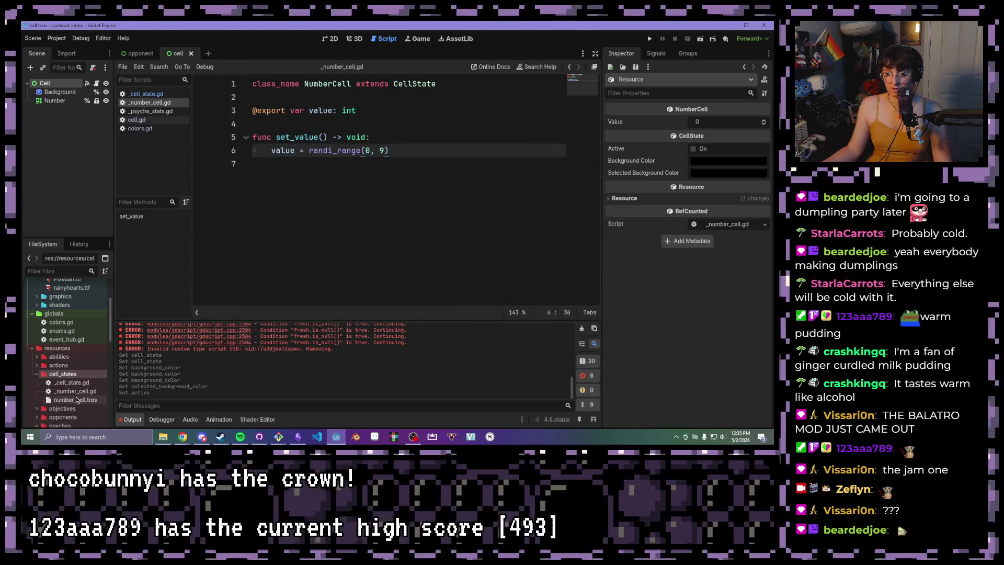
click(76, 400)
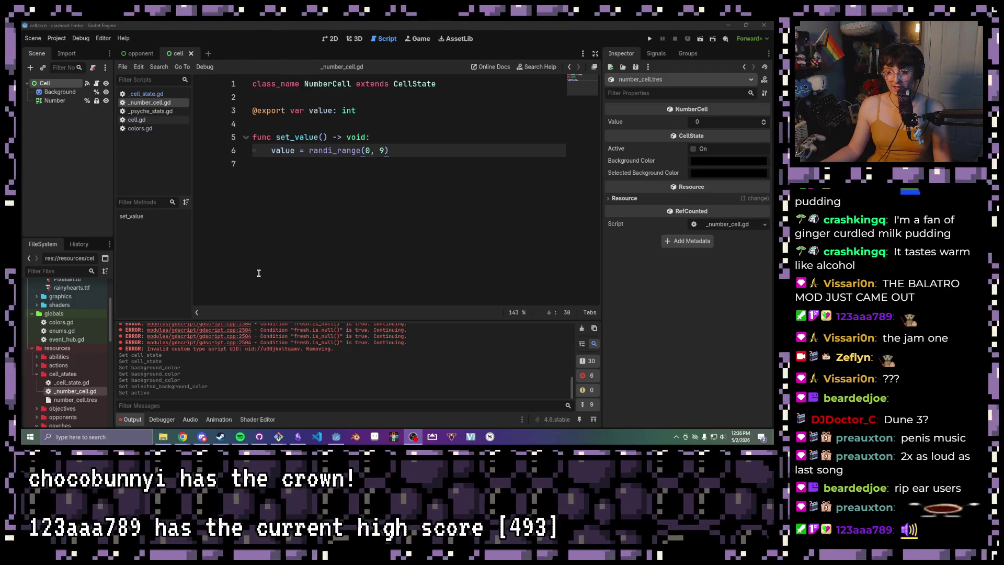
click(504, 132)
click(325, 136)
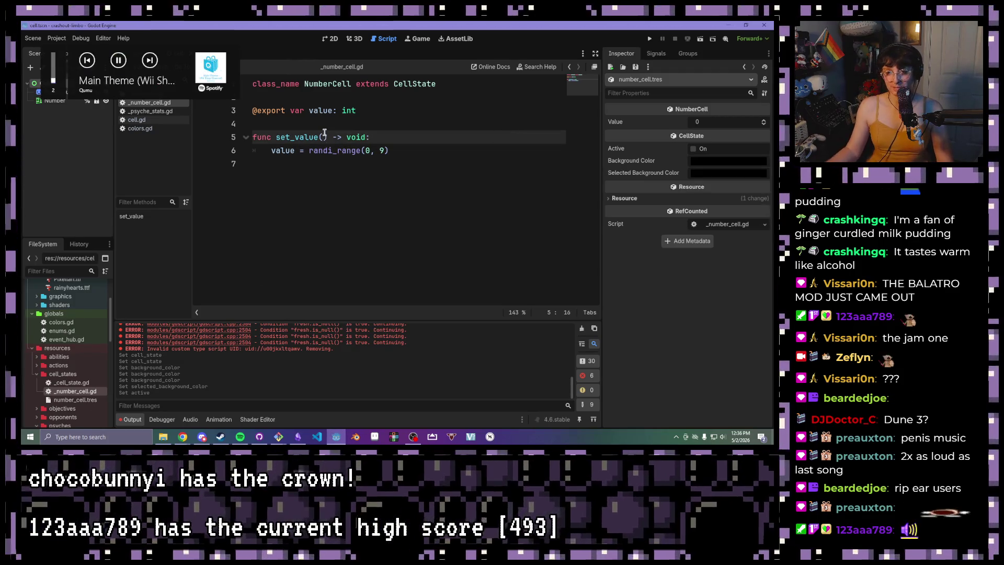
click(385, 151)
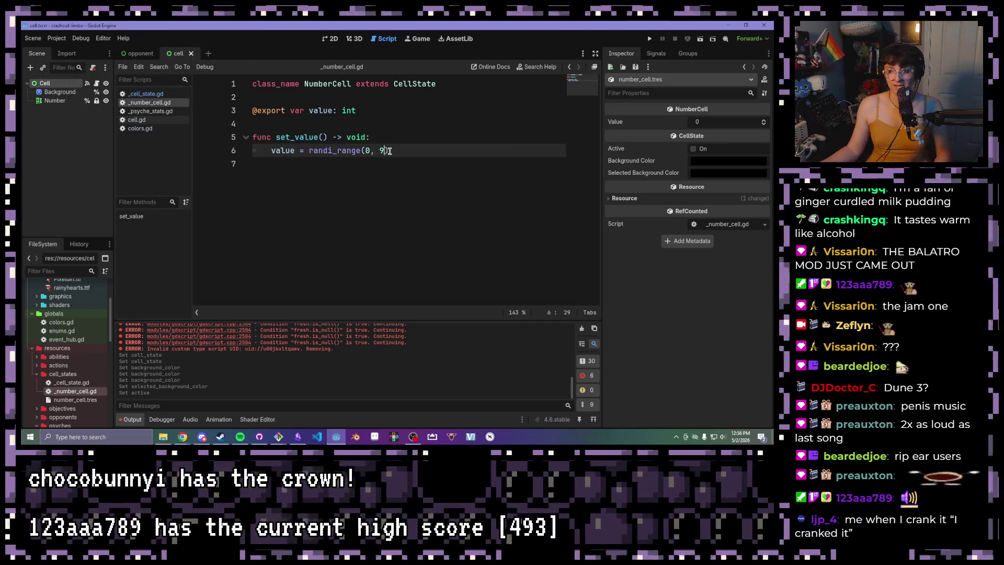
click(390, 151)
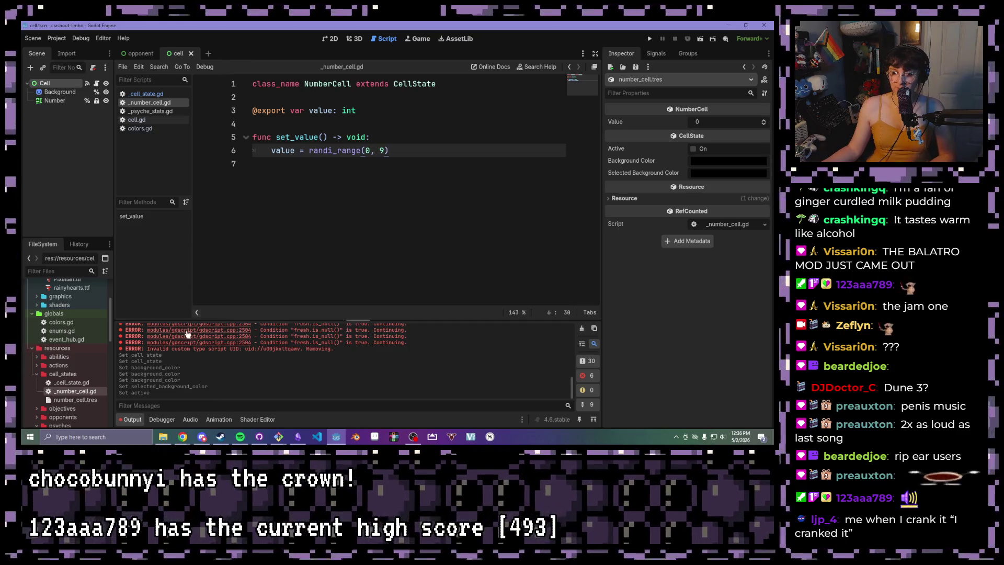
double_click(63, 383)
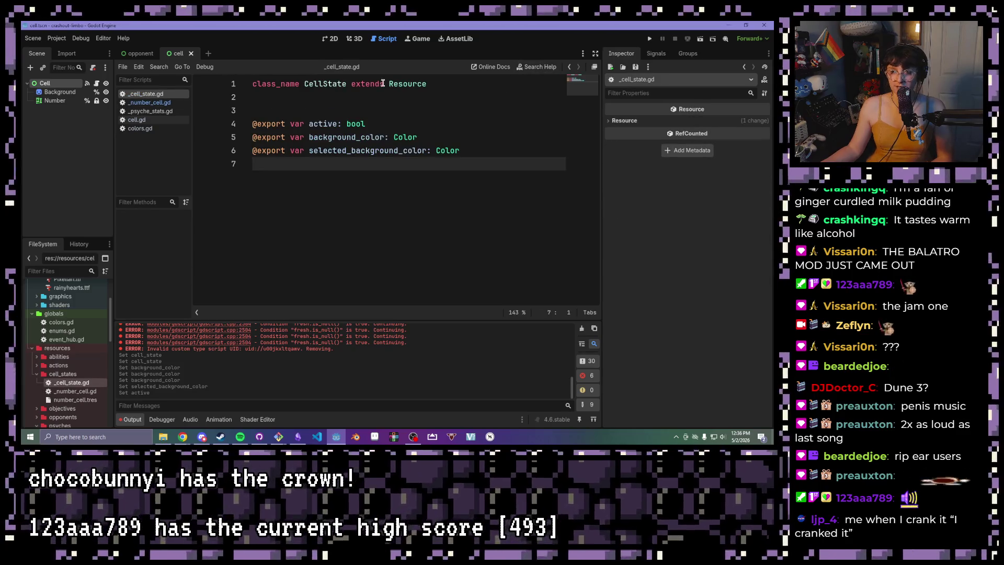
Delete the extra blank line after the class declaration in _cell_state.gd
click(453, 84)
click(271, 101)
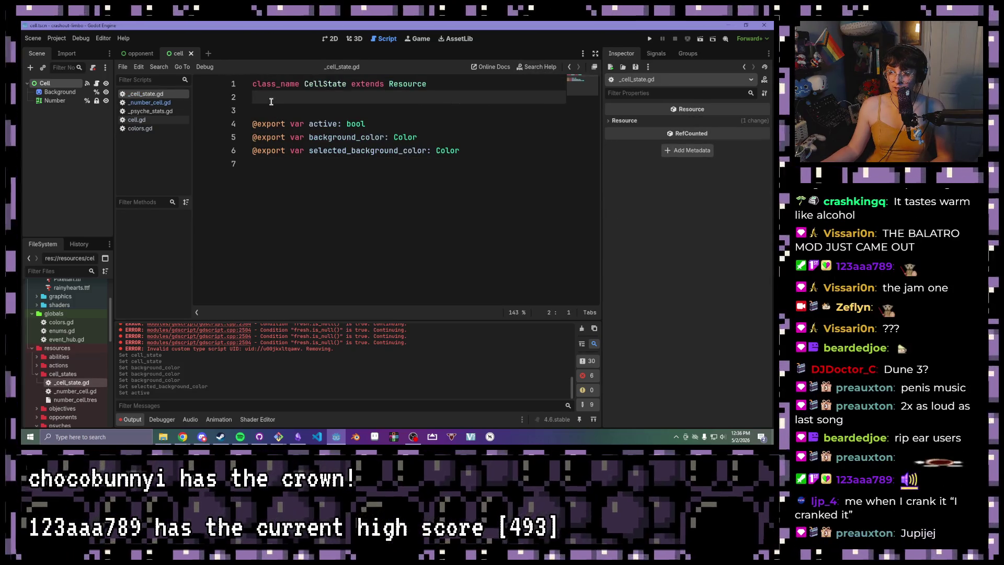
key(Delete)
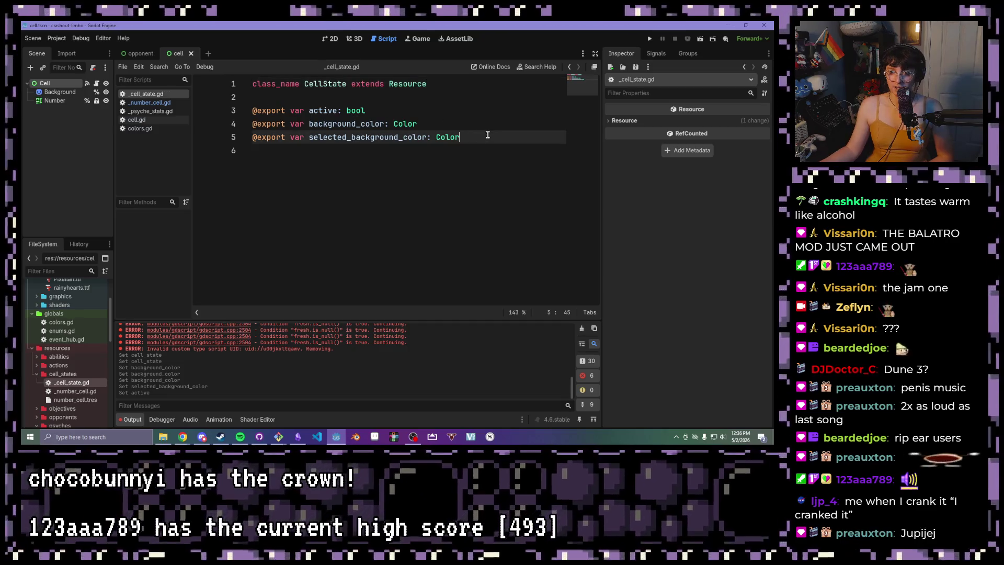
drag(460, 137, 187, 97)
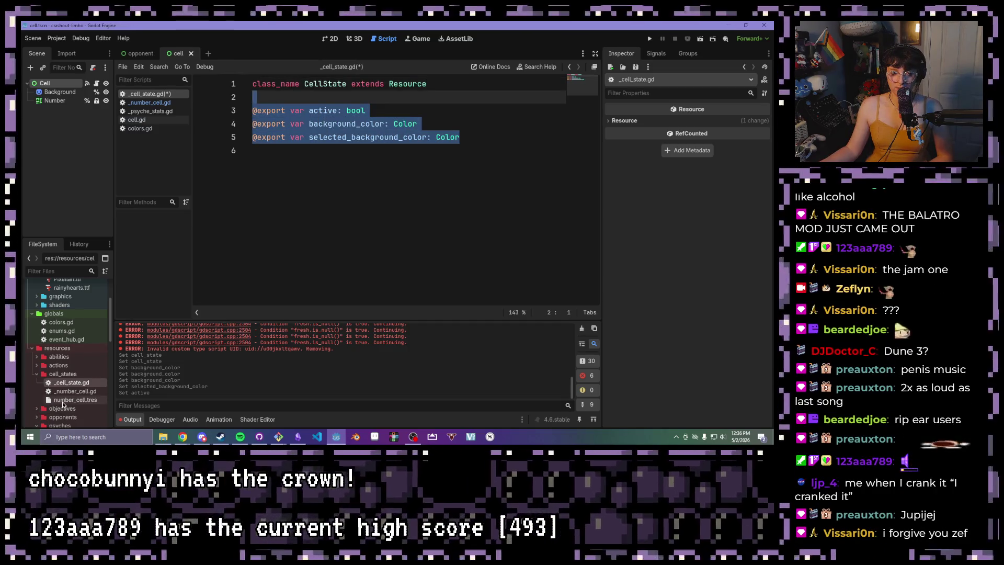
click(62, 399)
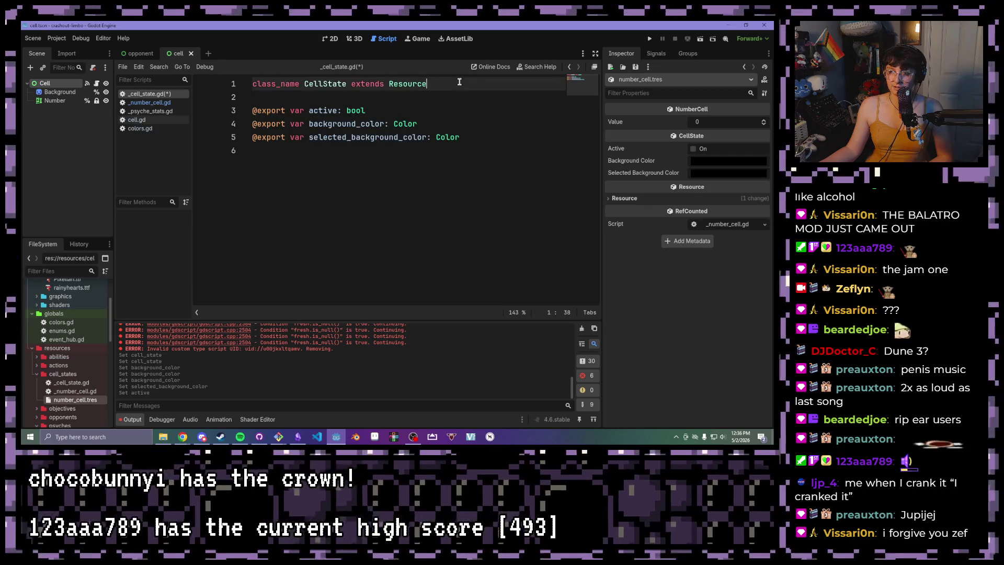
drag(427, 84, 243, 89)
Open _number_cell.gd and check number_cell.tres's Background Color in the Inspector
double_click(75, 391)
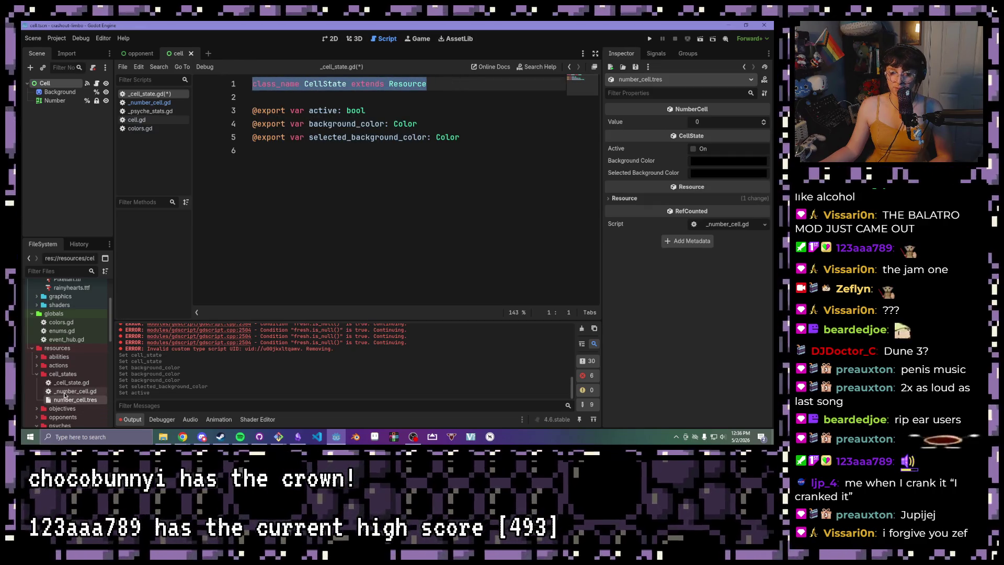
drag(383, 110, 251, 110)
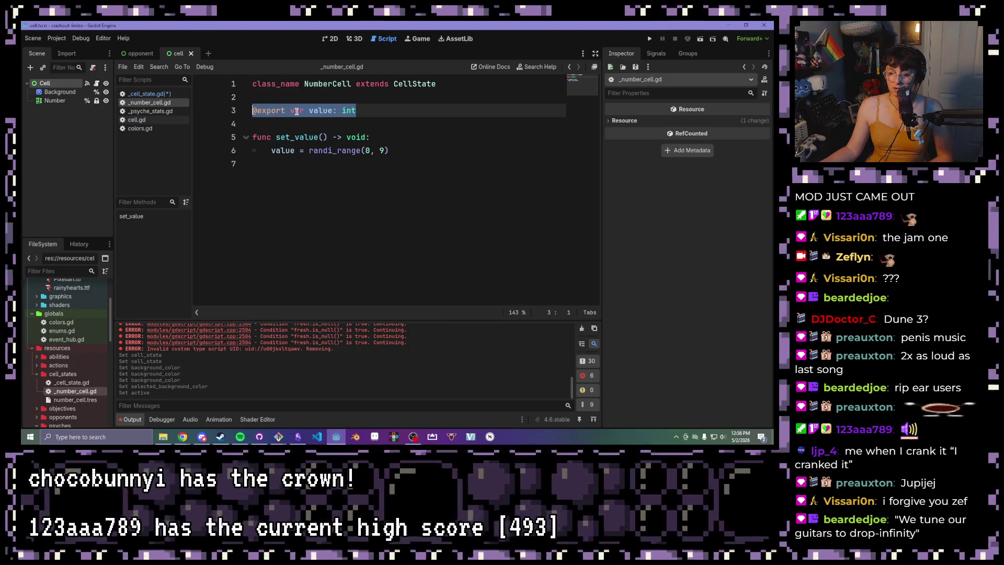
click(75, 399)
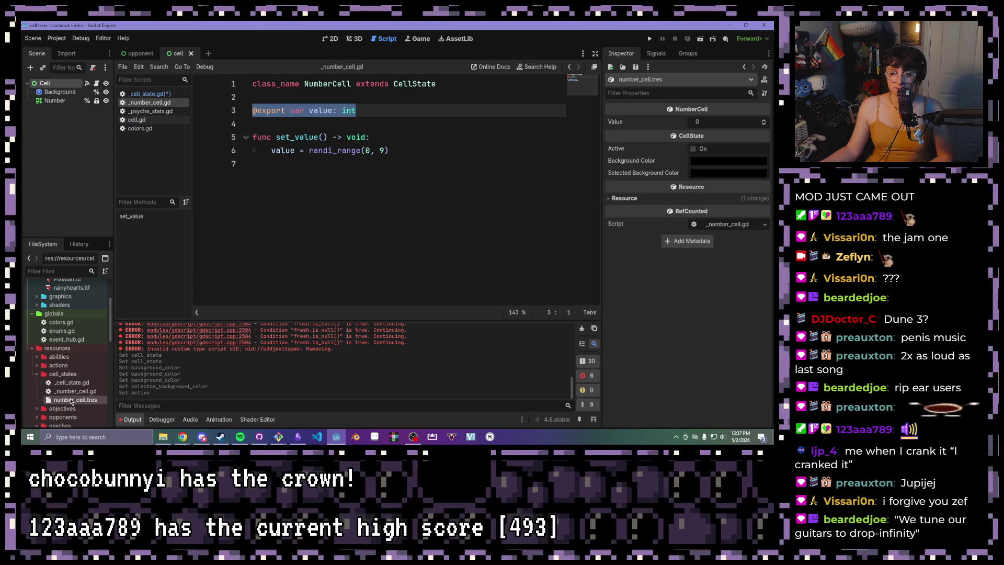
click(497, 189)
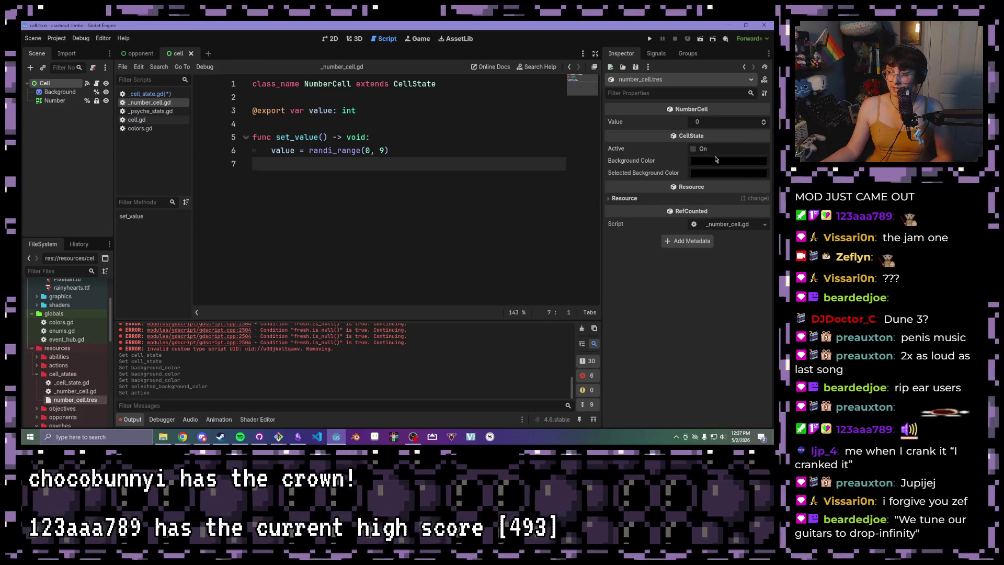
click(712, 163)
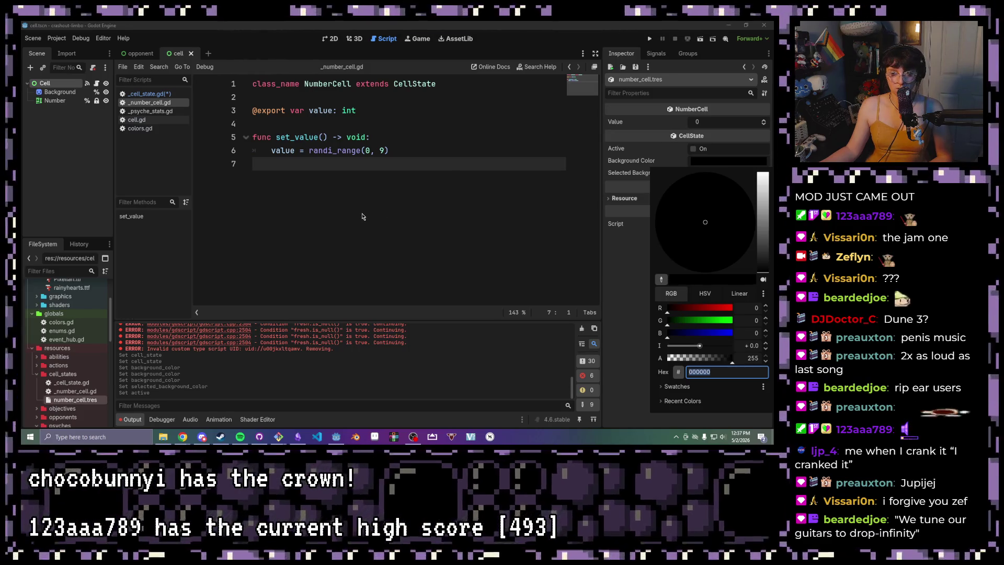
click(361, 213)
Insert a blank line after the value export in _number_cell.gd
click(366, 111)
click(366, 100)
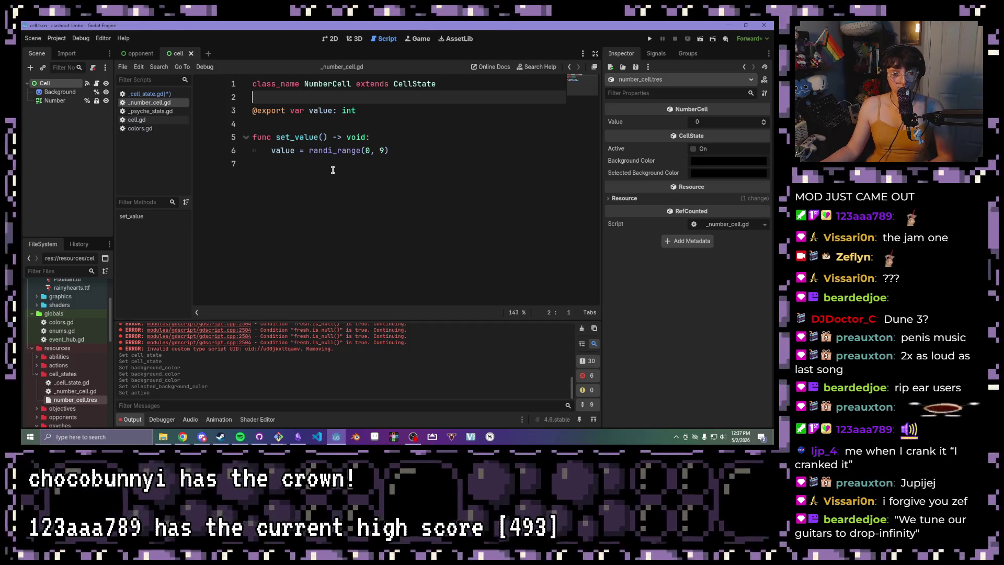
click(81, 391)
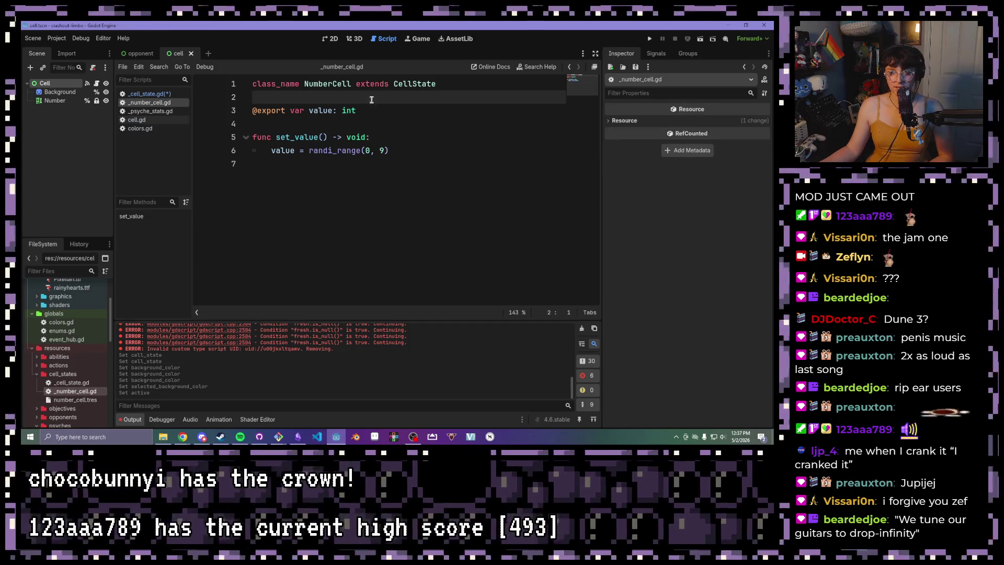
click(380, 109)
click(380, 99)
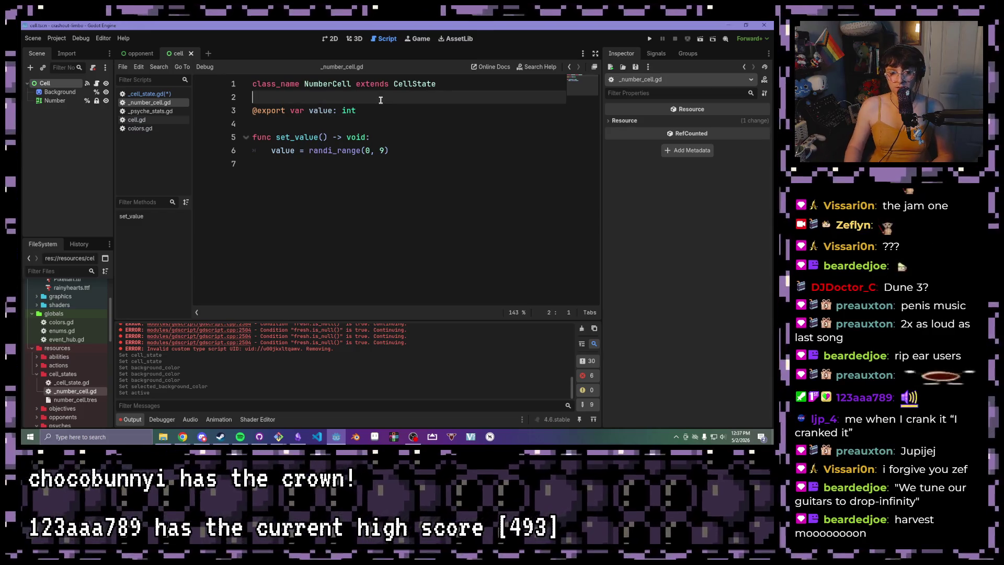
click(390, 109)
key(Return)
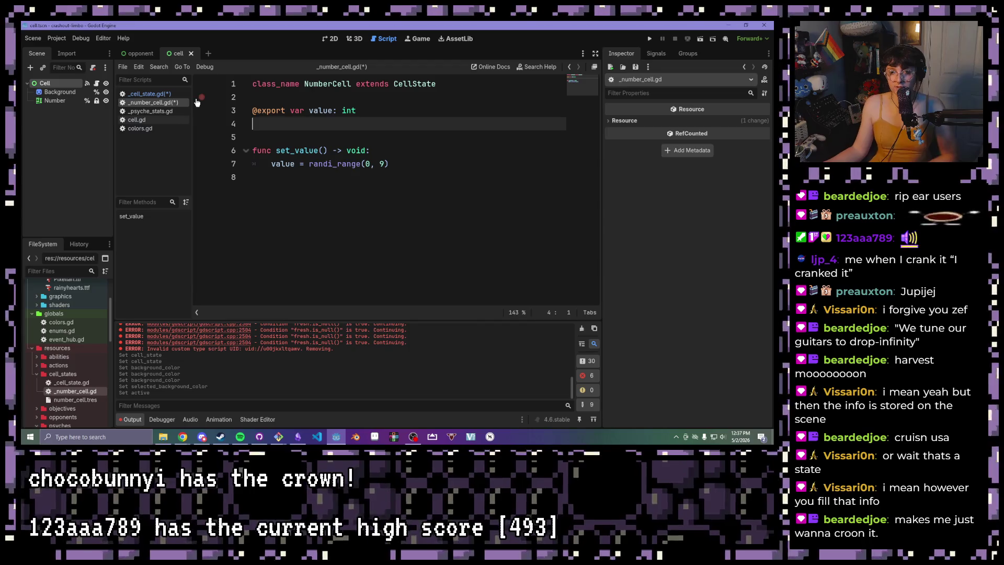
Switch to cell.gd, which still declares its own onready value = randi_range(0,9)
click(136, 120)
mouse_move(350, 217)
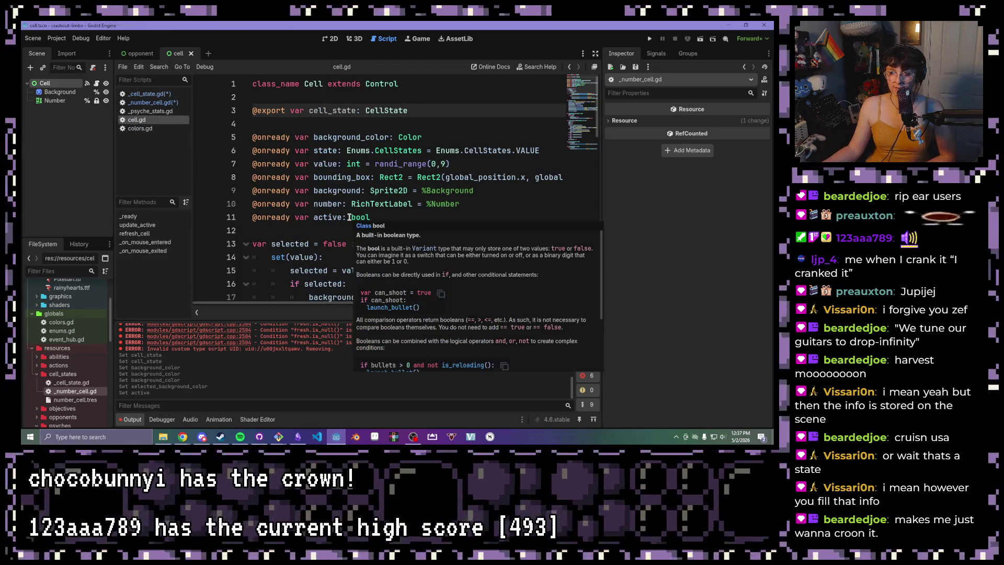
drag(409, 110, 247, 107)
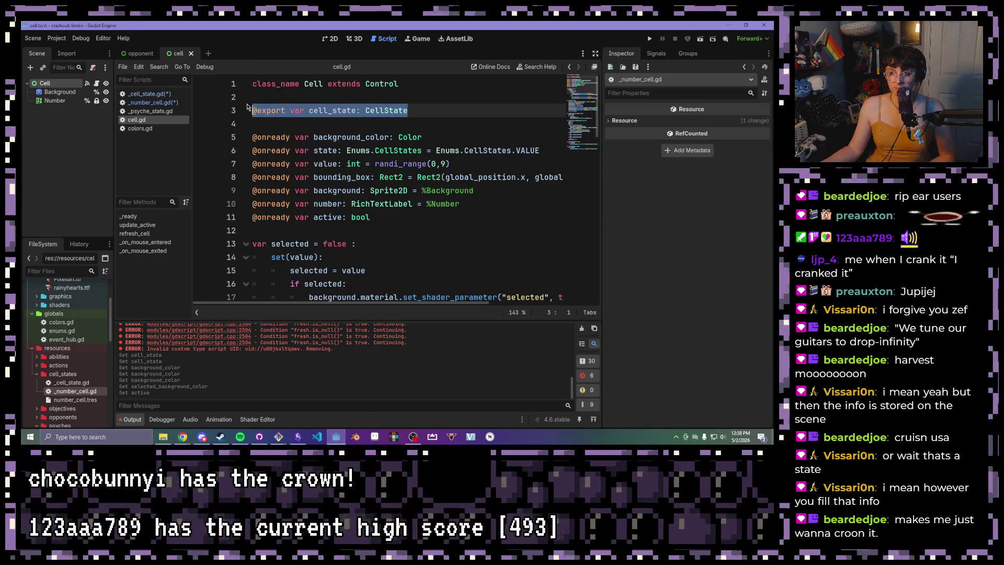
click(438, 141)
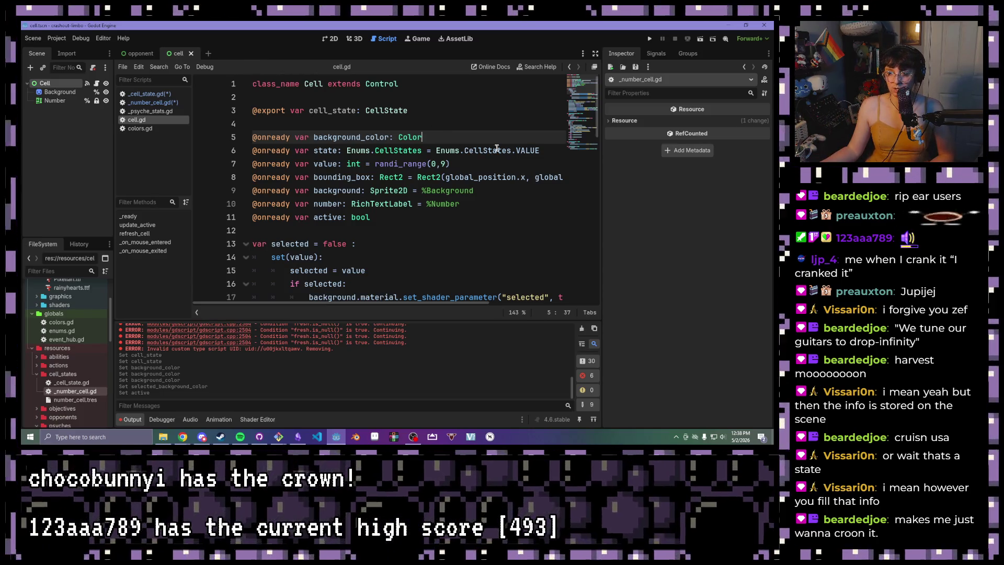
shift+click(225, 131)
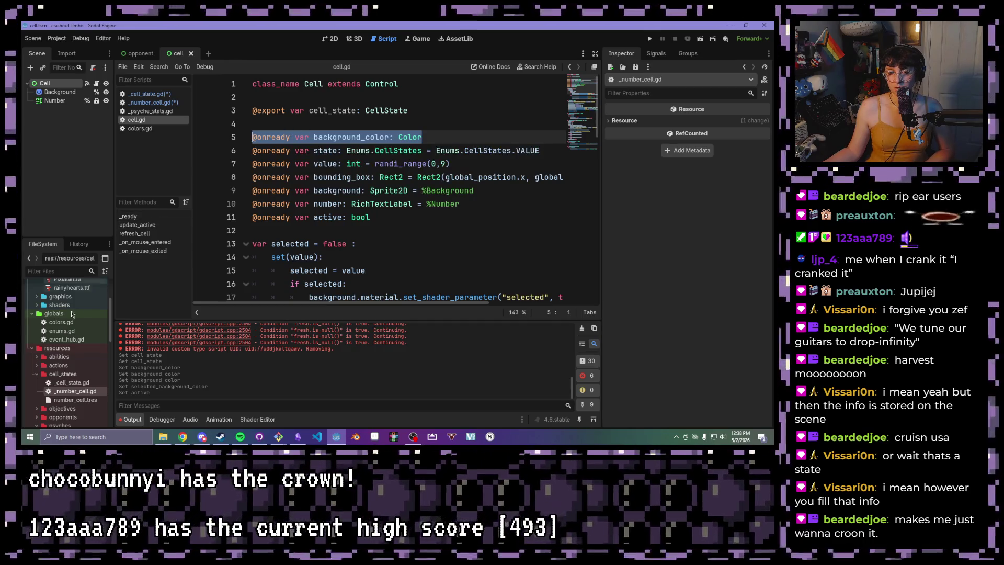
click(75, 400)
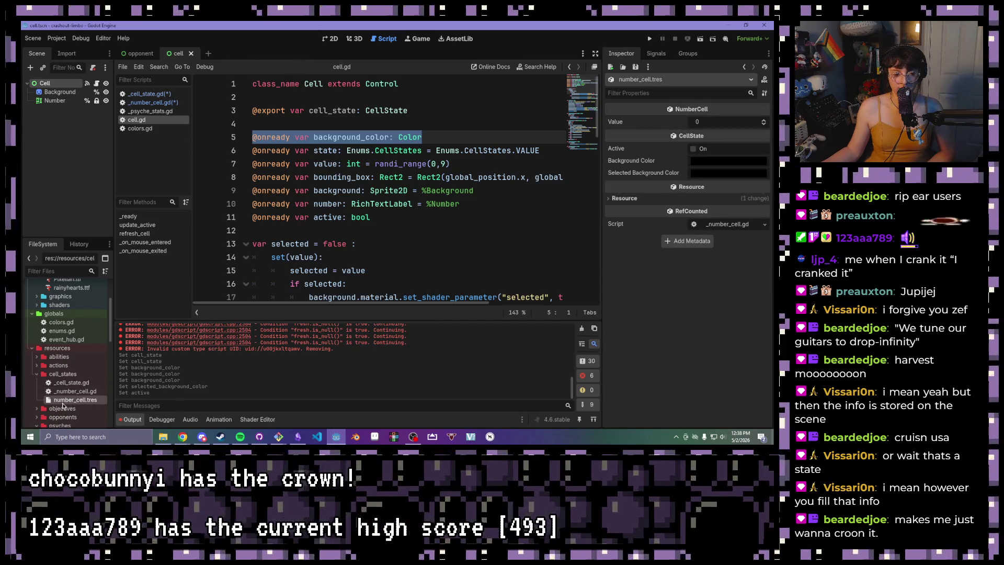
click(711, 162)
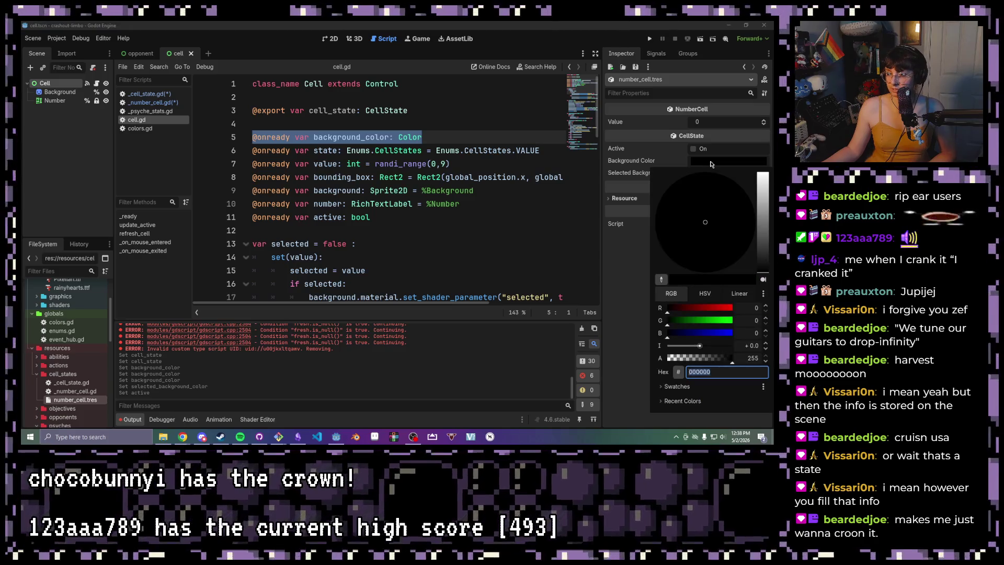
click(711, 163)
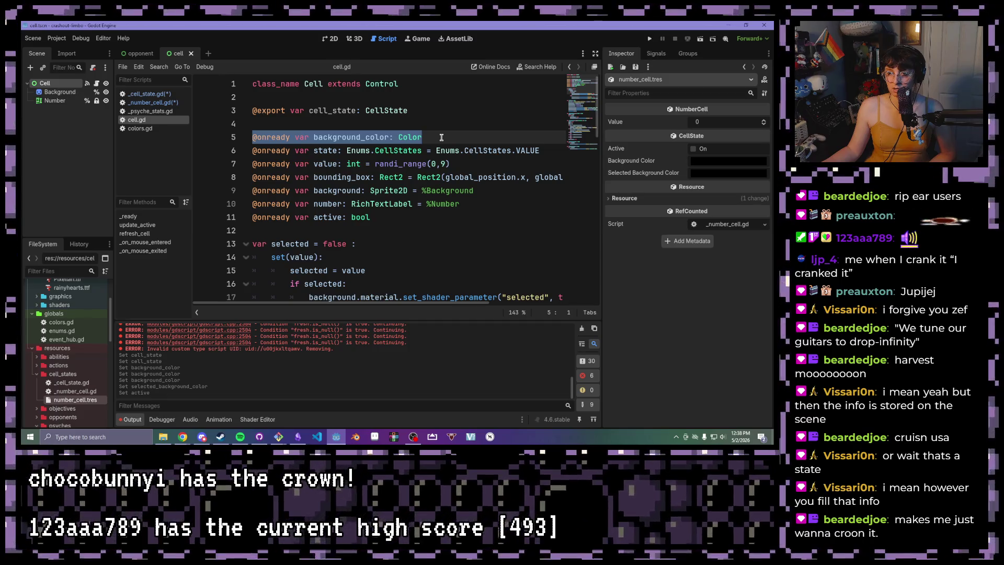
double_click(75, 392)
Remove the blank line above set_value() and the trailing empty line, then save
click(419, 226)
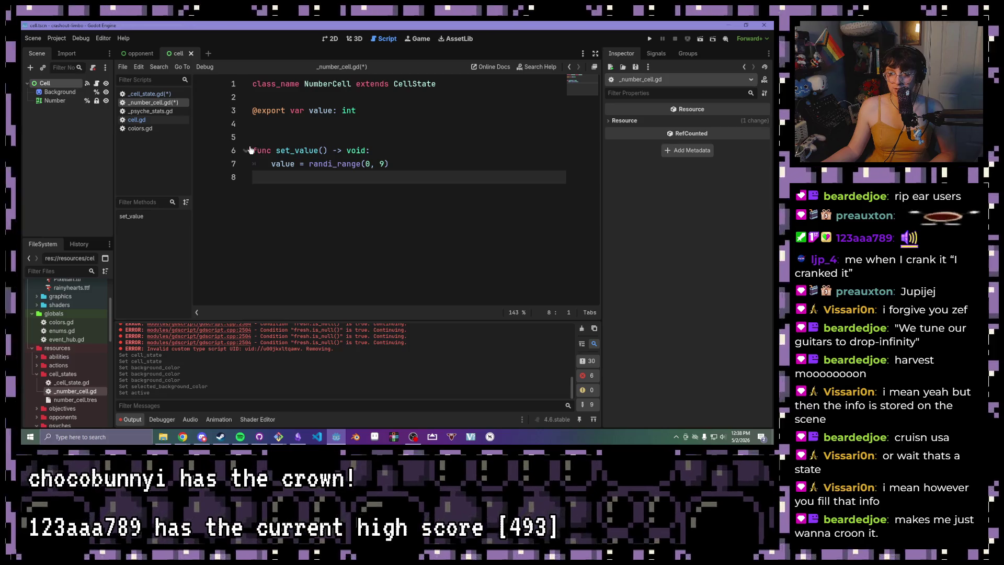
click(253, 150)
key(BackSpace)
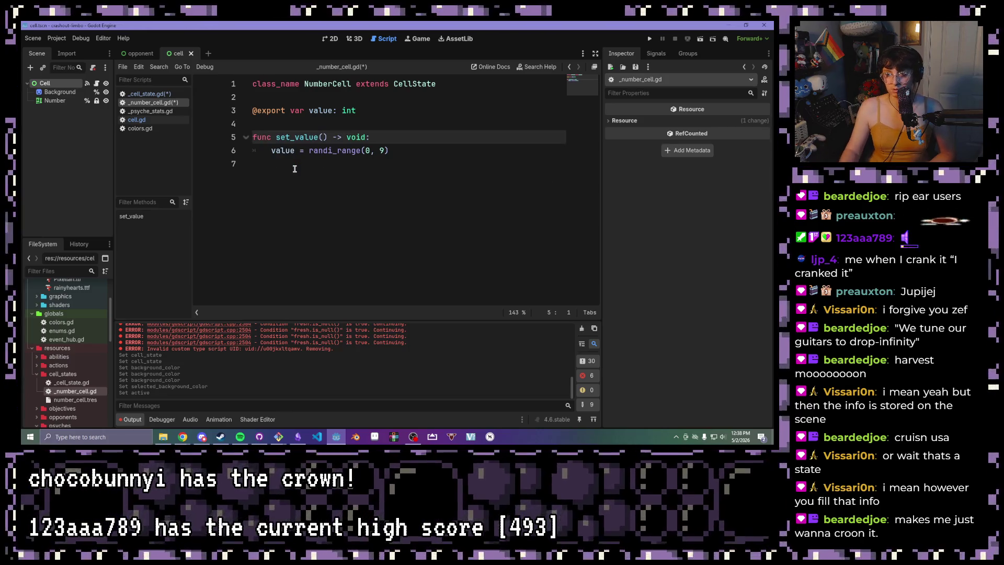
click(295, 169)
key(BackSpace)
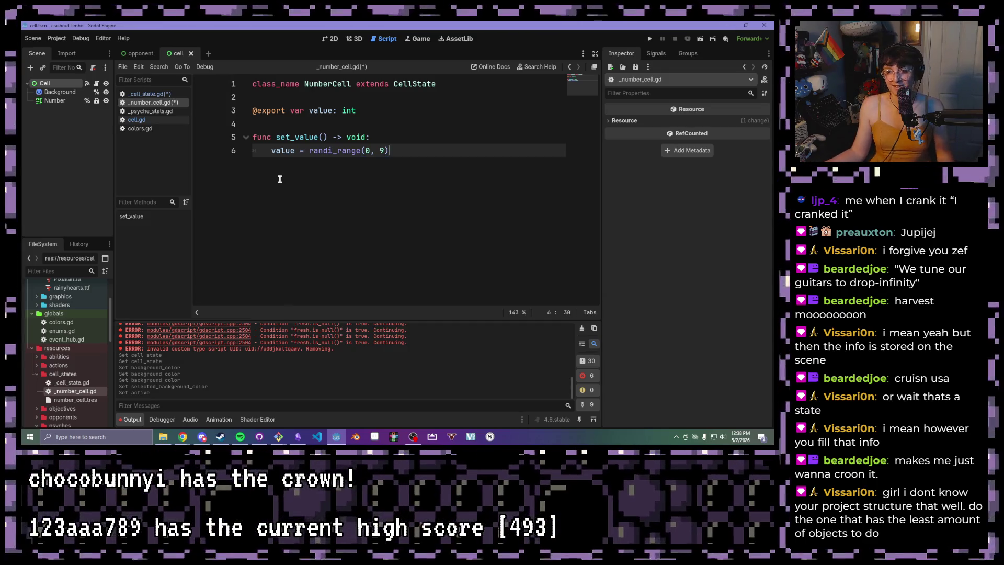
click(385, 119)
key(ctrl+s)
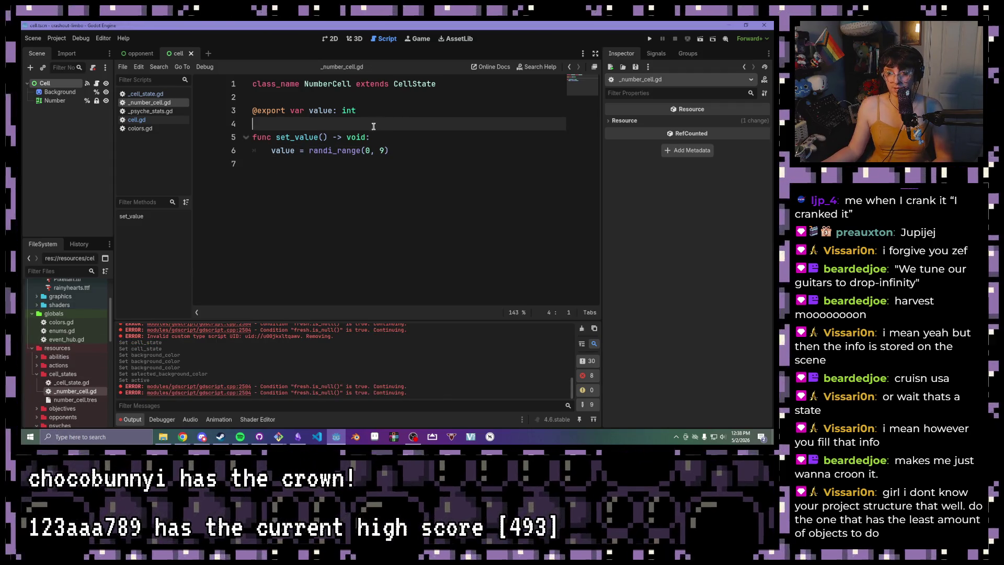
Add a trial 'var background_color:' line, then delete it again
key(Return)
key(Up)
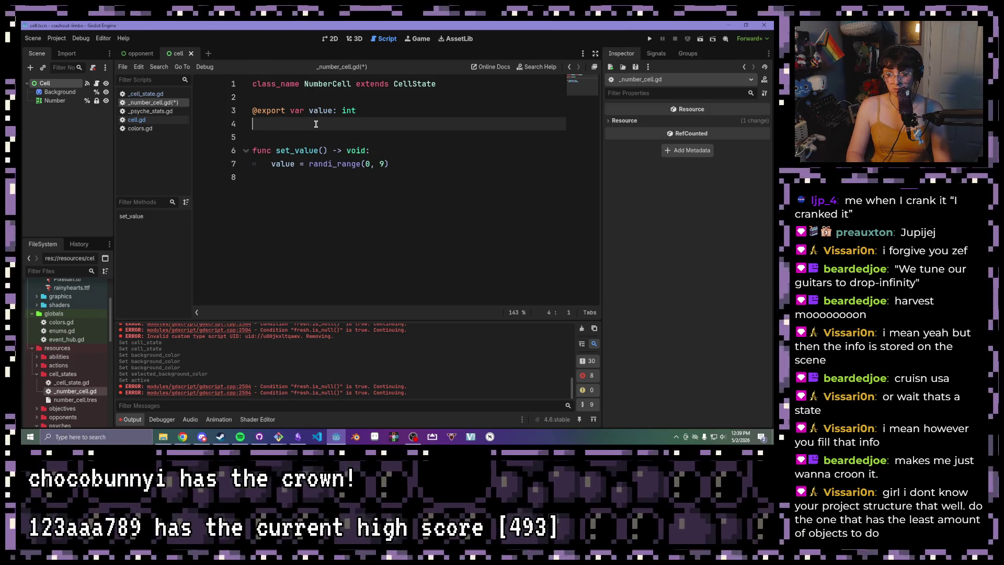
key(BackSpace)
text(var backg)
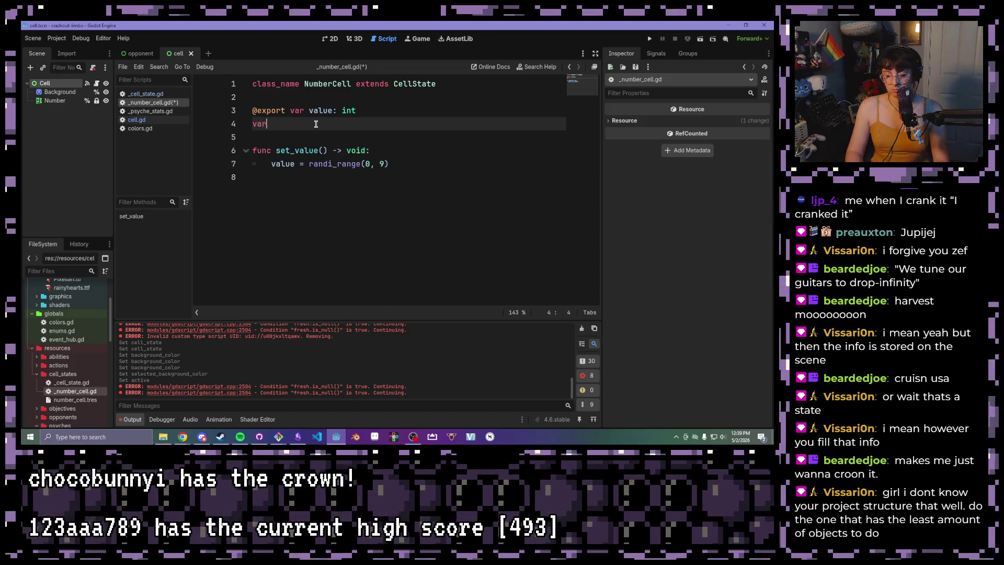
text(round_color:)
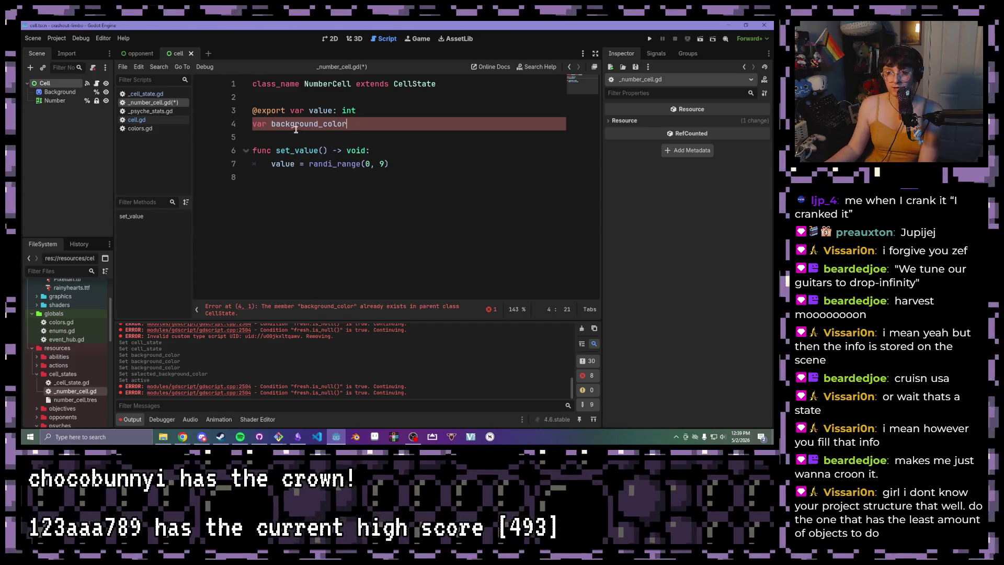
click(271, 124)
key(BackSpace)
key(BackSpace)
key(BackSpace)
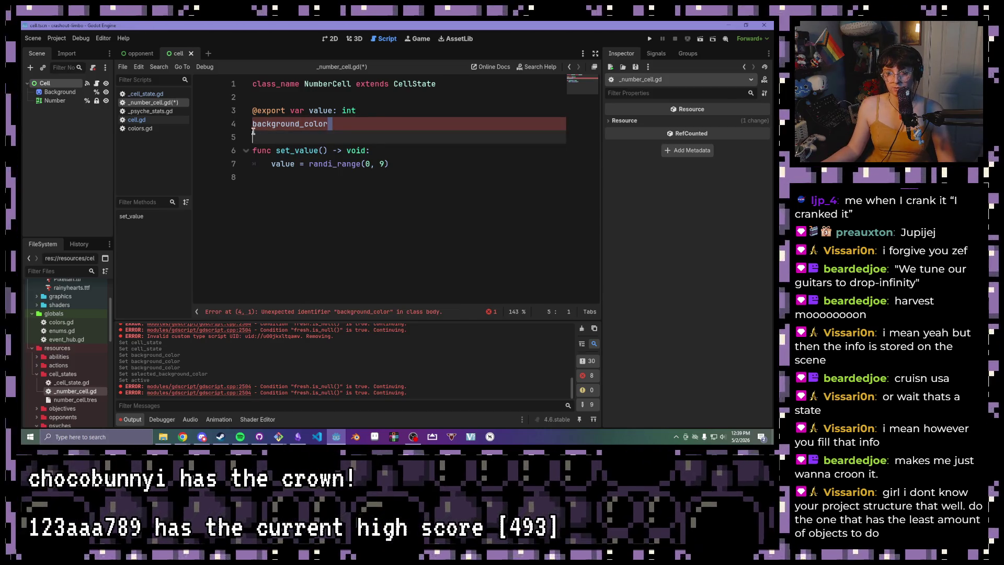
drag(403, 130, 240, 127)
key(BackSpace)
key(BackSpace)
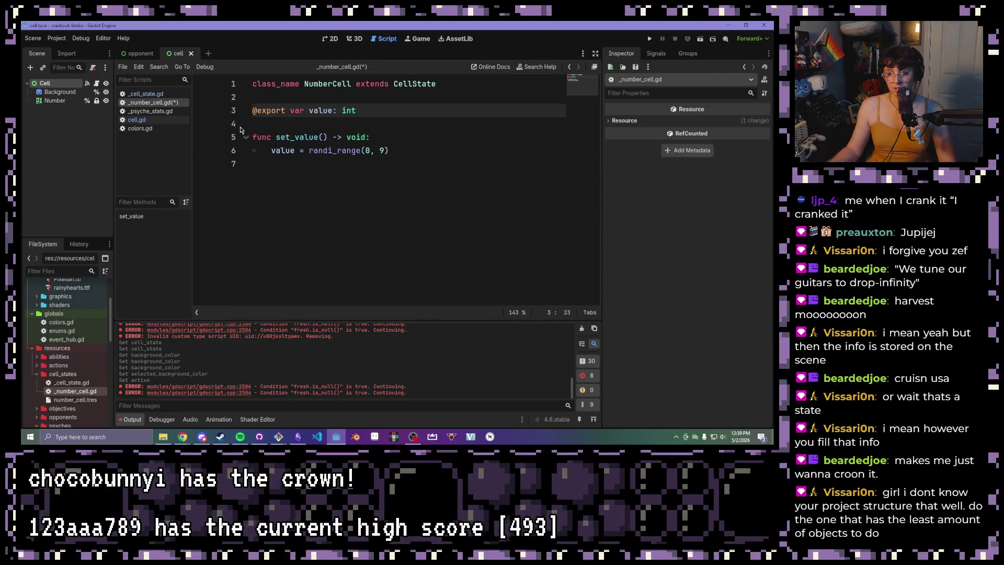
Delete the last trailing empty line and save _number_cell.gd
click(307, 130)
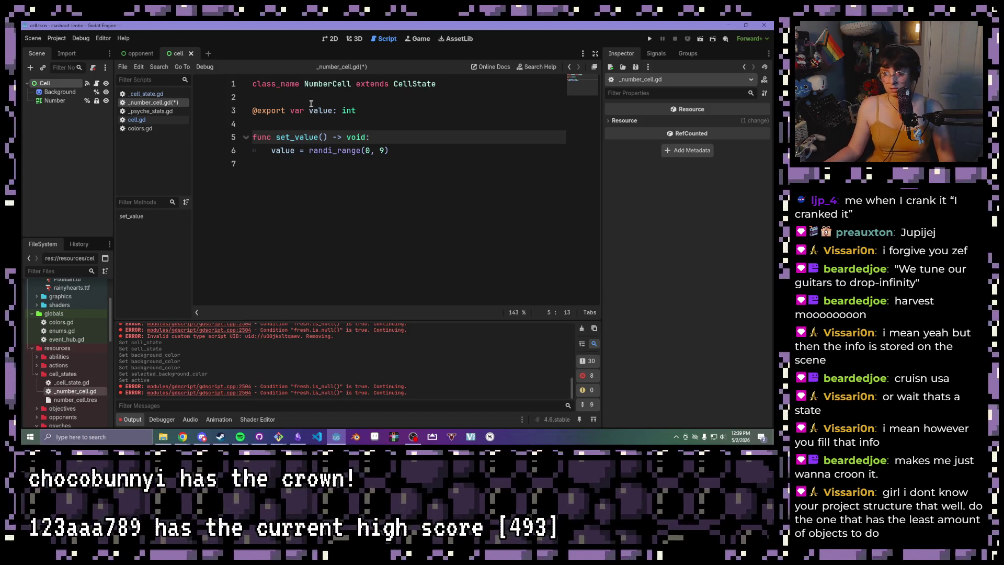
click(268, 163)
key(BackSpace)
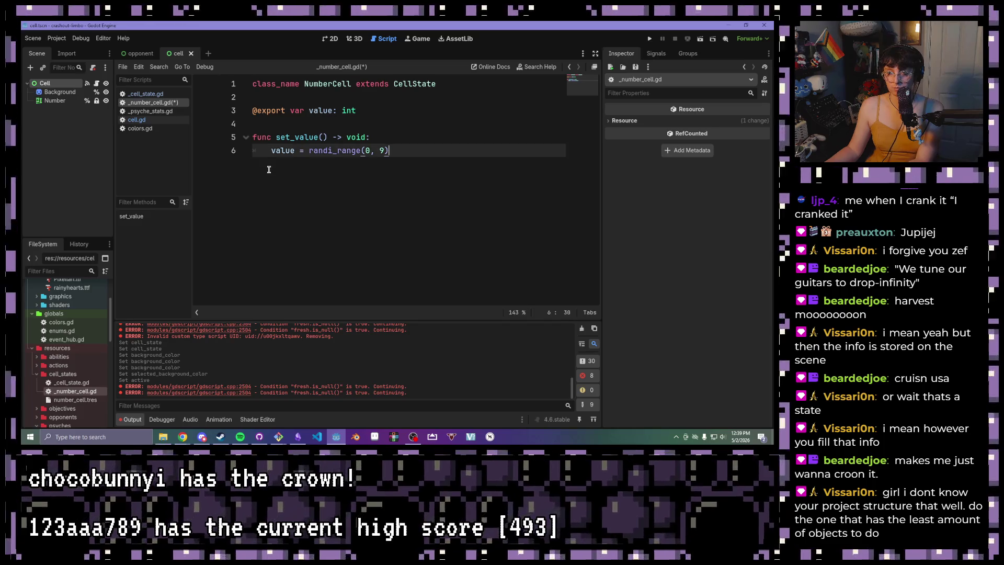
key(ctrl+s)
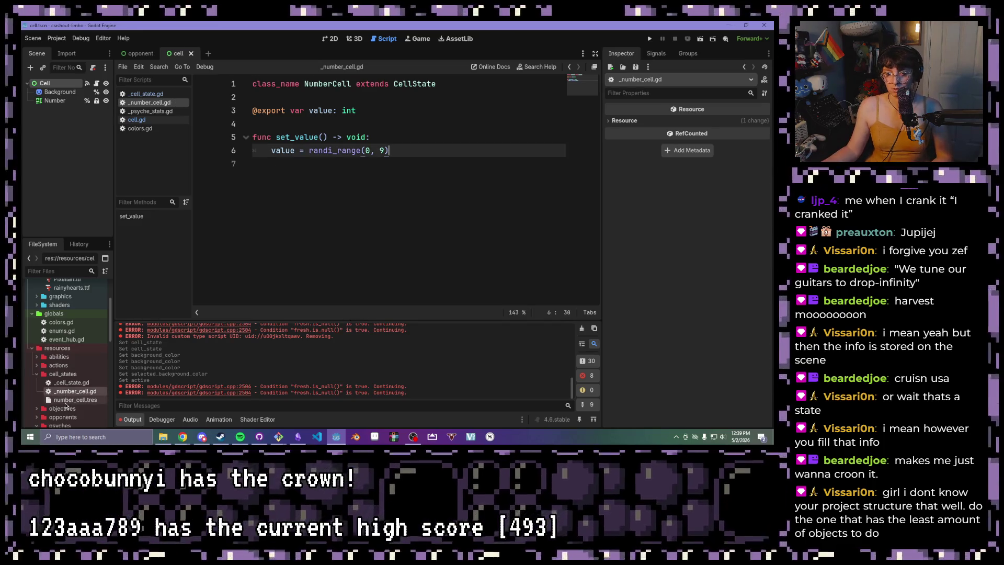
mouse_move(708, 160)
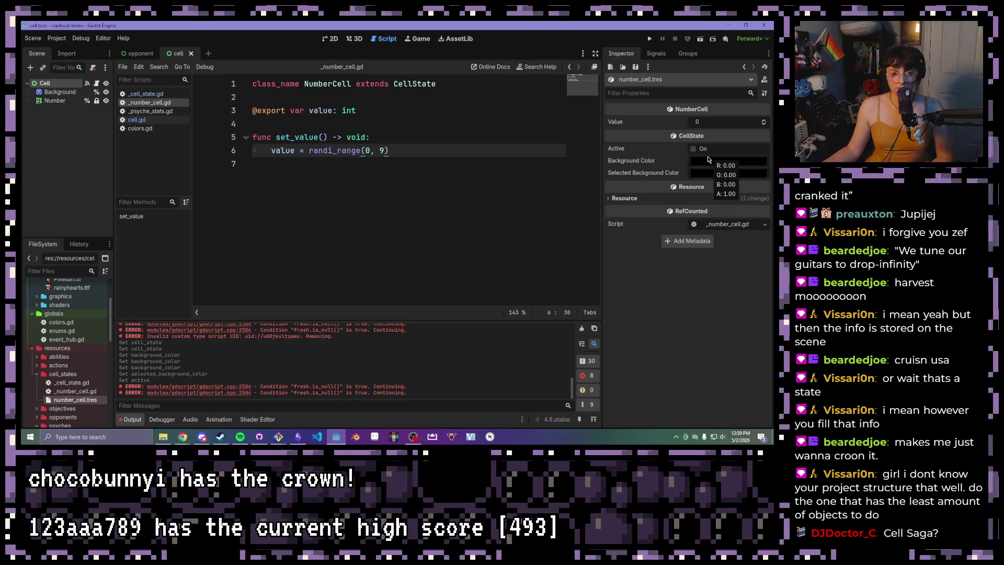
Default CellState's active export to '= true', save, clear the Output, and select number_cell.tres
double_click(68, 384)
click(372, 105)
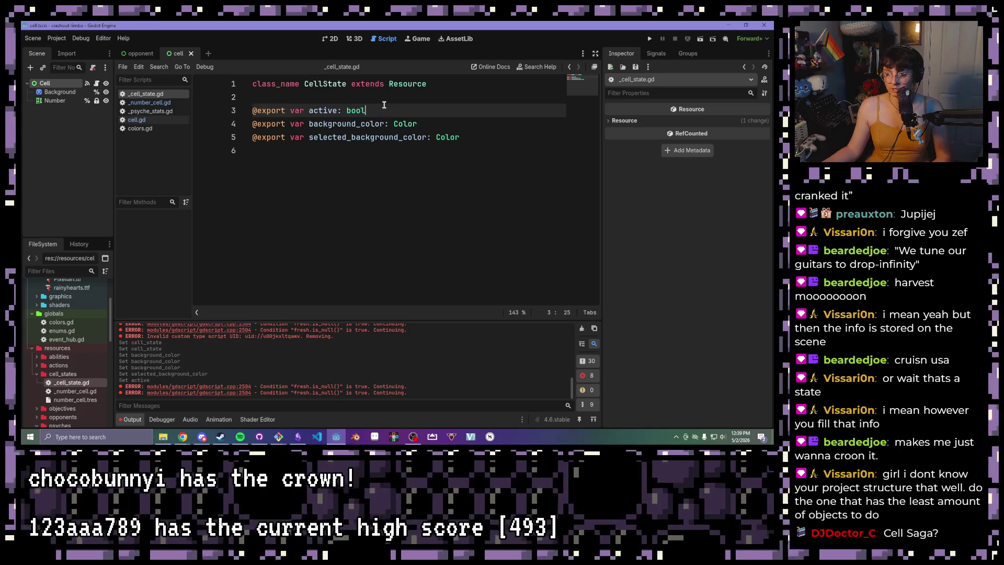
text(= true)
key(ctrl+s)
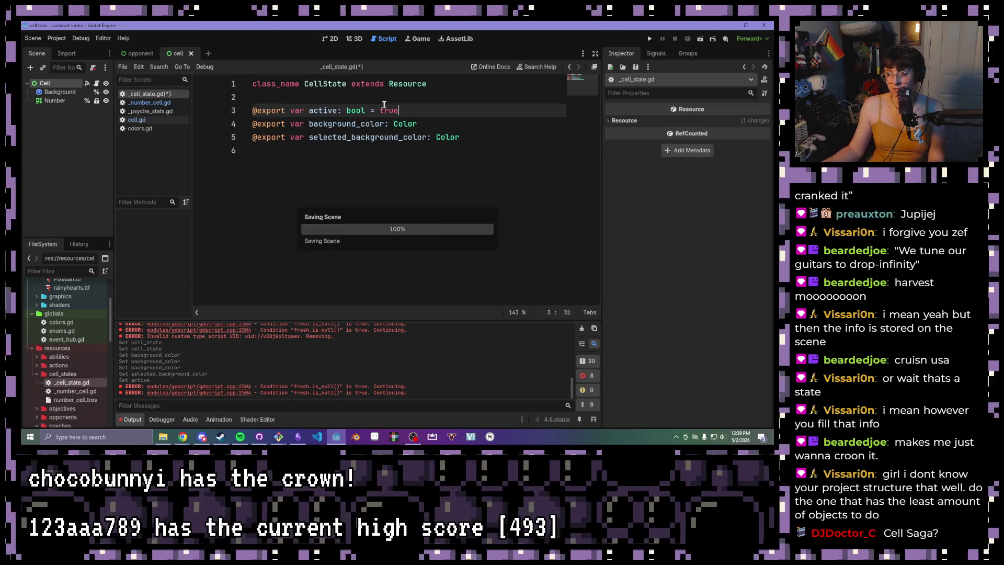
click(492, 150)
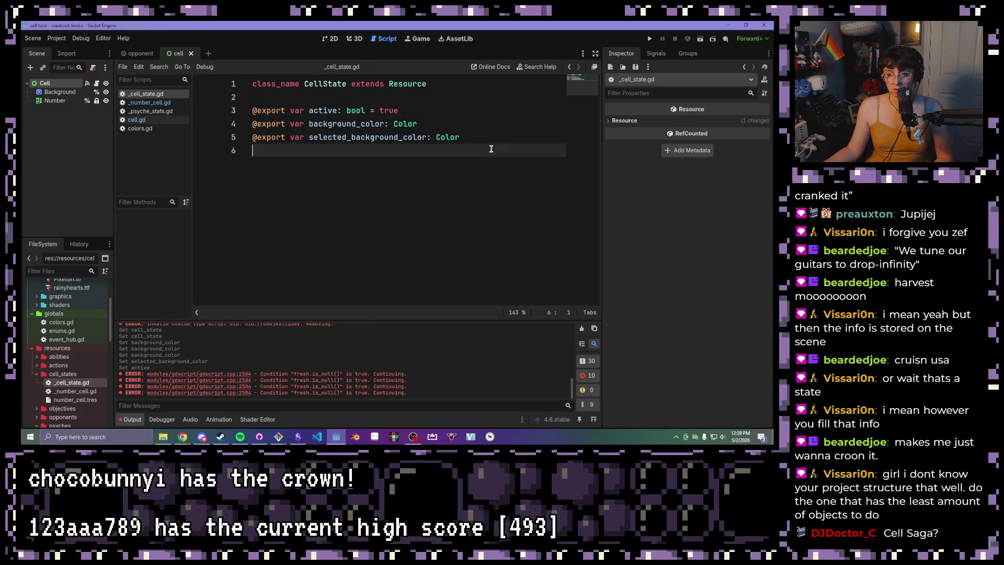
click(582, 328)
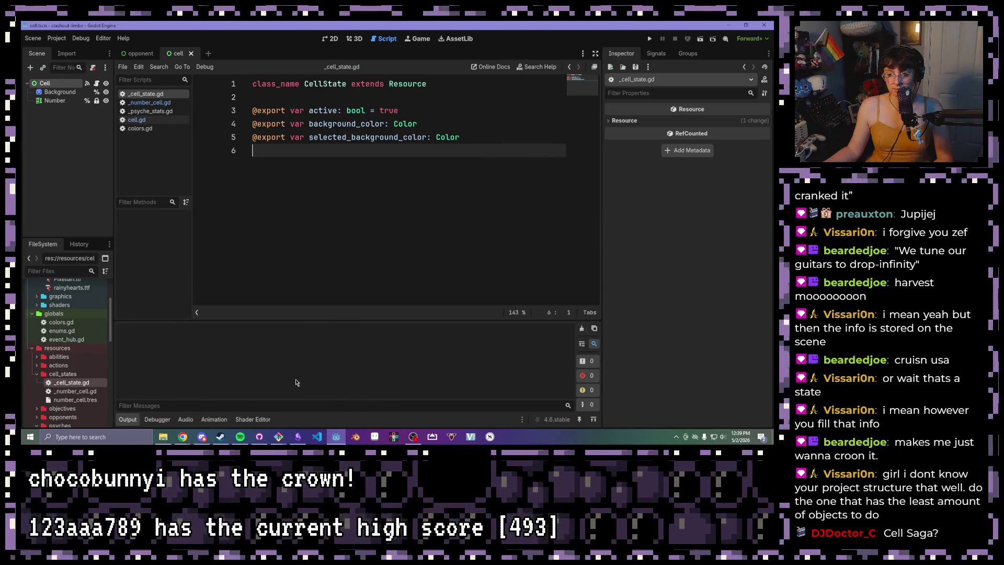
click(75, 400)
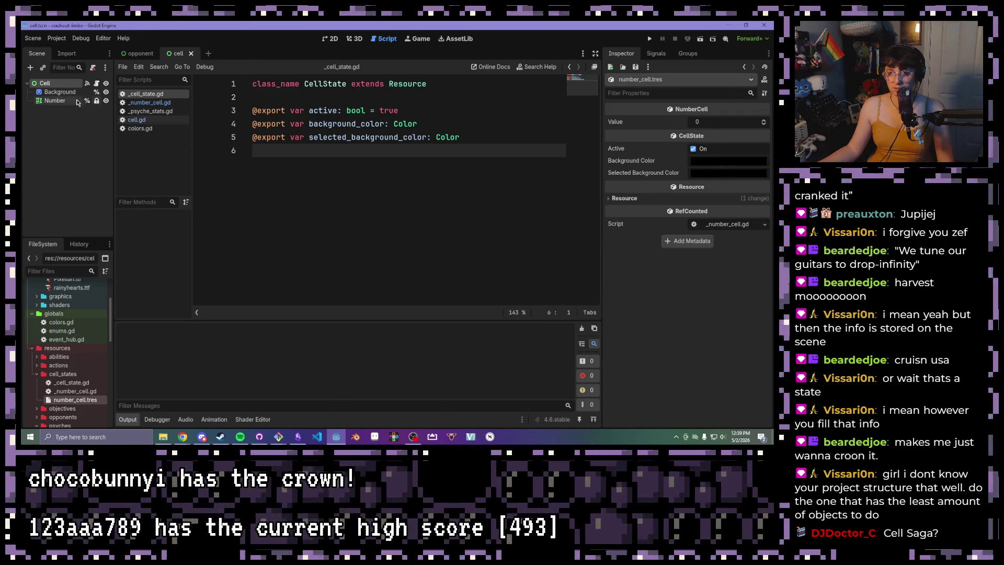
In cell.gd, open the colour picker for line 21's Color(0.306, 0.188, 0.314, 0.89)
click(143, 121)
scroll(367, 209, down, 3)
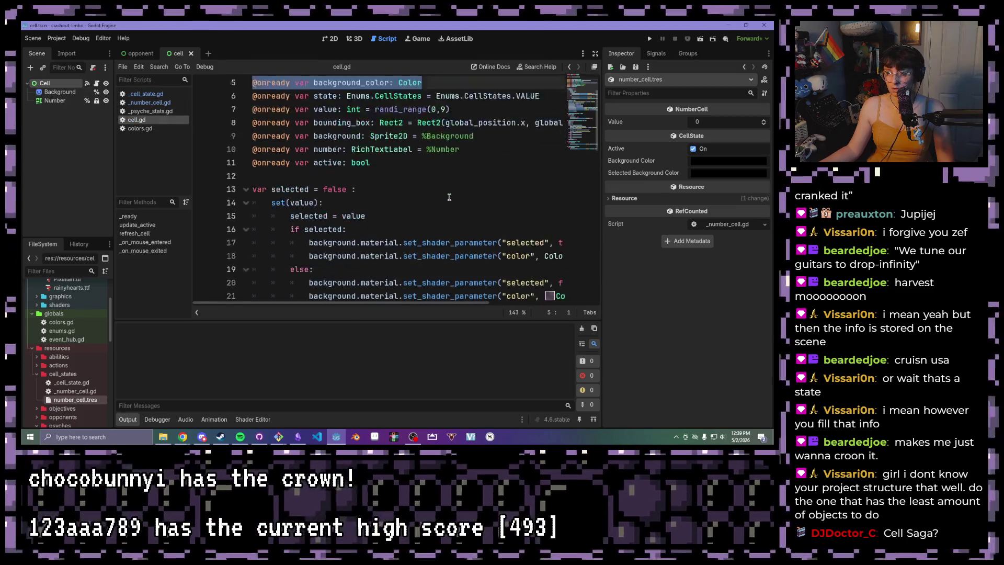
drag(458, 305, 597, 308)
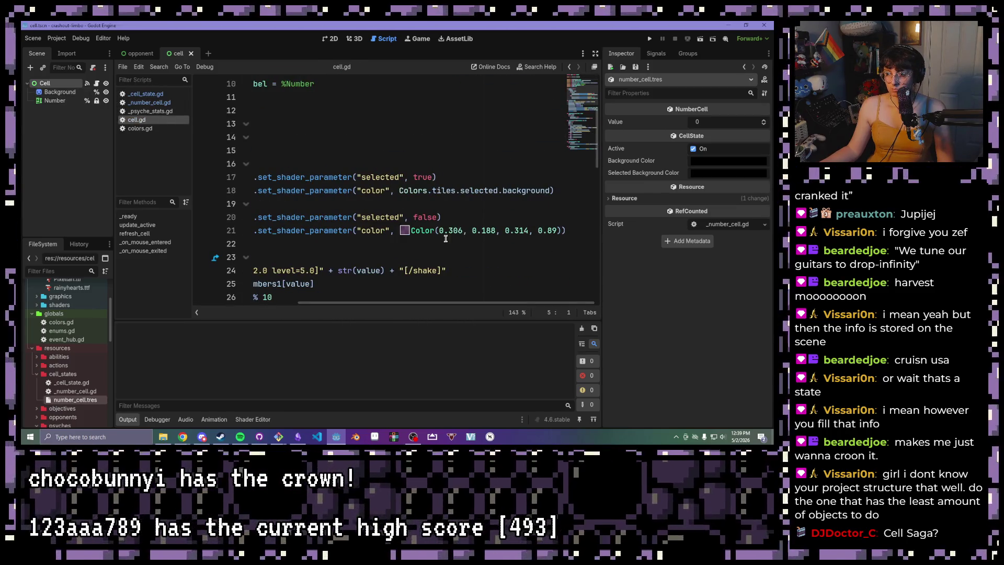
scroll(439, 239, left, 5)
drag(446, 299, 532, 308)
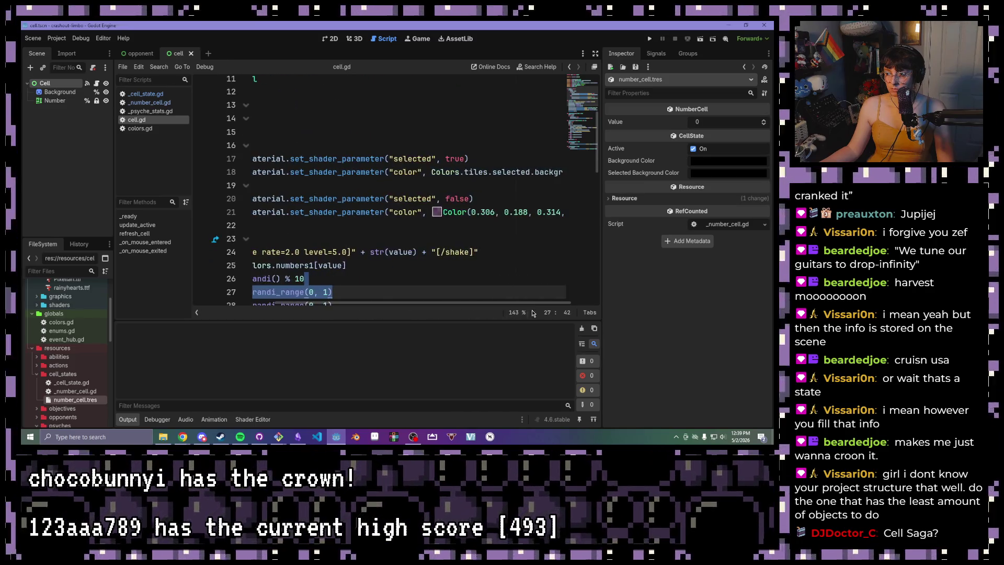
click(441, 214)
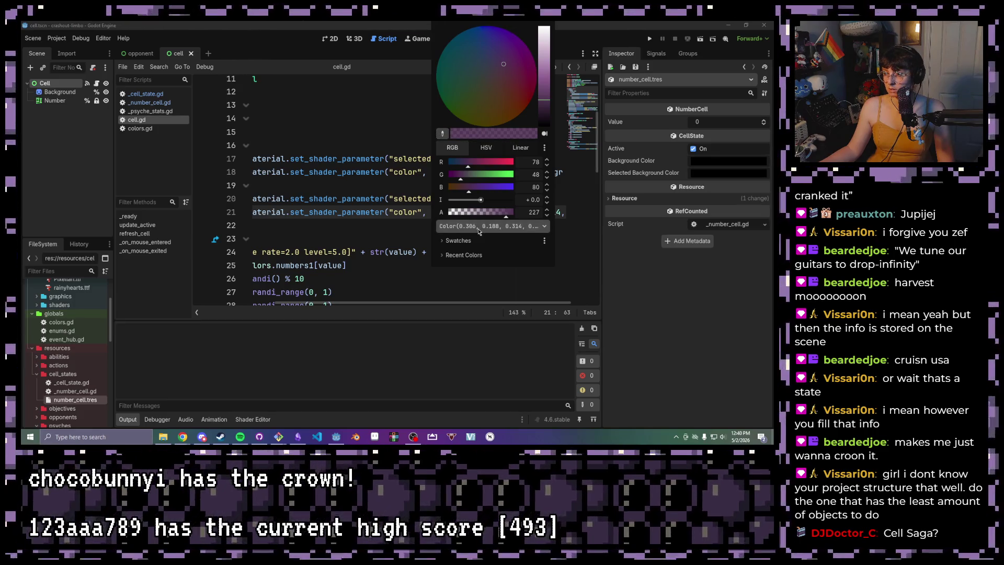
Add that purple to the picker's Swatches with the + button and close the picker
click(491, 231)
click(492, 231)
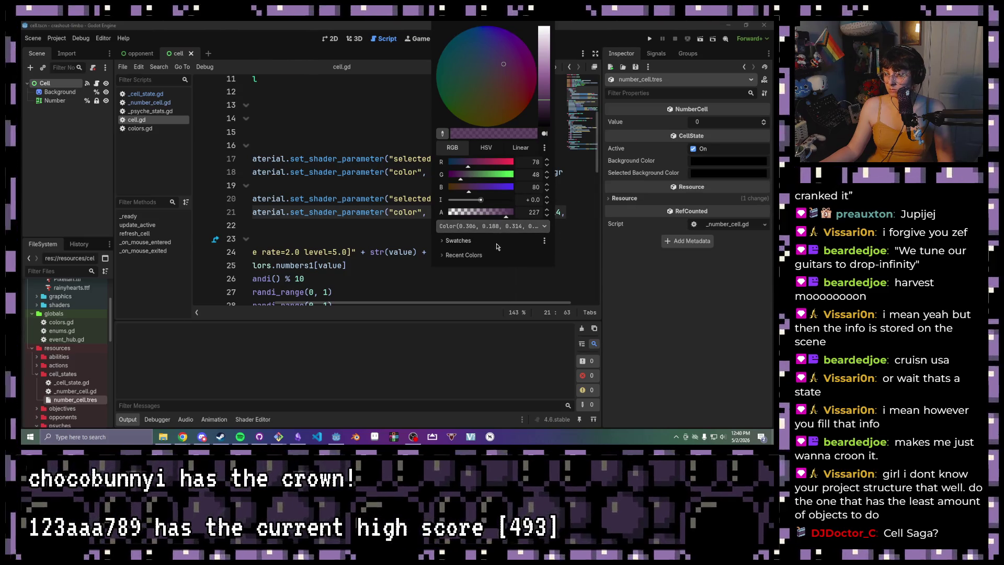
click(448, 255)
click(448, 257)
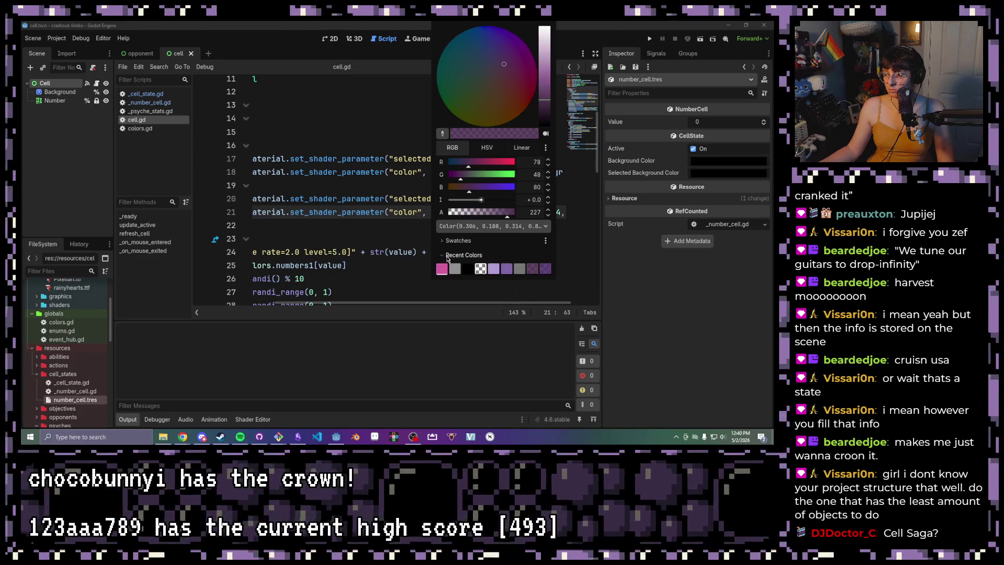
click(449, 256)
click(449, 244)
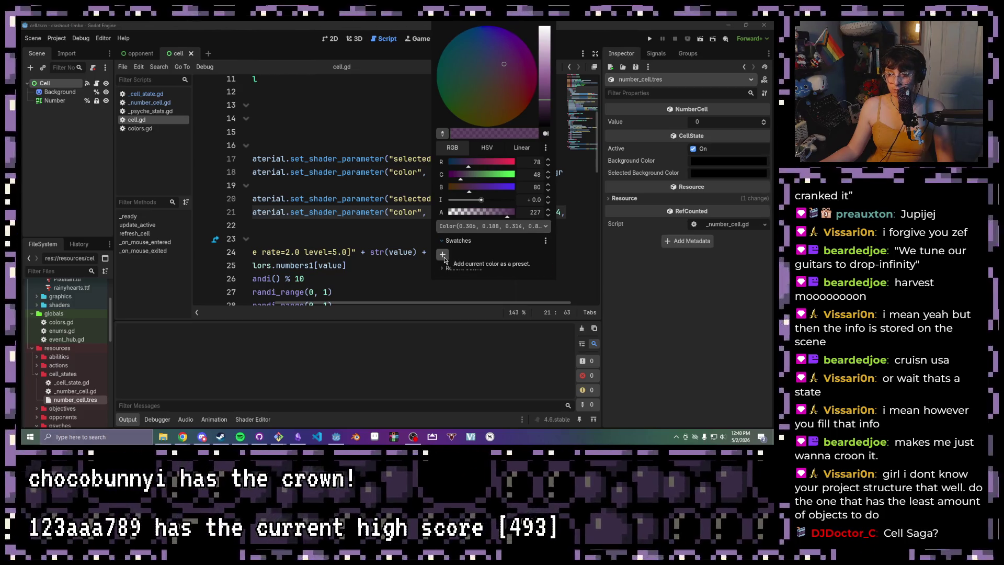
click(445, 256)
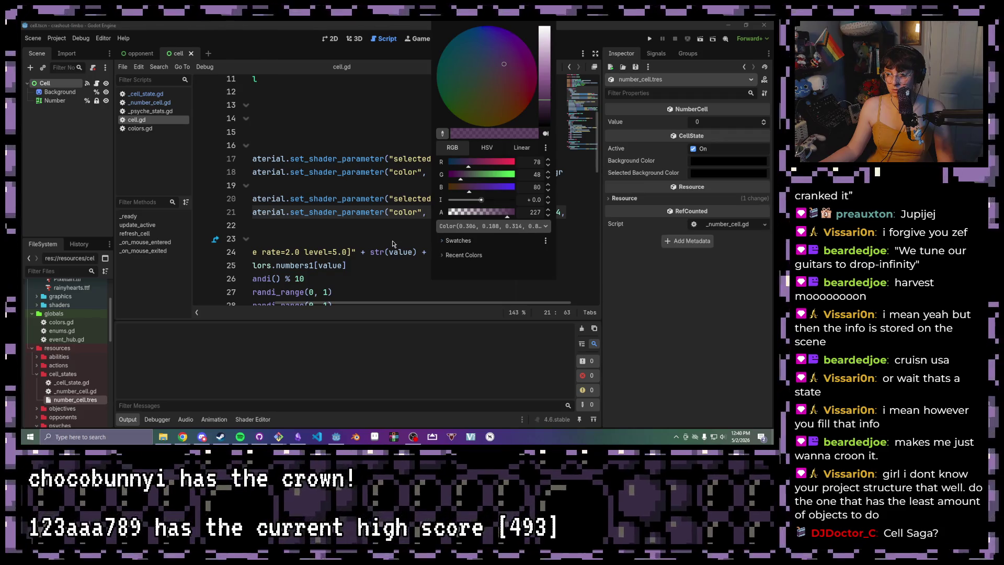
click(379, 228)
click(139, 128)
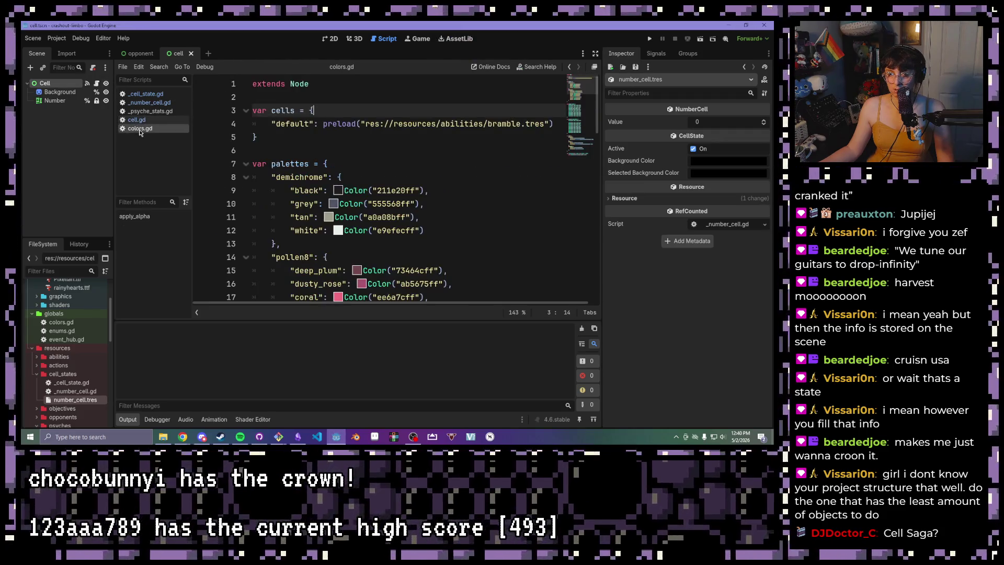
Apply the saved purple swatch to the resource's Background Color in the Inspector
click(142, 111)
click(146, 103)
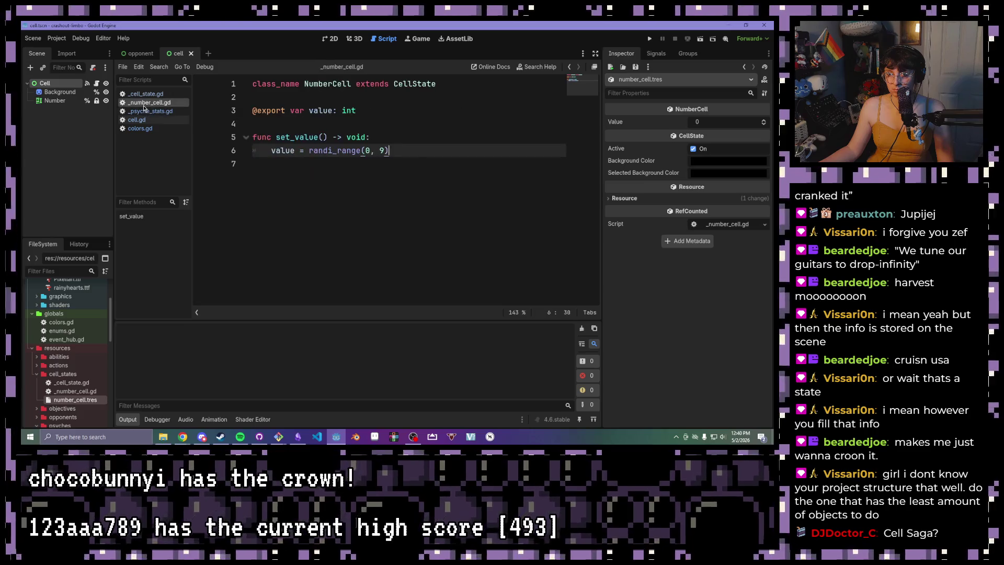
click(145, 94)
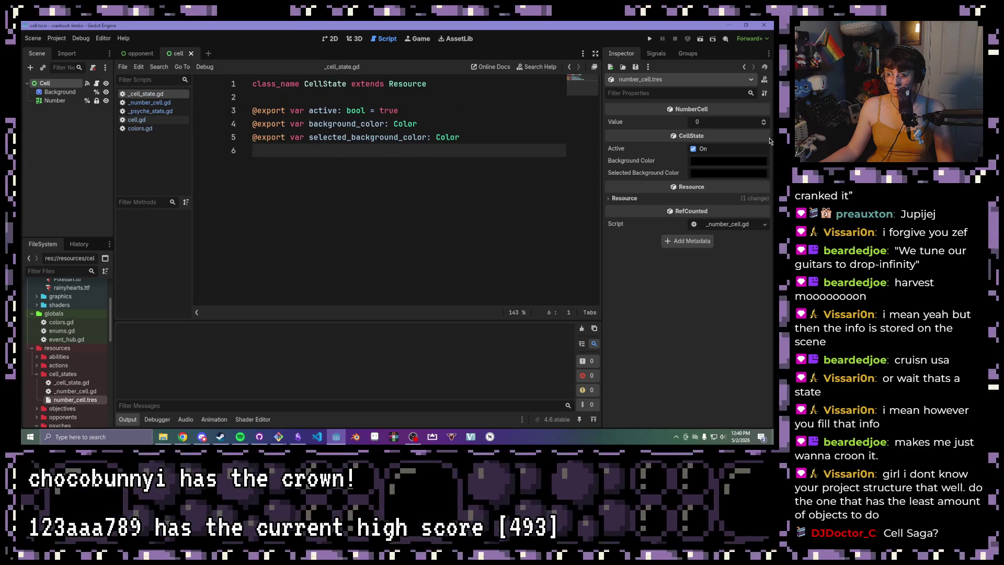
click(728, 172)
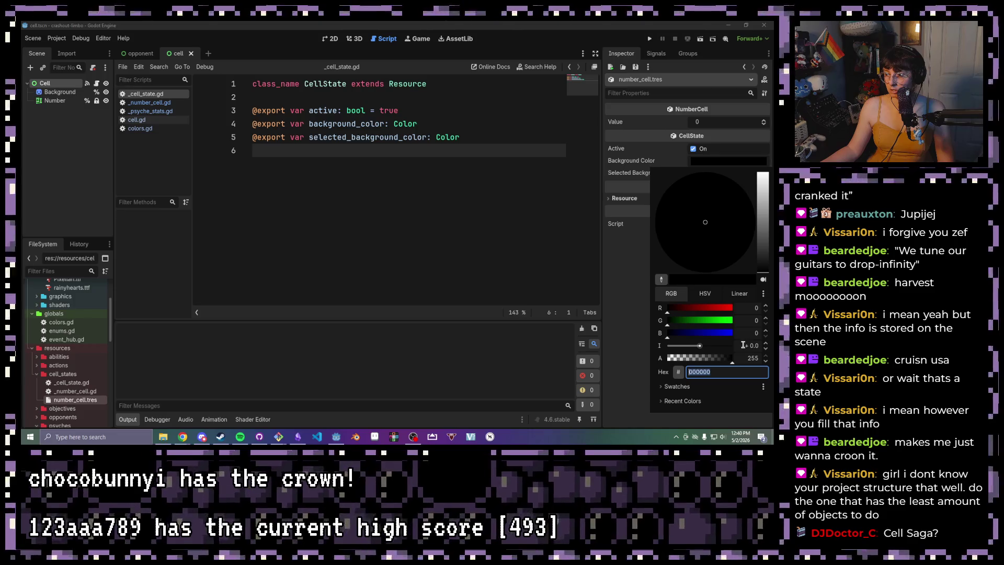
click(678, 386)
click(675, 401)
key(Escape)
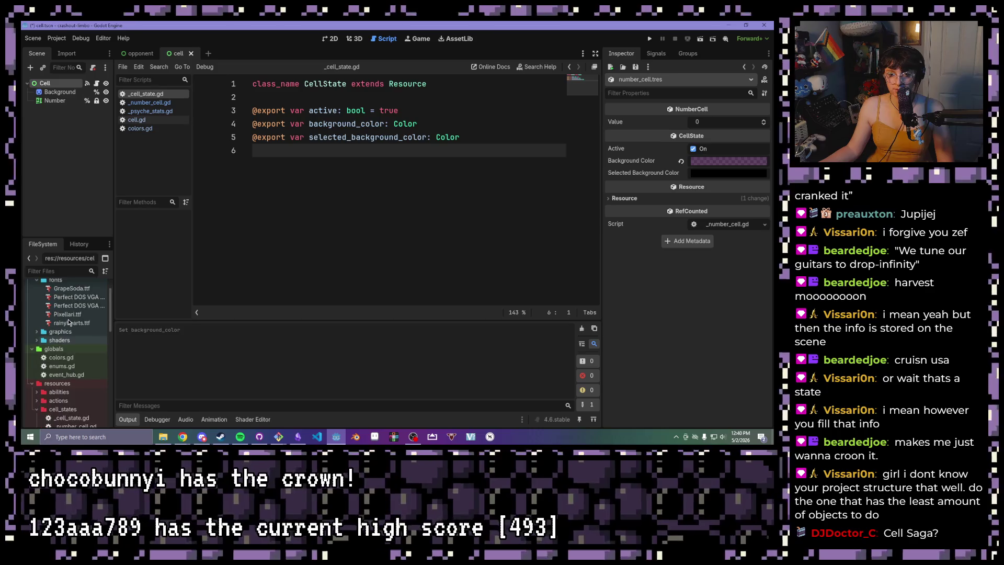
Open colors.gd and inspect the aqua palette colour on line 19
scroll(67, 354, up, 2)
double_click(61, 358)
scroll(439, 212, down, 5)
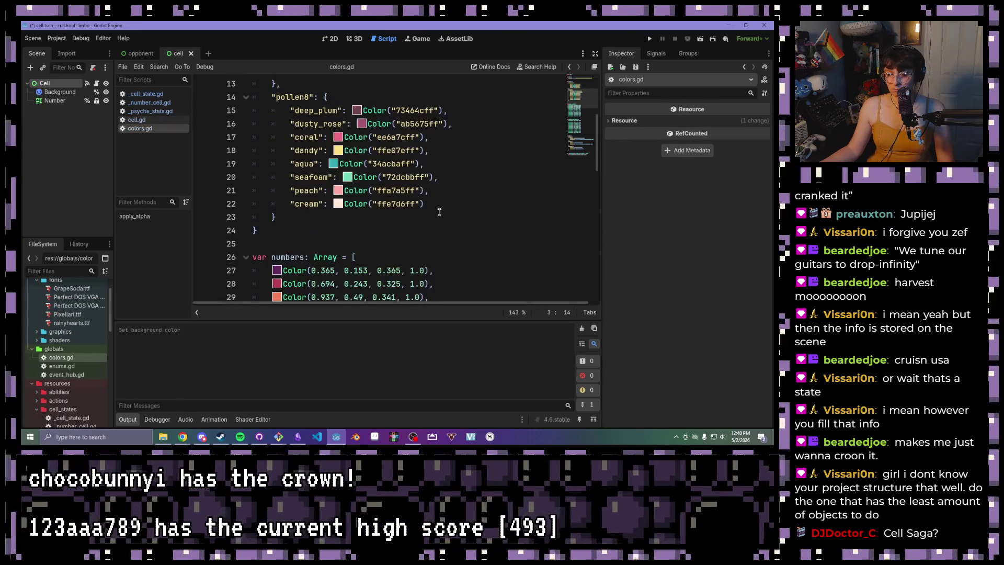
scroll(438, 212, up, 5)
scroll(440, 212, down, 2)
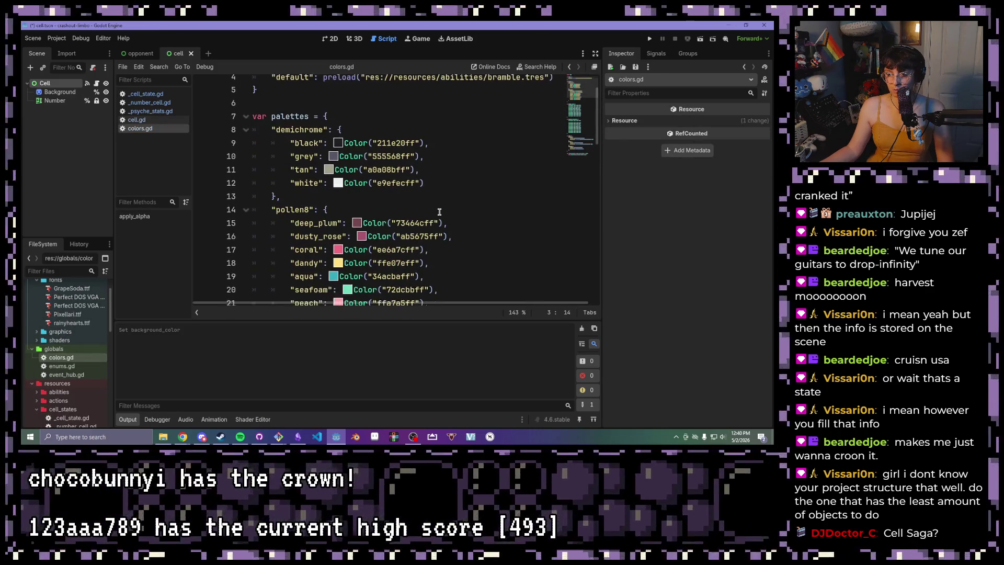
click(333, 243)
click(363, 242)
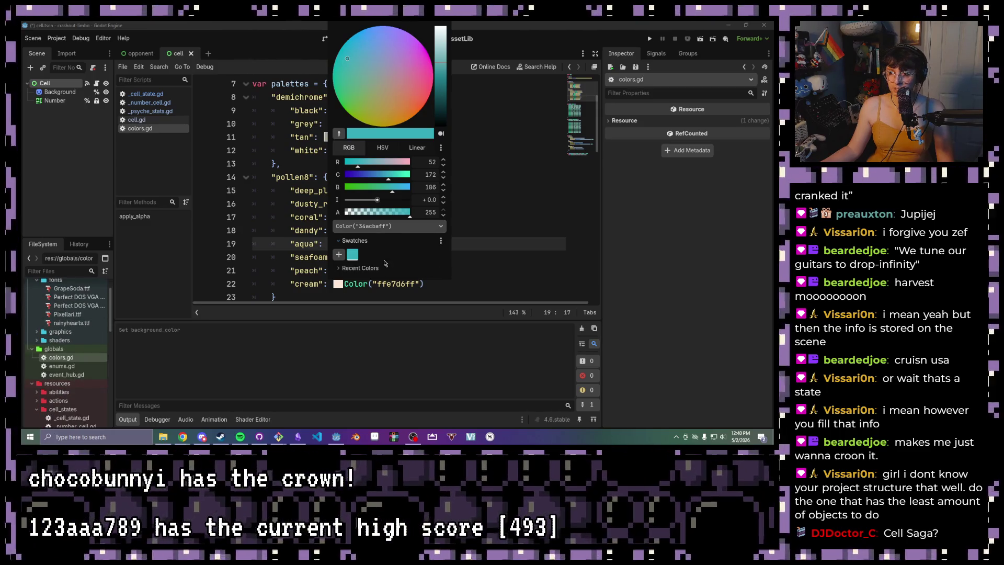
scroll(68, 357, down, 3)
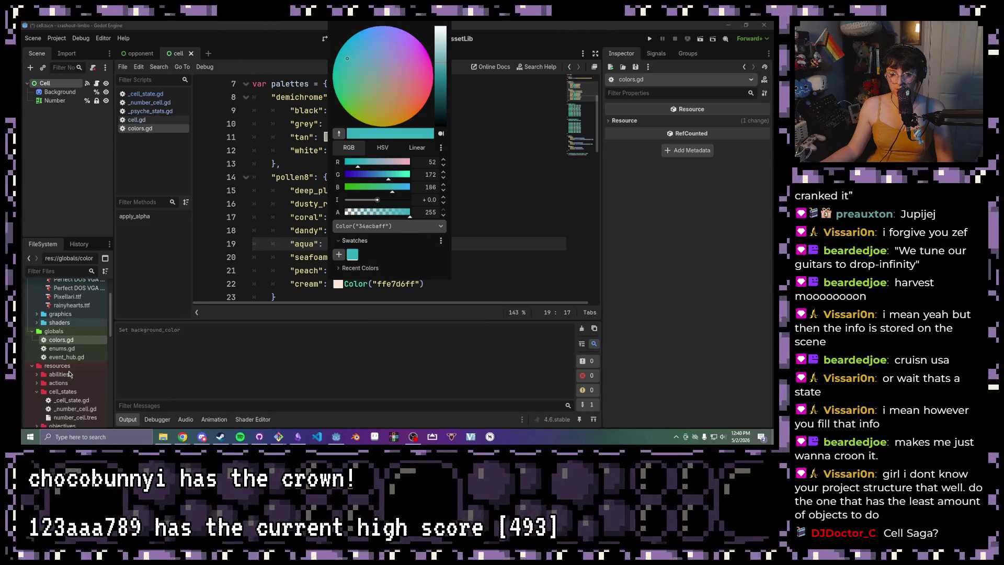
click(61, 400)
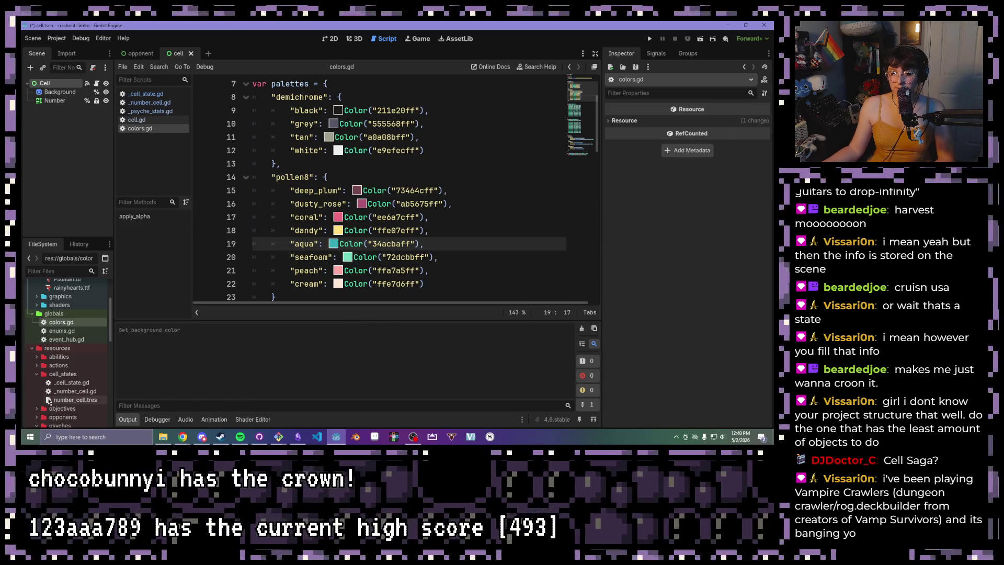
Try aqua on number_cell.tres's Background Color, then revert it to dark purple
click(75, 399)
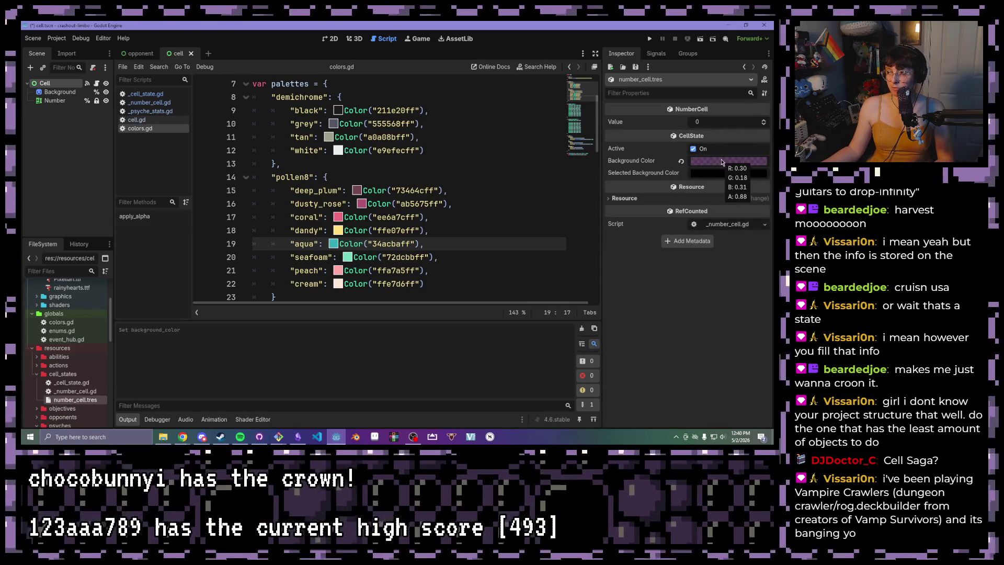
click(723, 160)
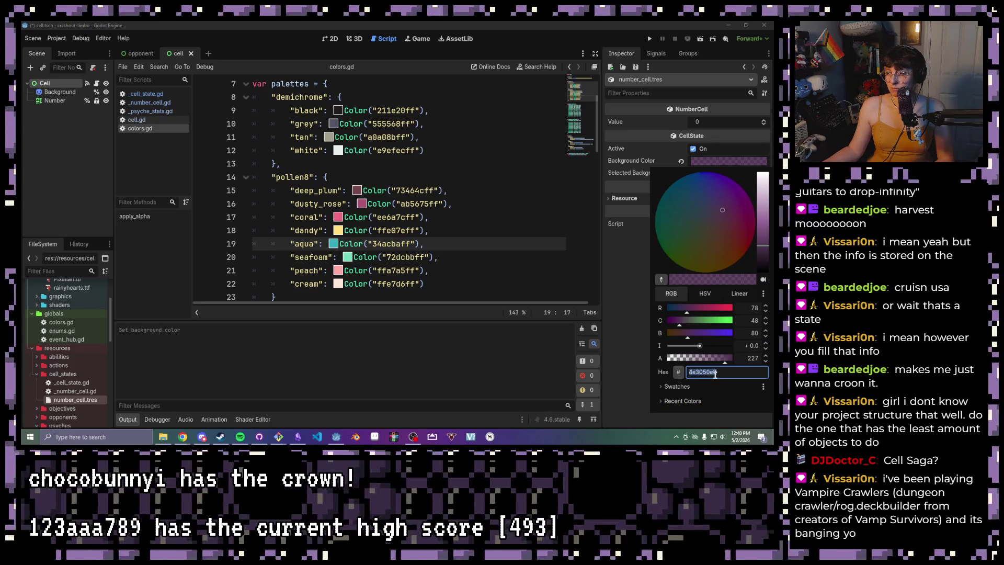
click(670, 387)
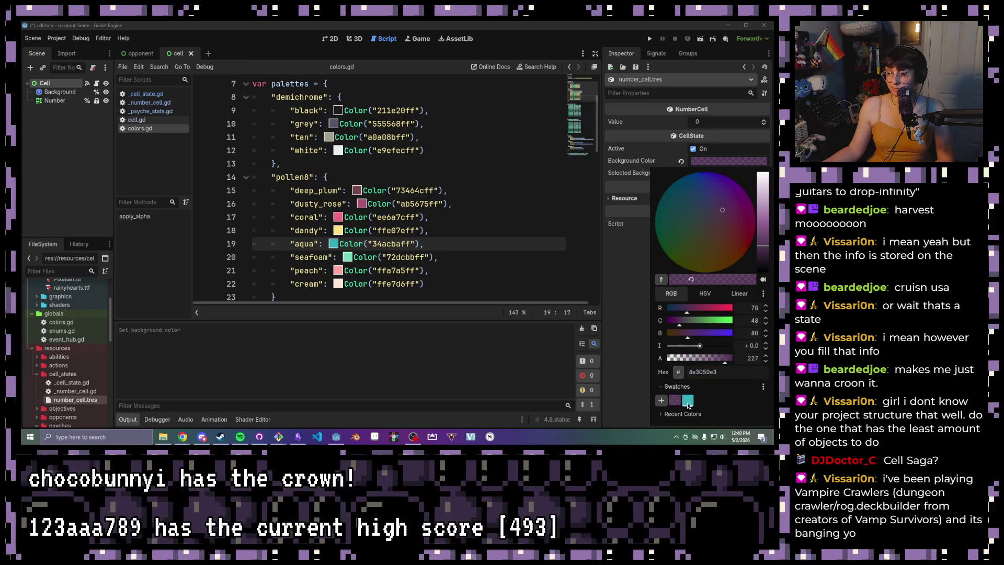
click(688, 401)
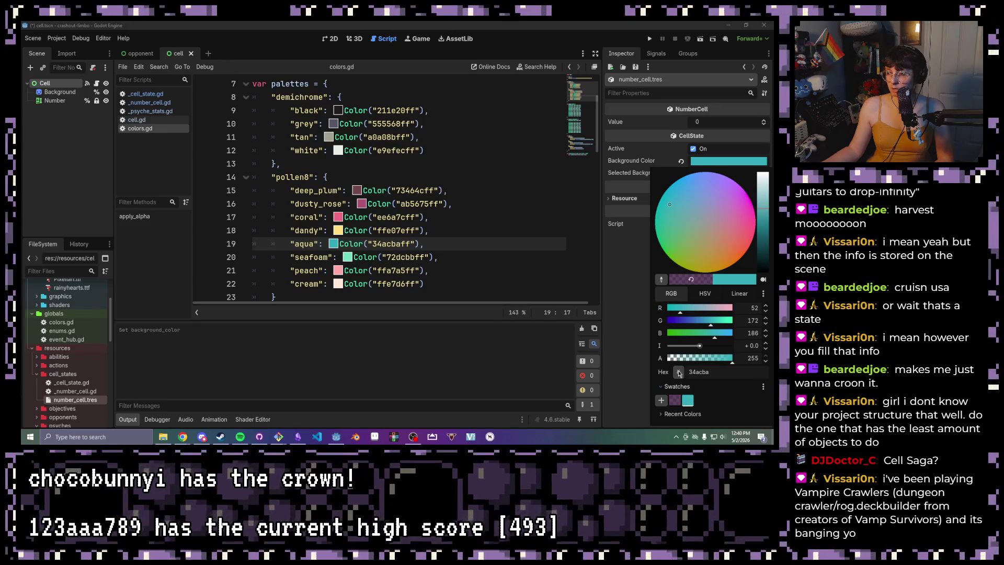
click(681, 161)
Set number_cell.tres's Selected Background Color to the aqua hex 34acba
click(729, 174)
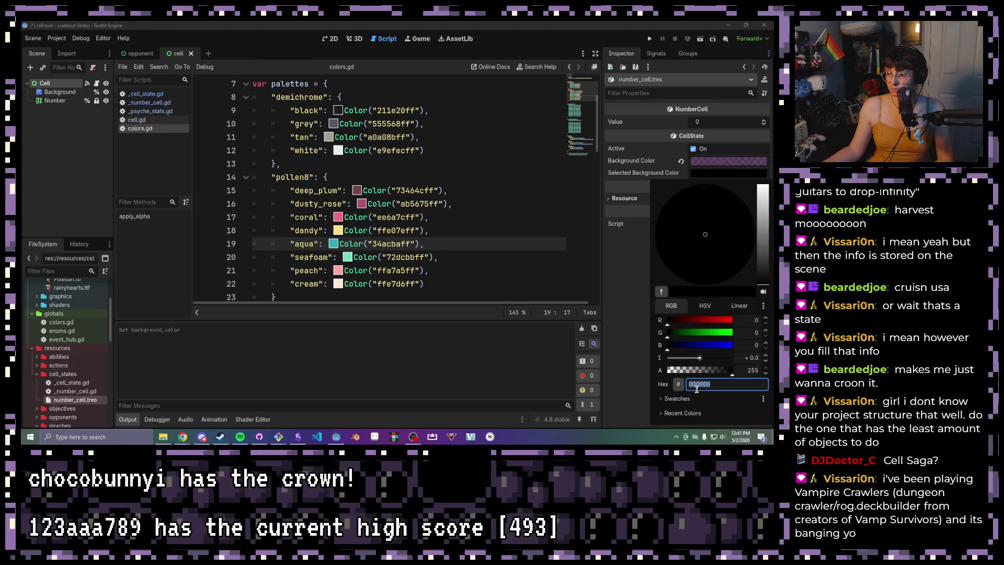
click(720, 384)
text(34acba)
click(637, 318)
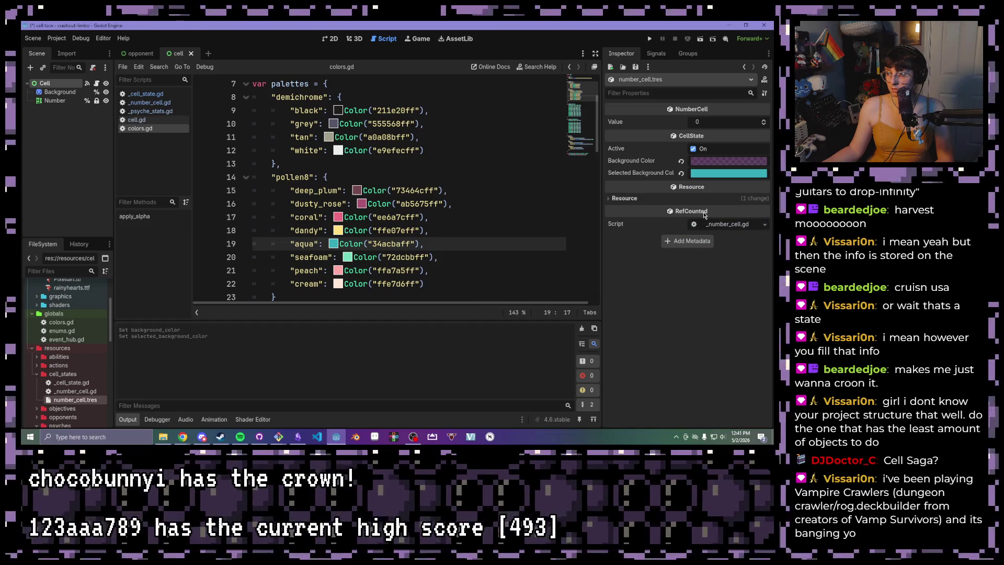
mouse_move(704, 215)
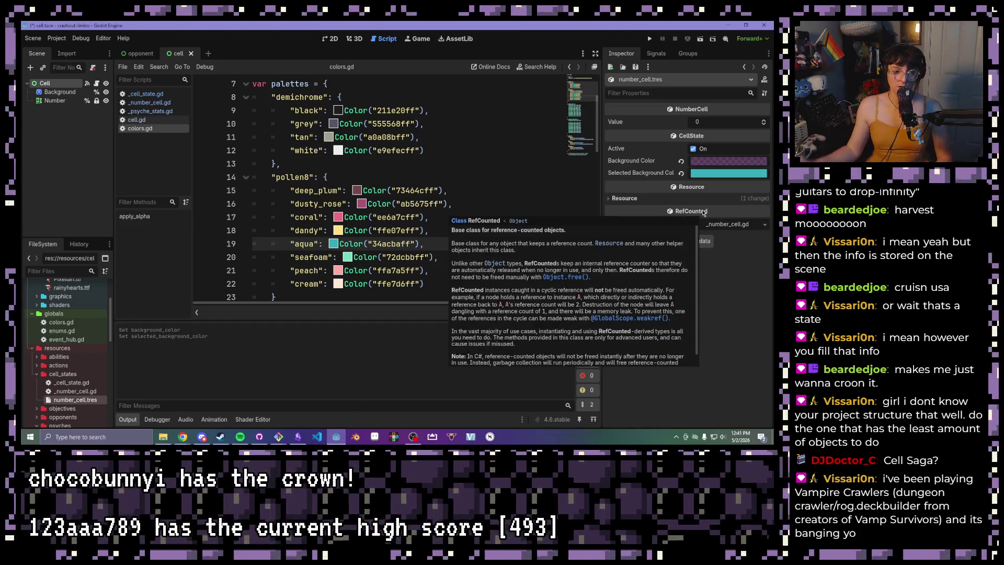
click(527, 220)
scroll(518, 209, up, 2)
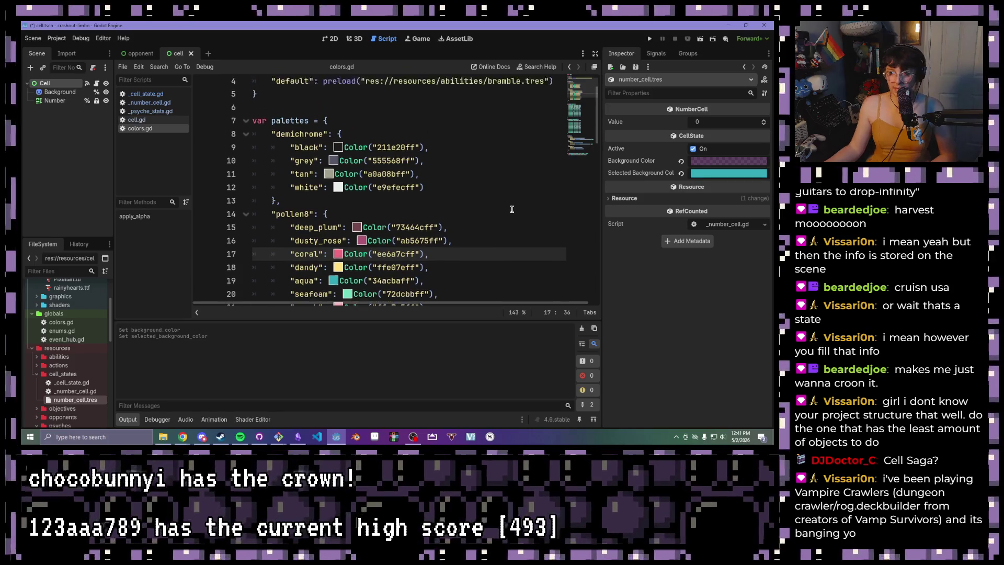
Delete empty line 41 between the first two colours of the numbers1 array
scroll(509, 200, down, 4)
scroll(509, 200, down, 1)
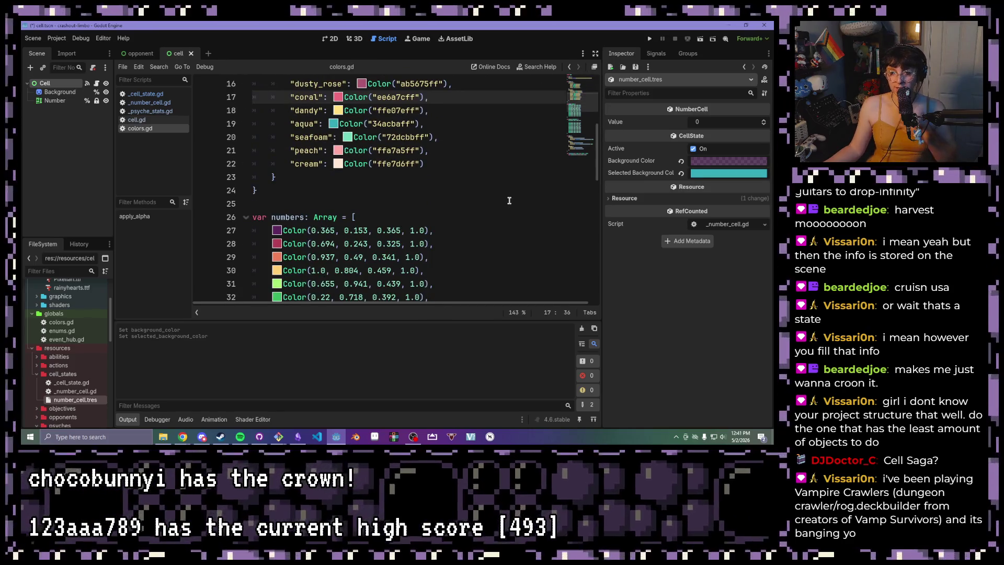
scroll(509, 200, down, 2)
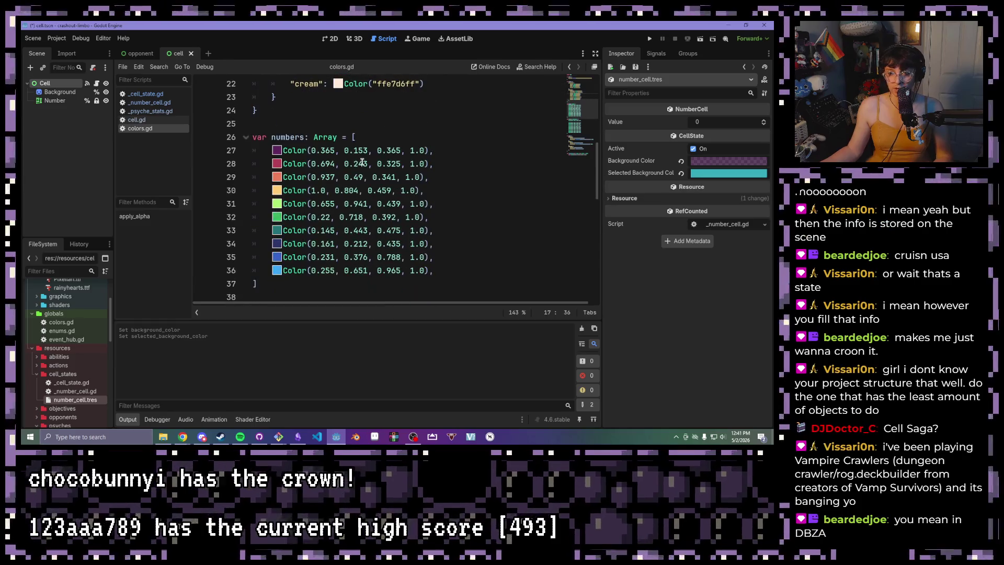
click(378, 151)
scroll(387, 152, down, 3)
scroll(366, 164, down, 1)
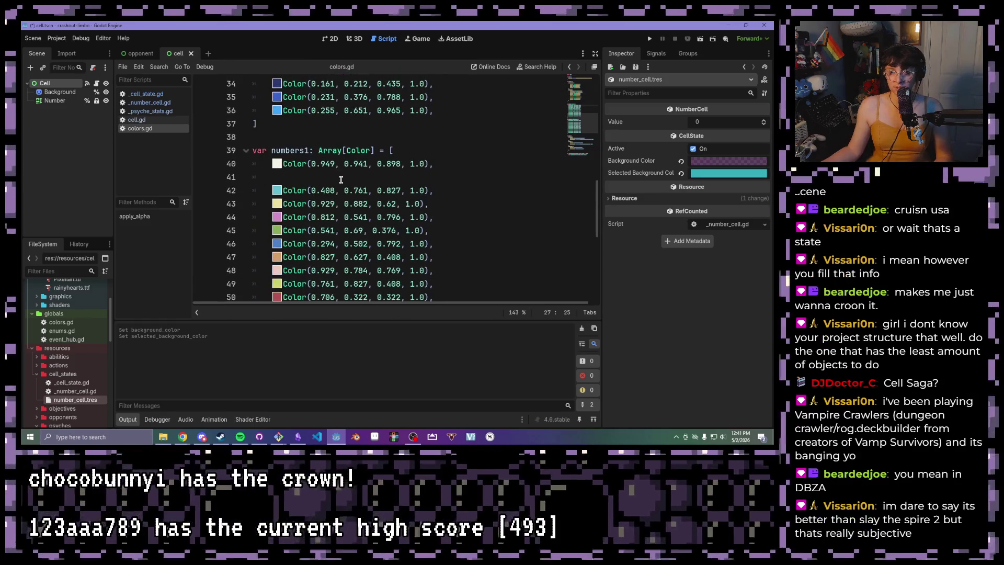
scroll(322, 167, down, 5)
scroll(319, 178, up, 5)
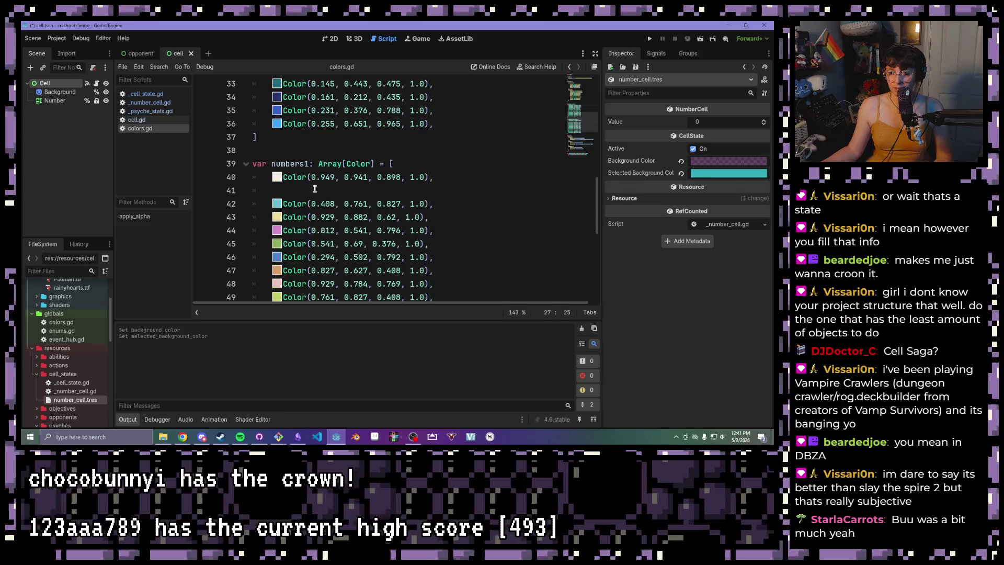
click(314, 188)
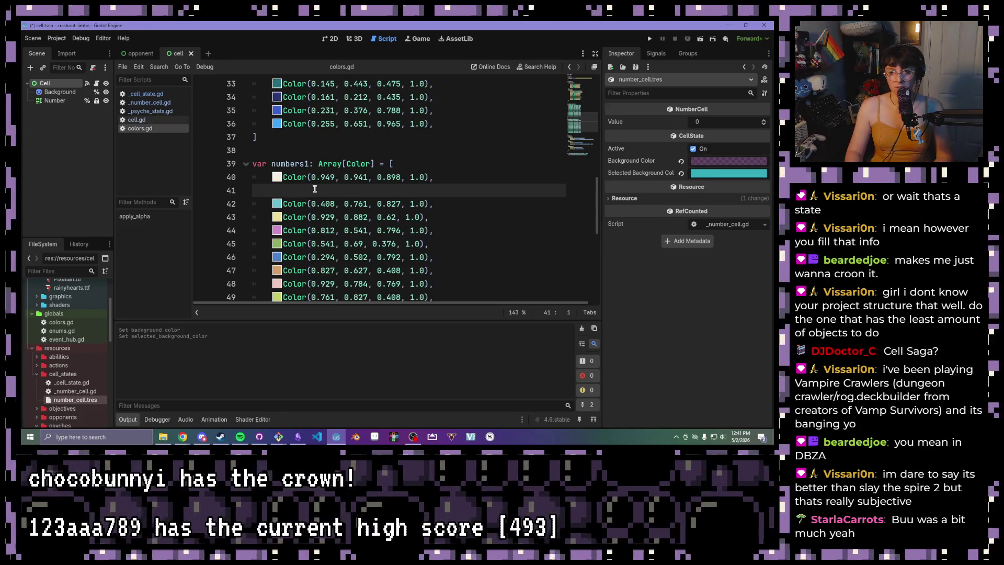
key(BackSpace)
key(Down)
key(Down)
scroll(522, 202, down, 7)
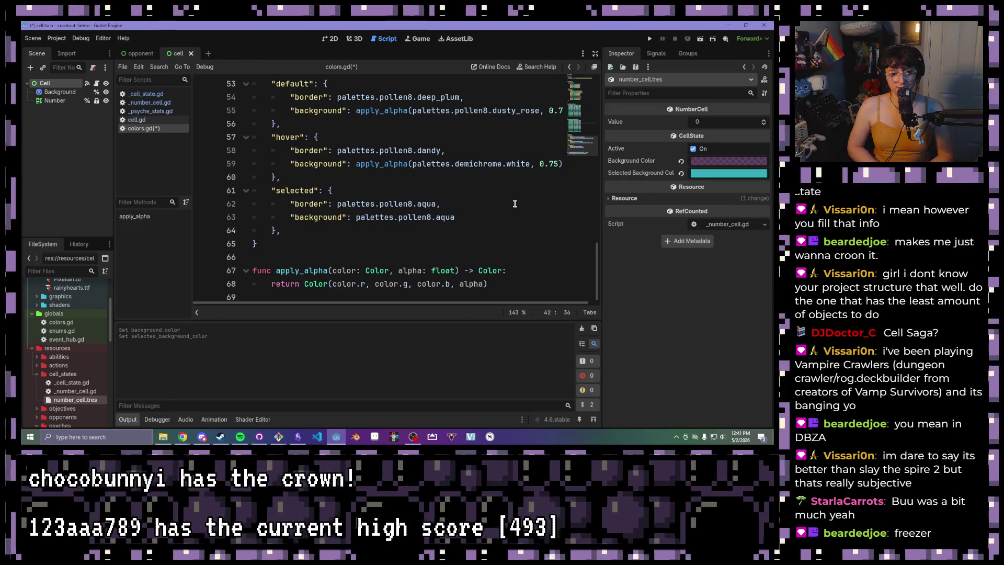
click(515, 204)
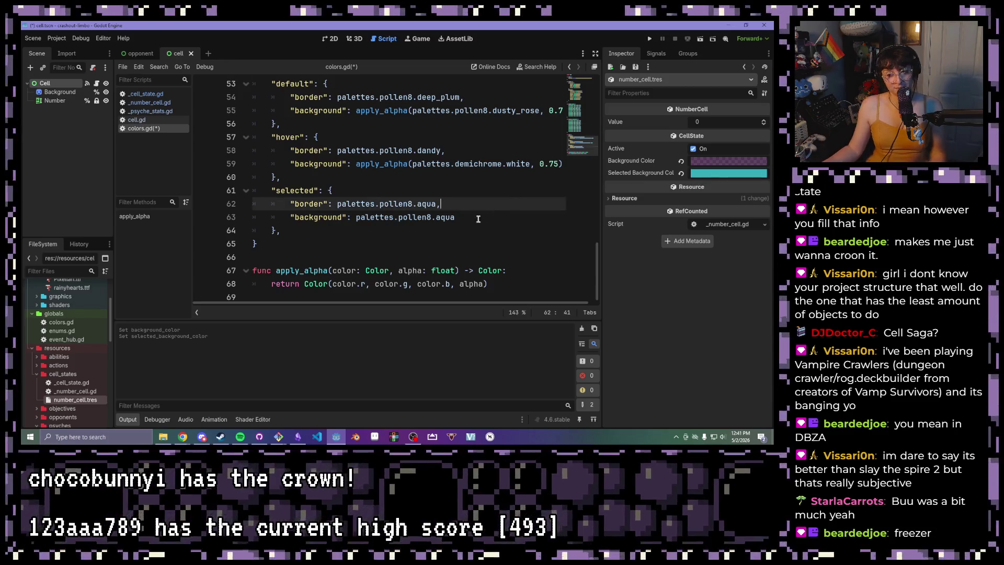
click(468, 215)
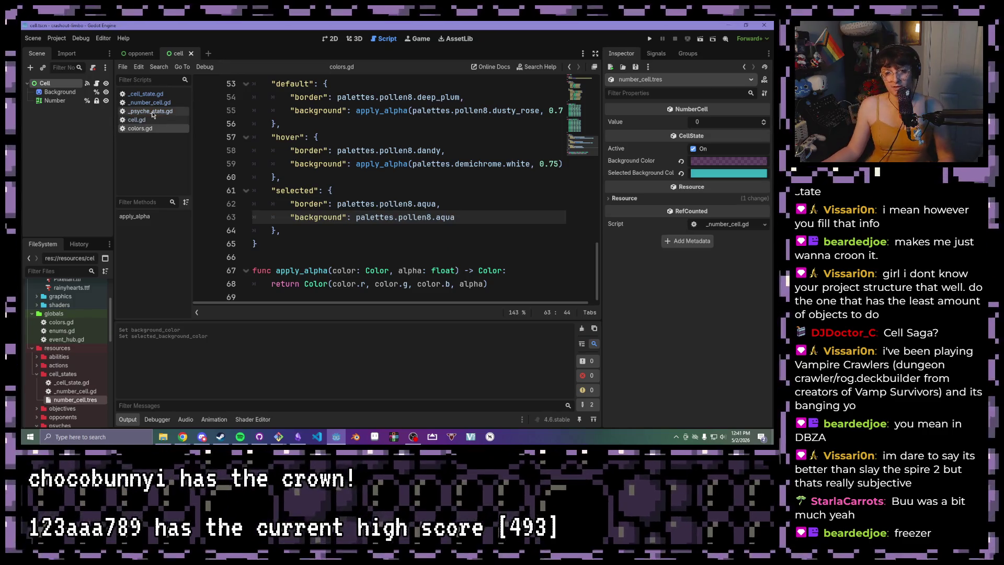
Close the _psyche_stats.gd script and view cell.gd from its top
click(153, 111)
click(160, 103)
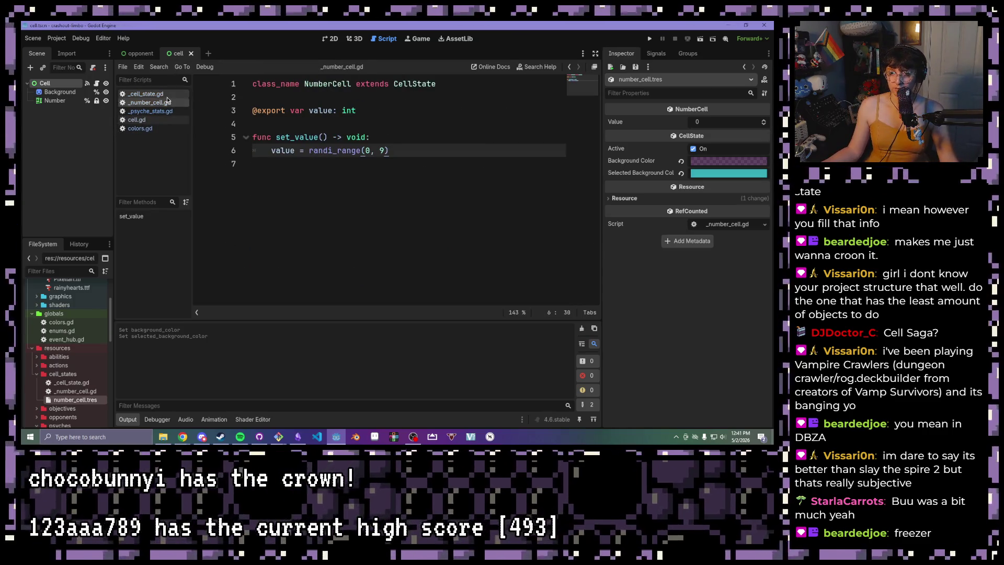
click(165, 94)
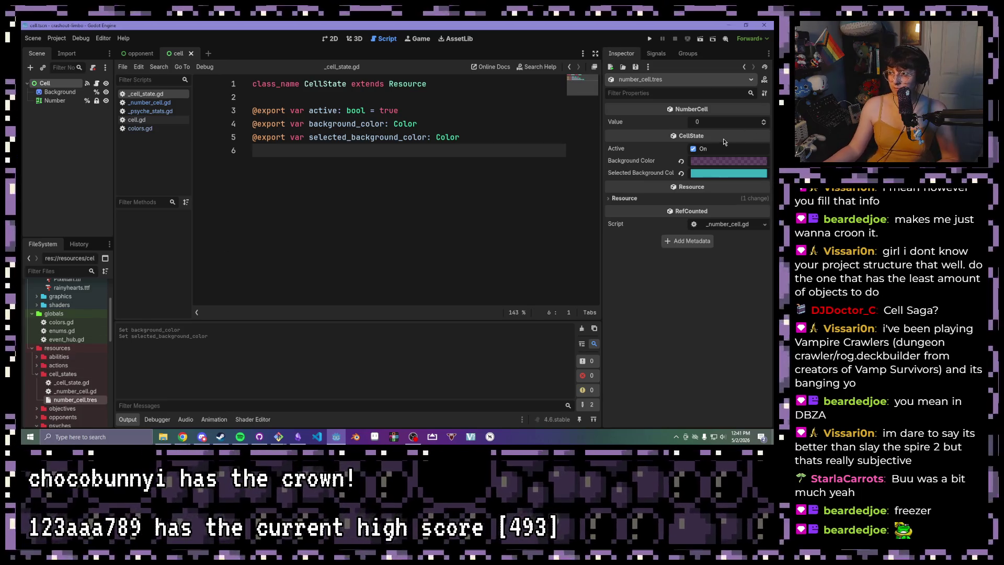
click(137, 113)
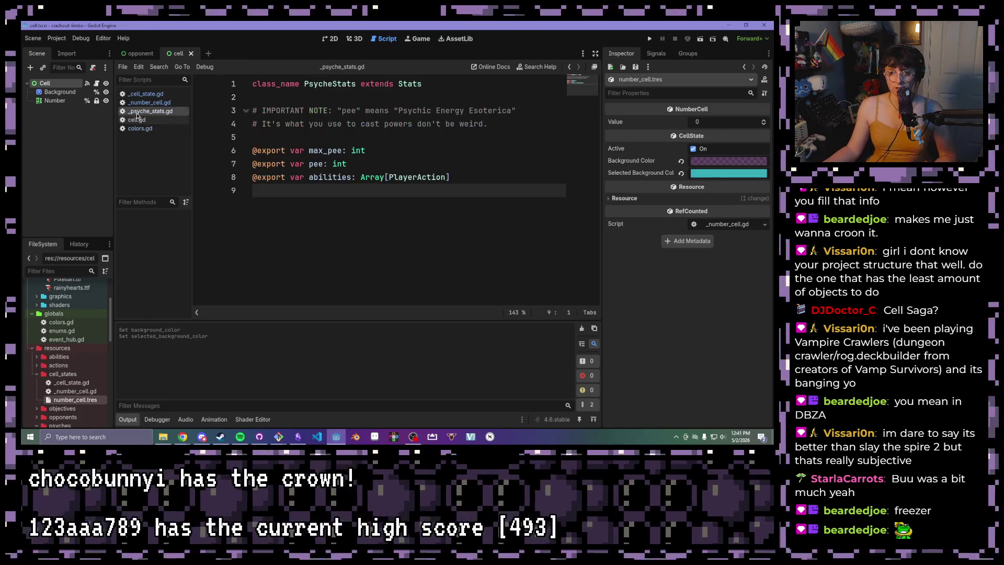
click(137, 120)
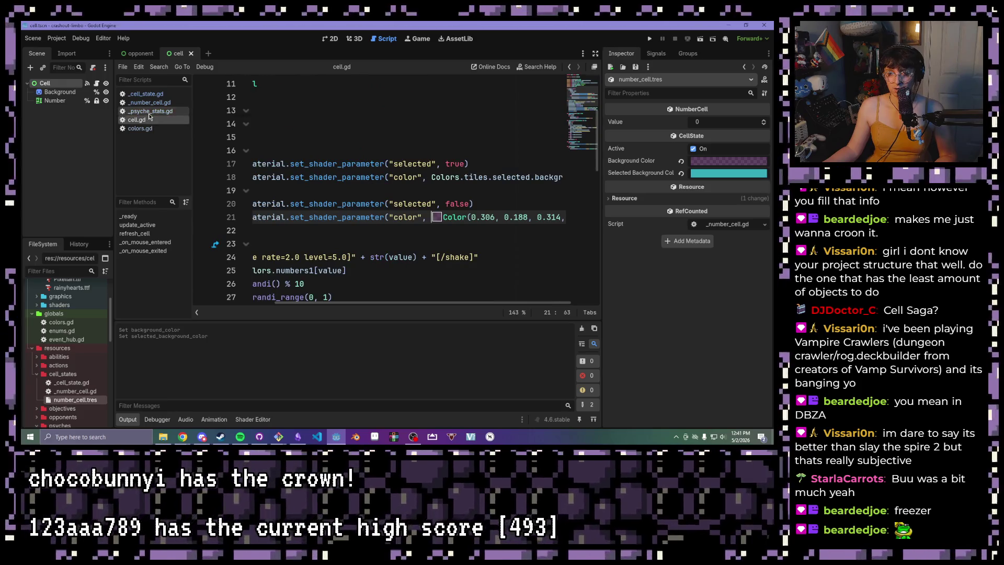
right_click(151, 112)
click(178, 140)
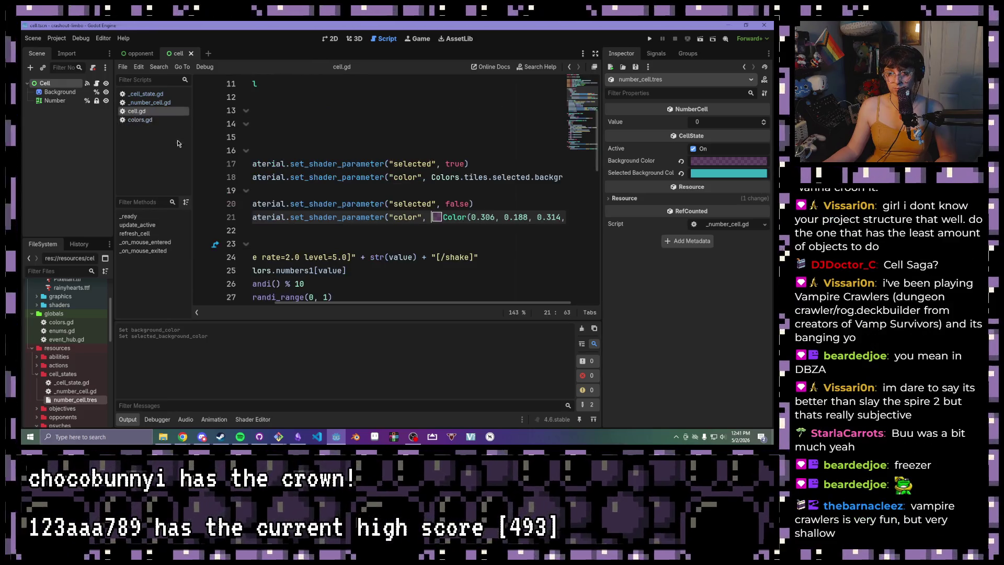
click(330, 116)
scroll(366, 157, up, 3)
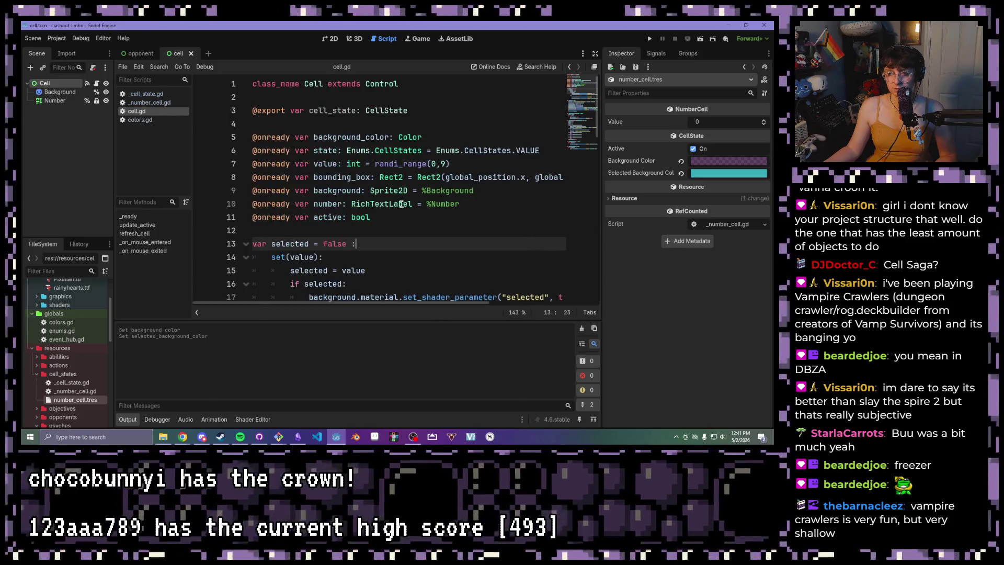
mouse_move(404, 204)
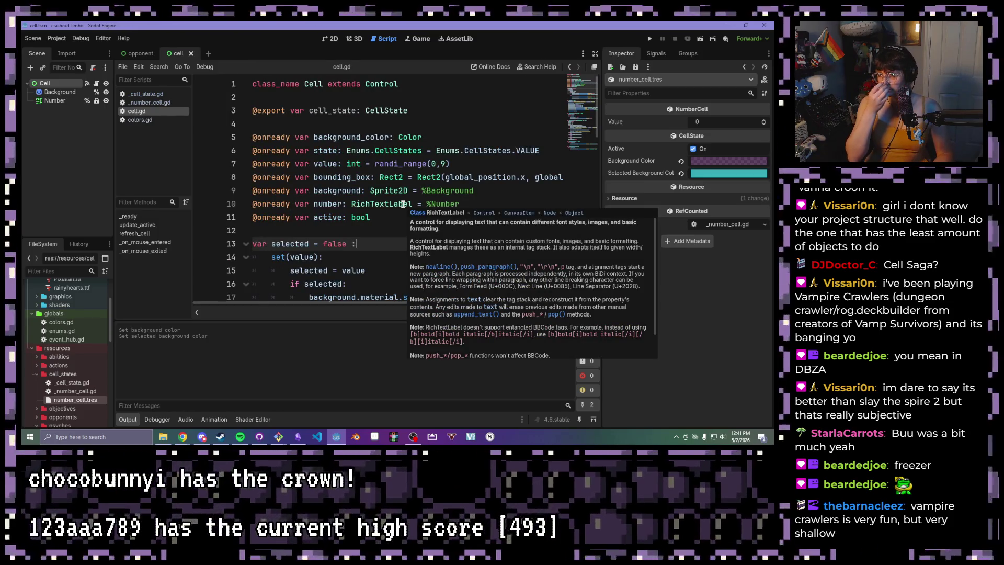
click(405, 114)
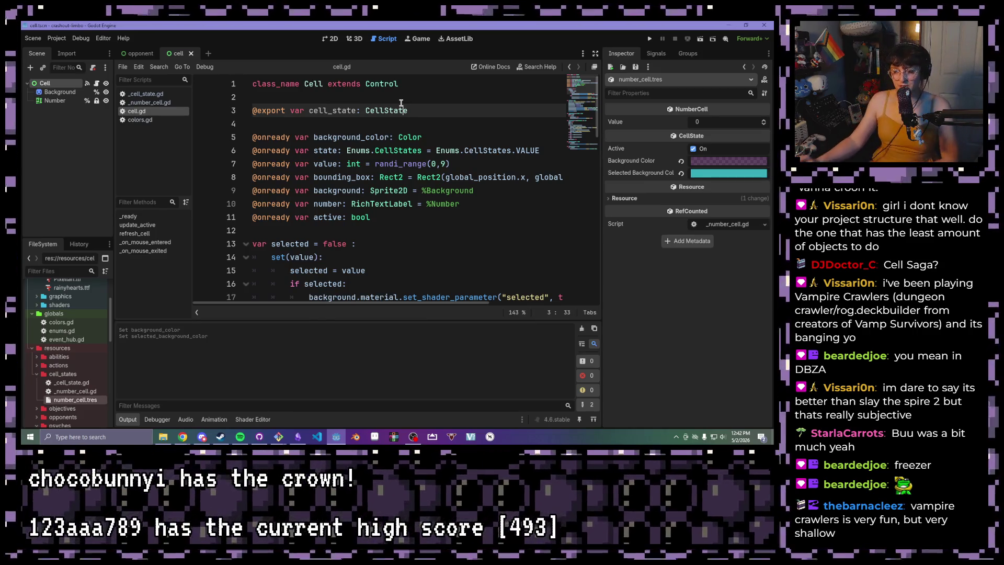
drag(478, 164, 251, 164)
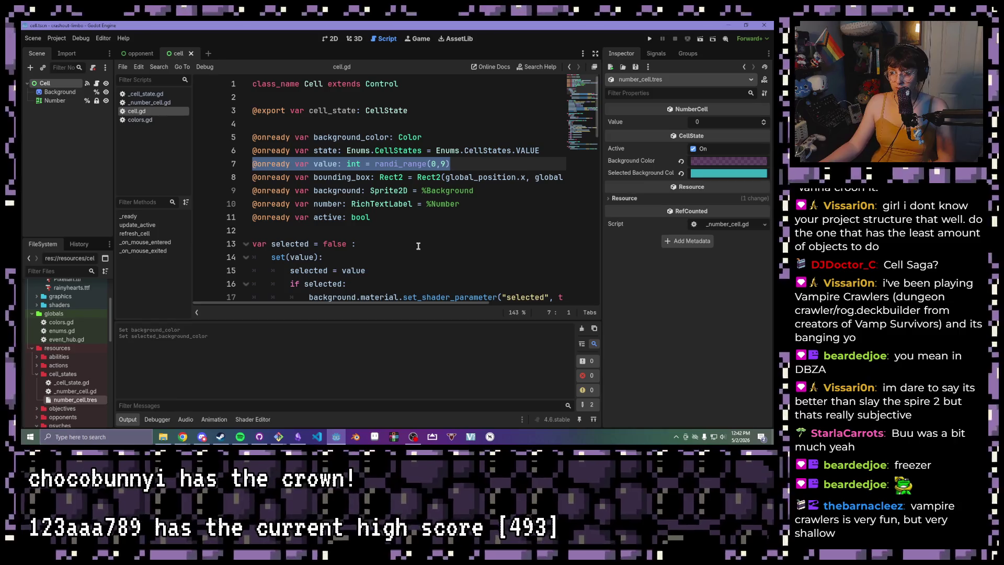
key(BackSpace)
key(BackSpace)
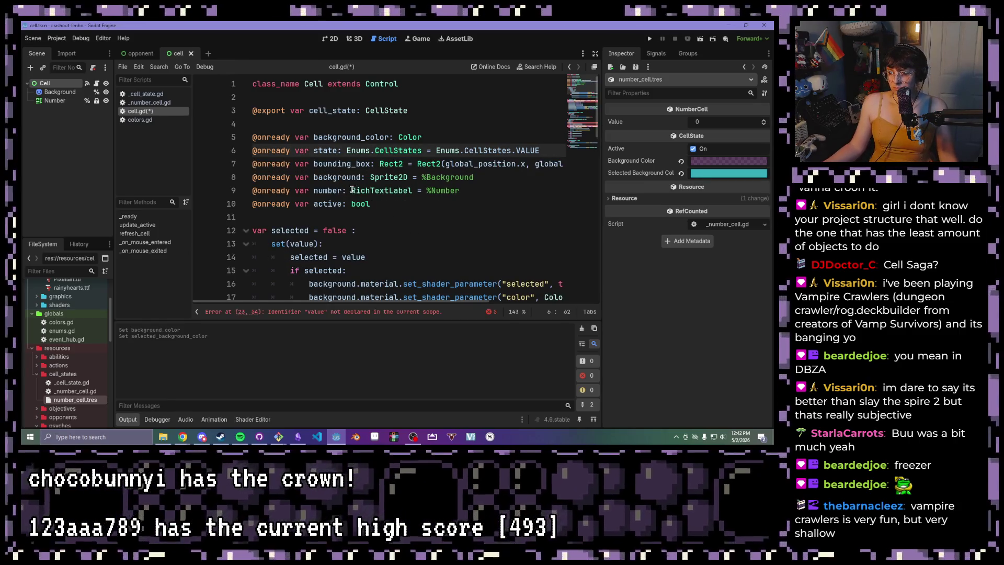
scroll(367, 192, down, 8)
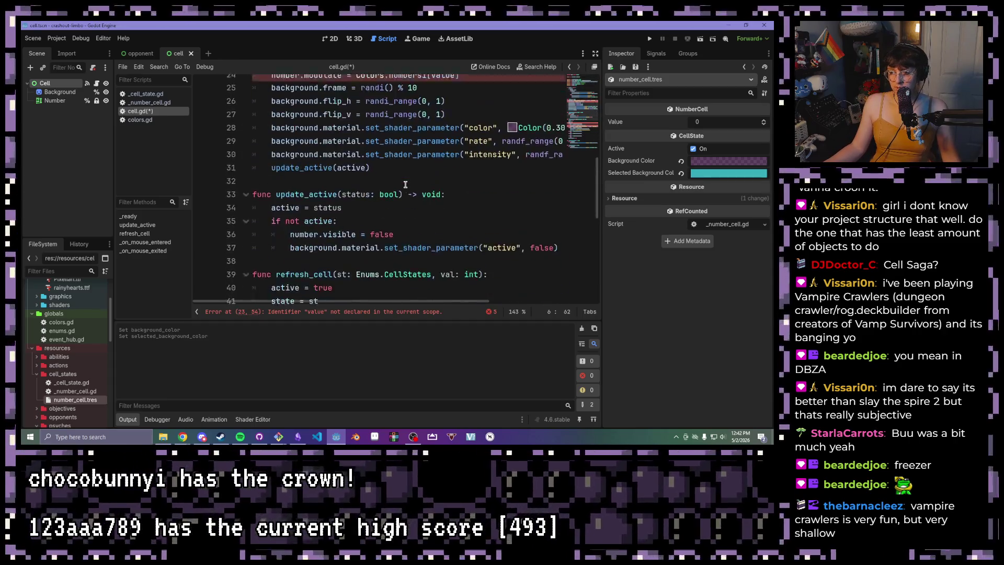
scroll(397, 189, up, 4)
scroll(403, 189, up, 4)
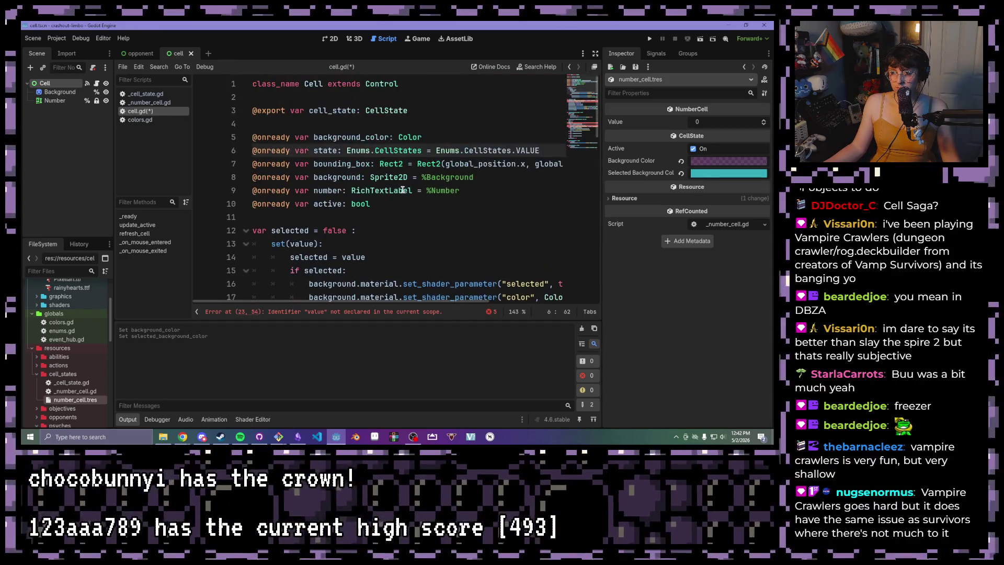
scroll(401, 192, down, 4)
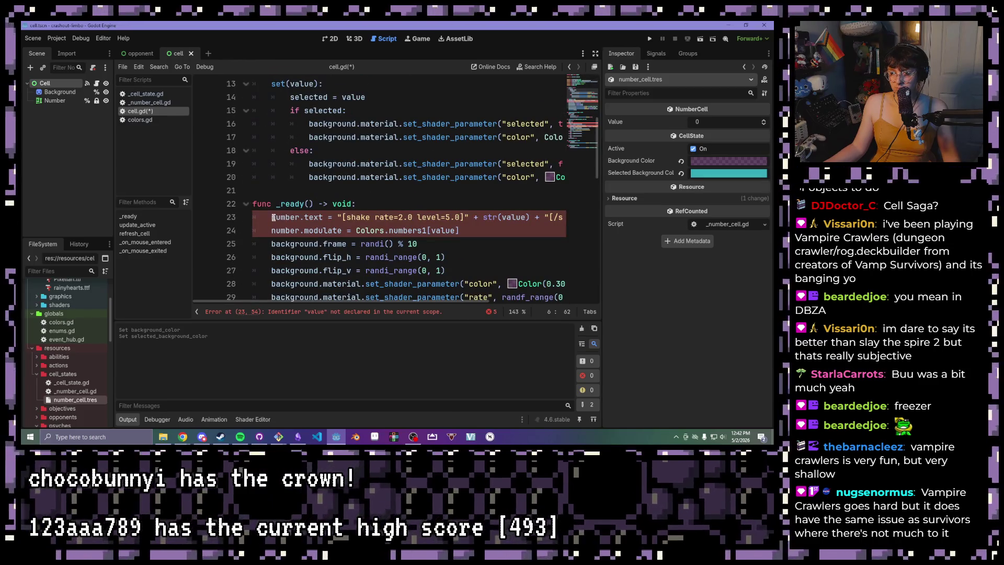
mouse_move(281, 227)
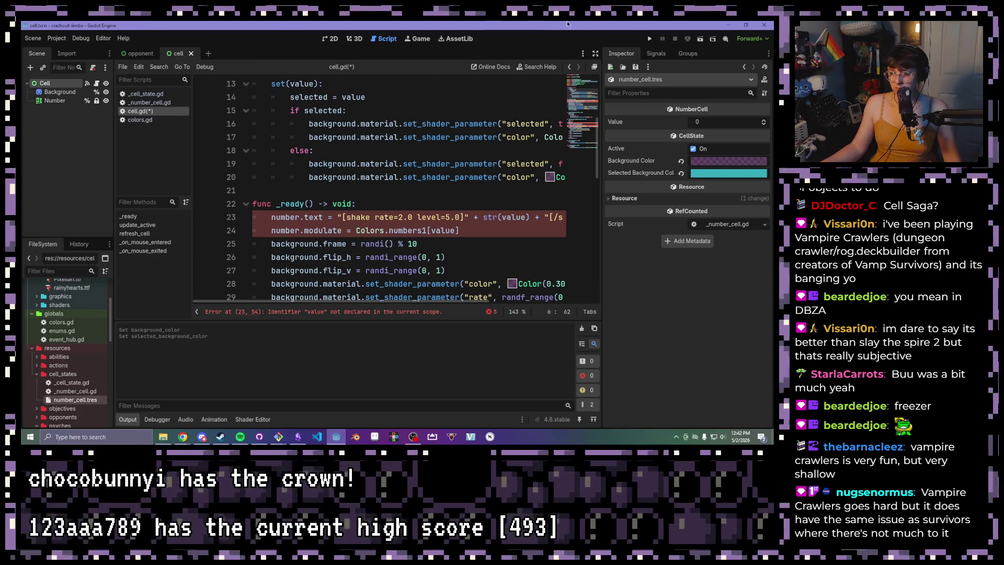
click(514, 222)
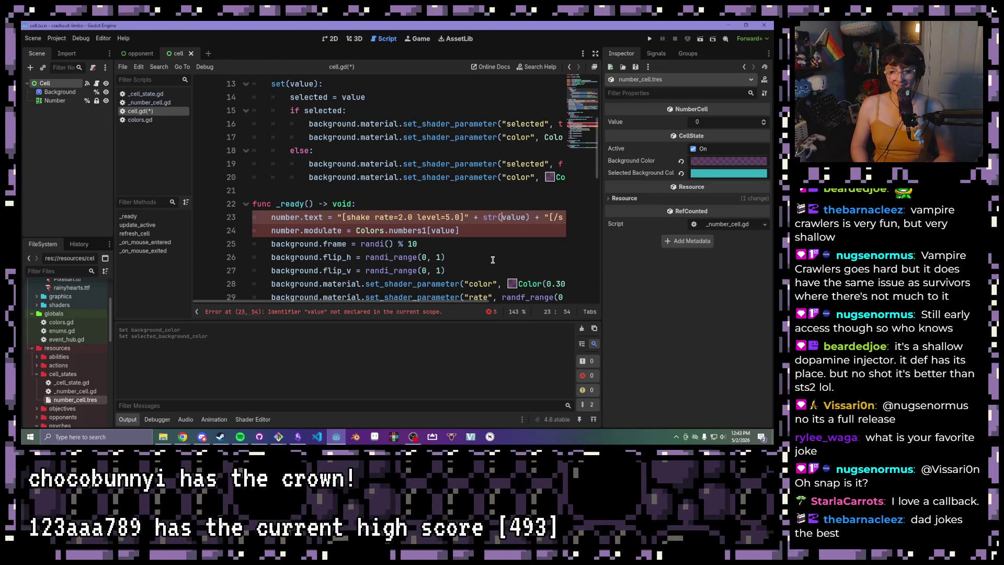
click(460, 230)
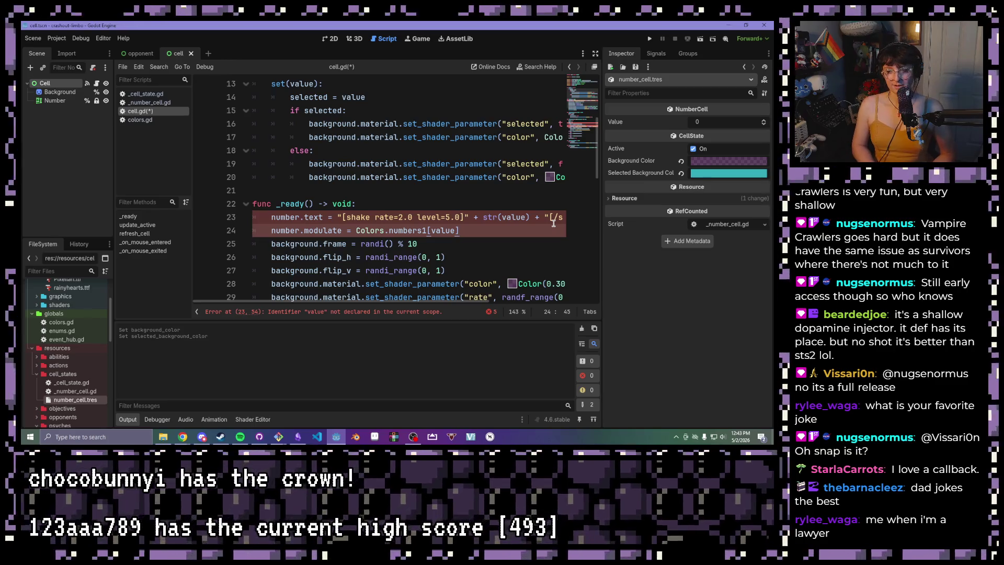
click(510, 217)
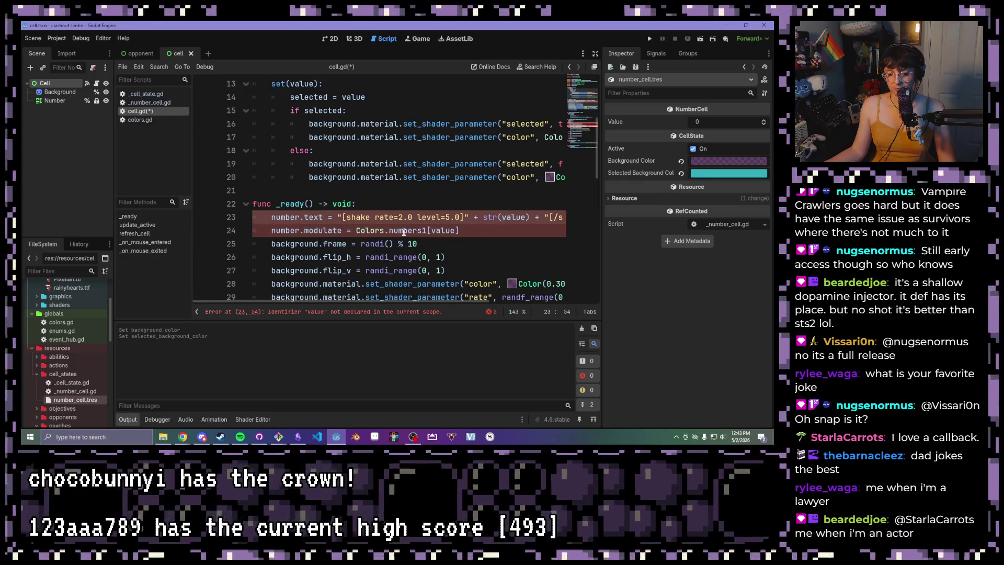
scroll(395, 228, up, 4)
drag(435, 110, 205, 110)
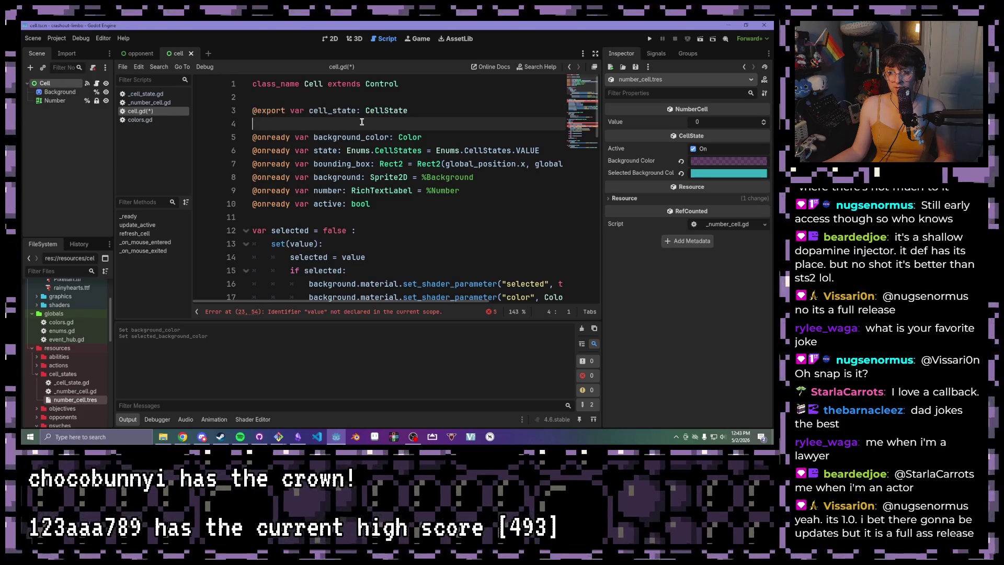
click(362, 121)
scroll(362, 122, down, 3)
scroll(362, 122, up, 3)
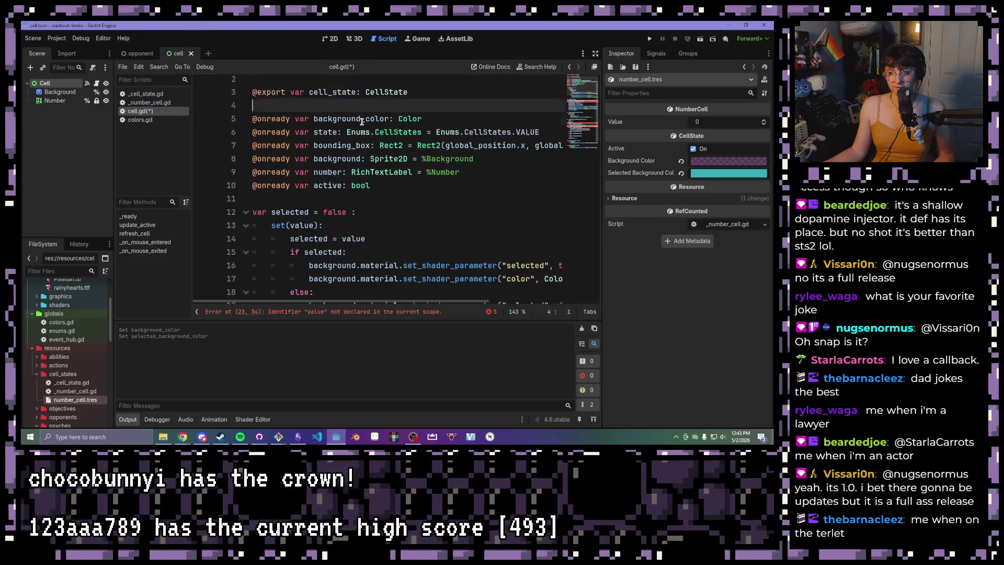
key(shift+Up)
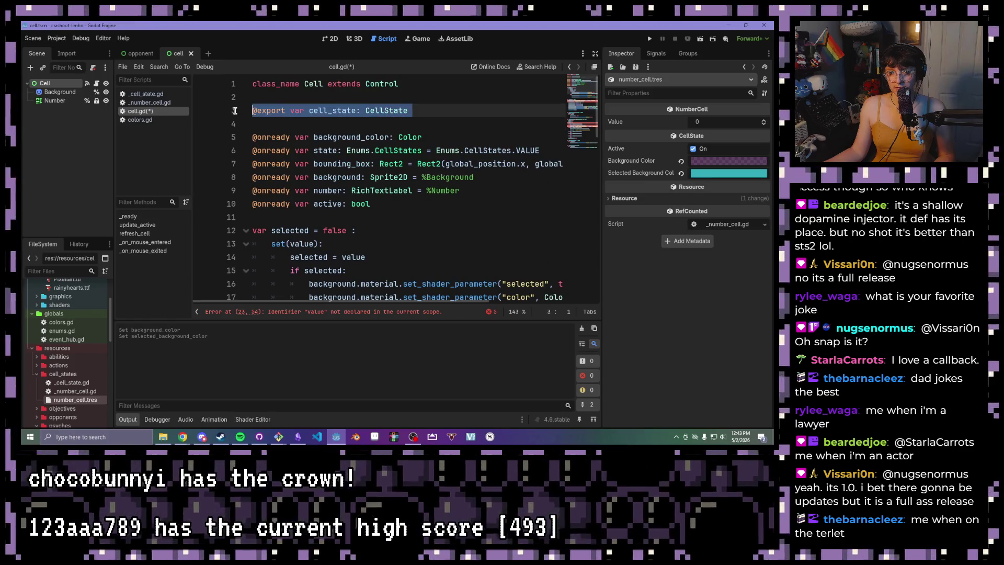
key(Down)
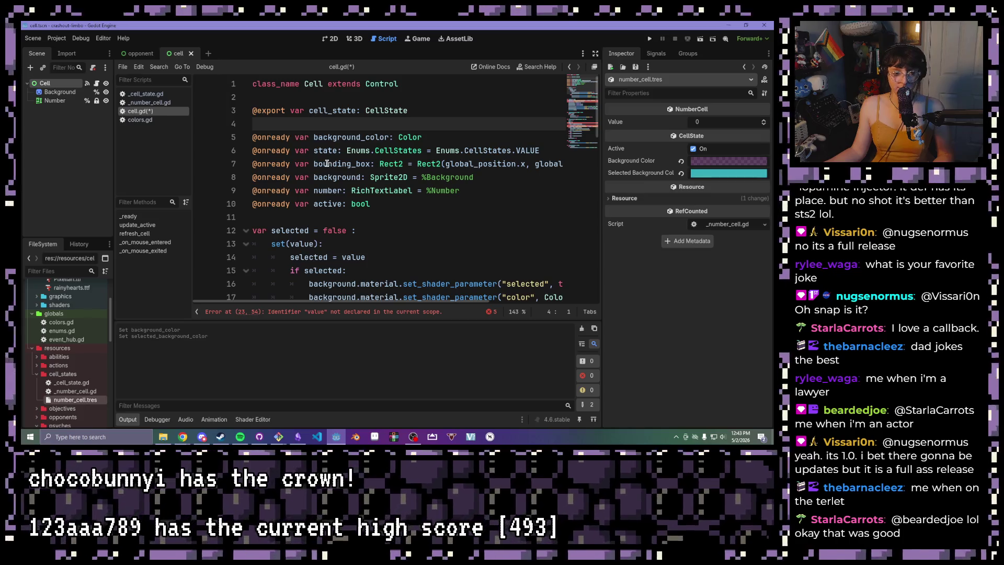
scroll(334, 164, down, 6)
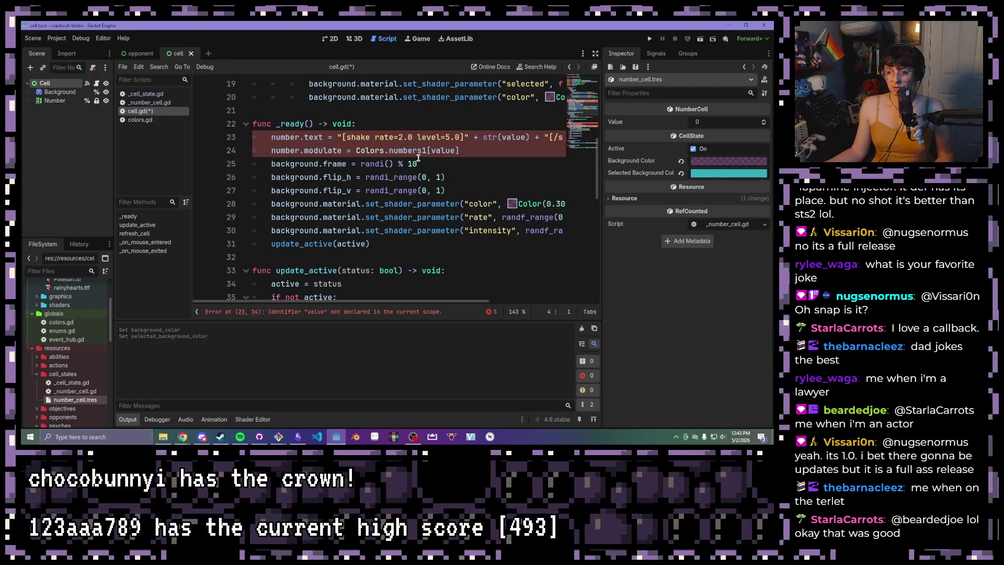
scroll(418, 158, up, 1)
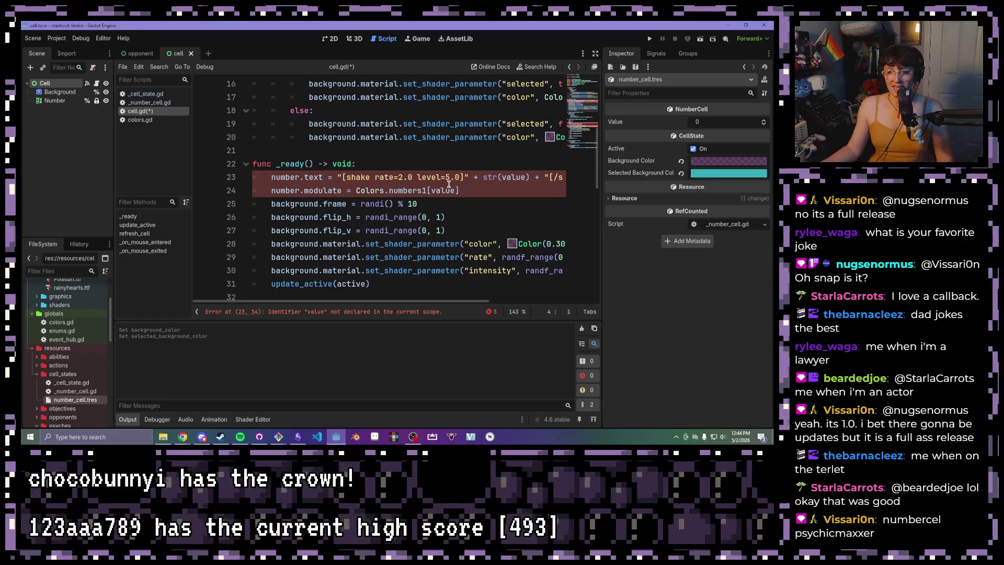
scroll(418, 207, up, 1)
click(416, 208)
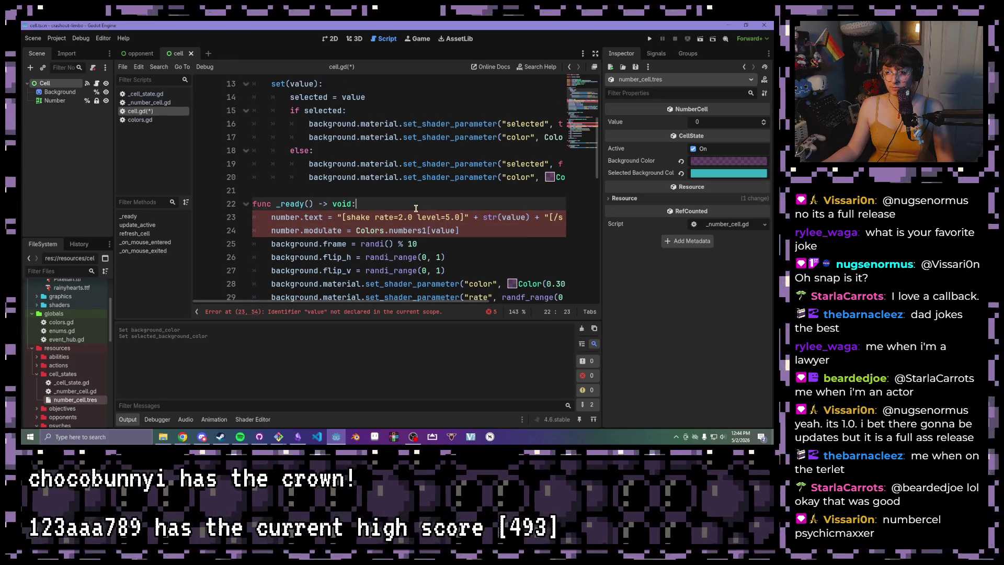
Add an 'if cell_state is NumberCell' check in _ready and indent the number text and modulate lines under it
key(Return)
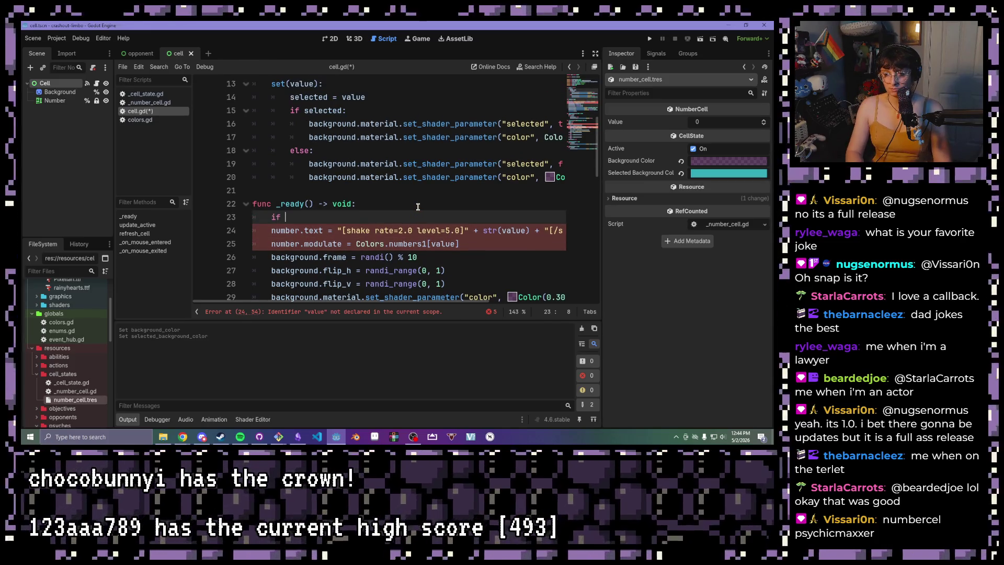
text(ce)
key(Return)
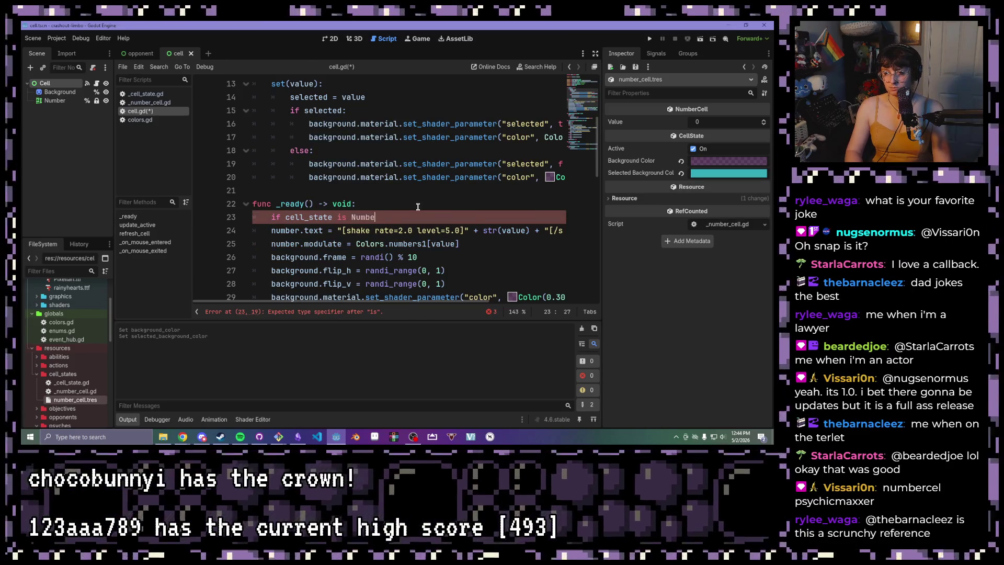
key(Return)
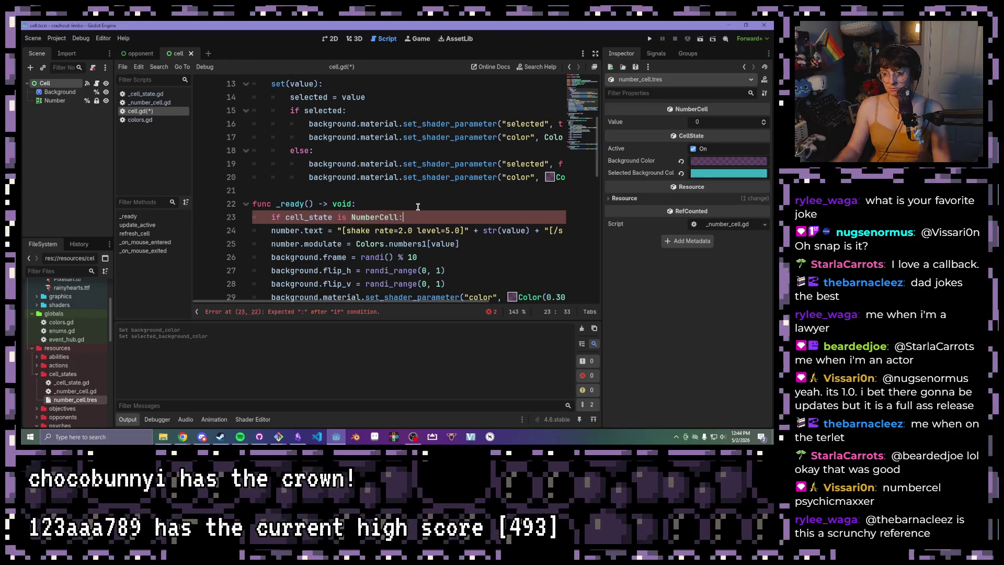
click(270, 231)
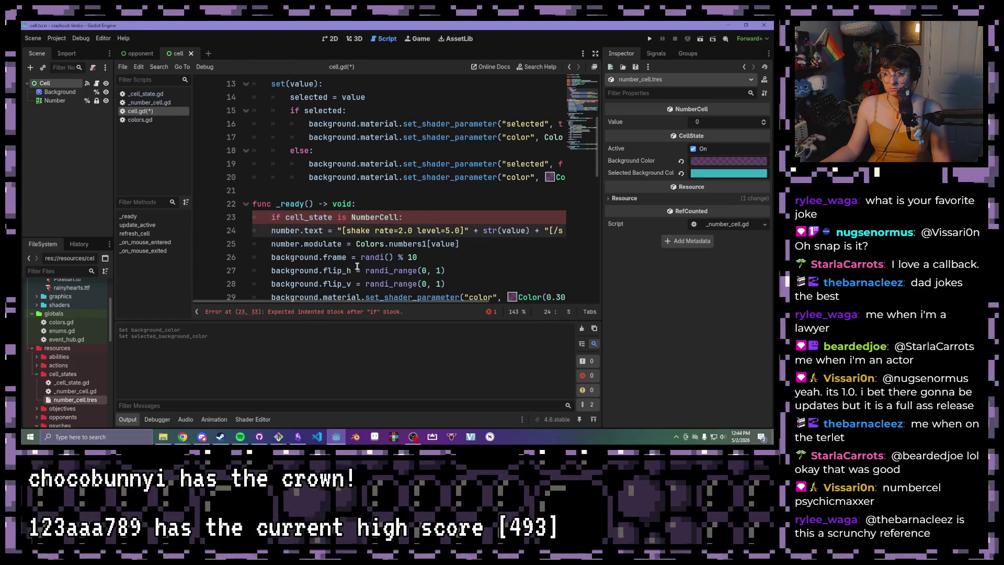
key(Tab)
click(271, 244)
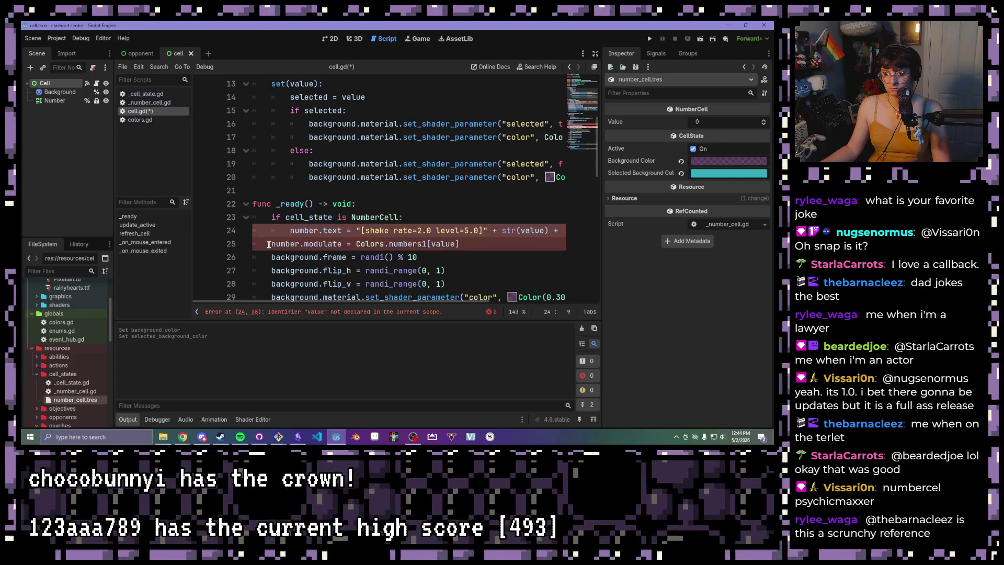
key(Tab)
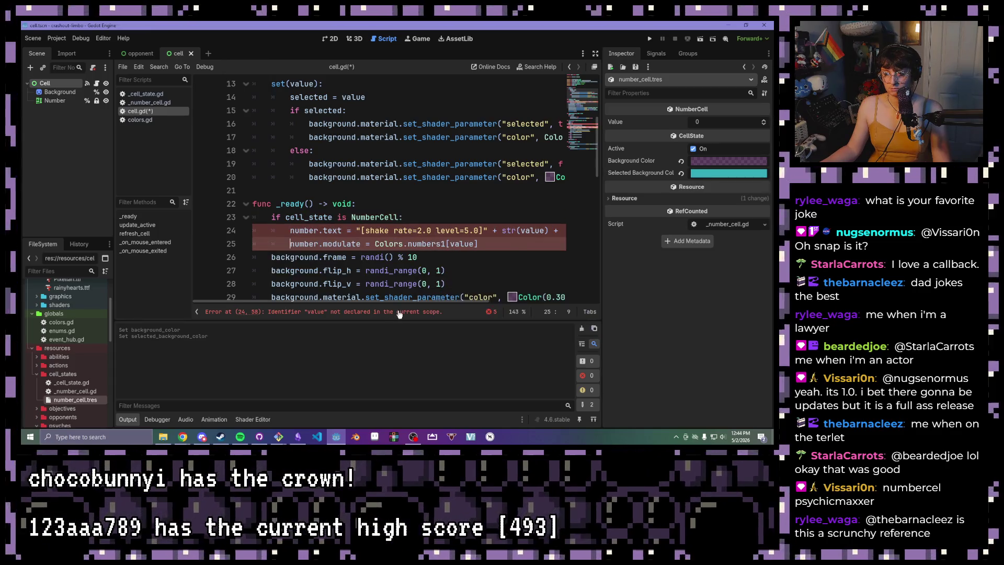
scroll(404, 303, right, 3)
scroll(404, 303, left, 2)
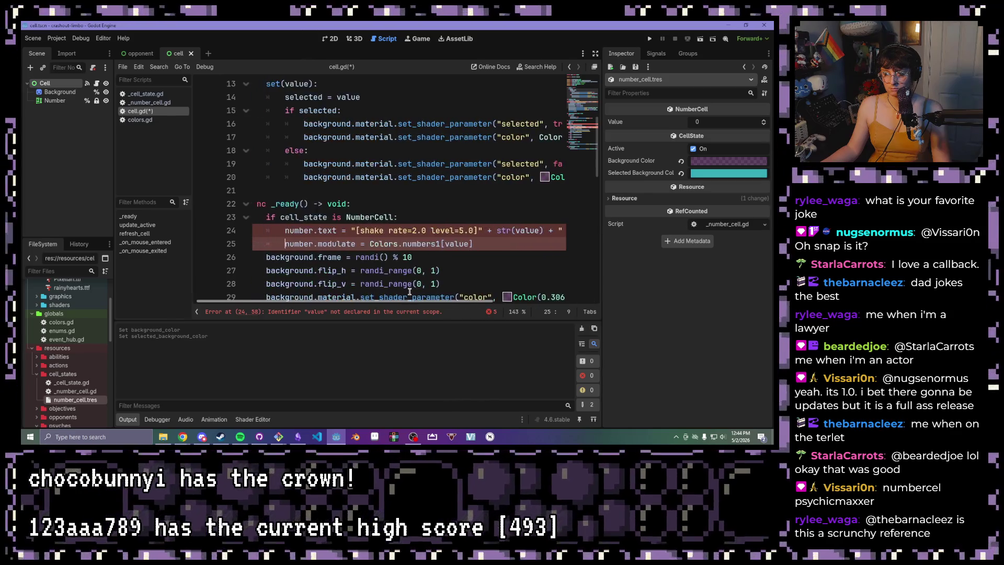
Insert a cell_state.set_value() call inside the NumberCell if block
click(420, 222)
key(Return)
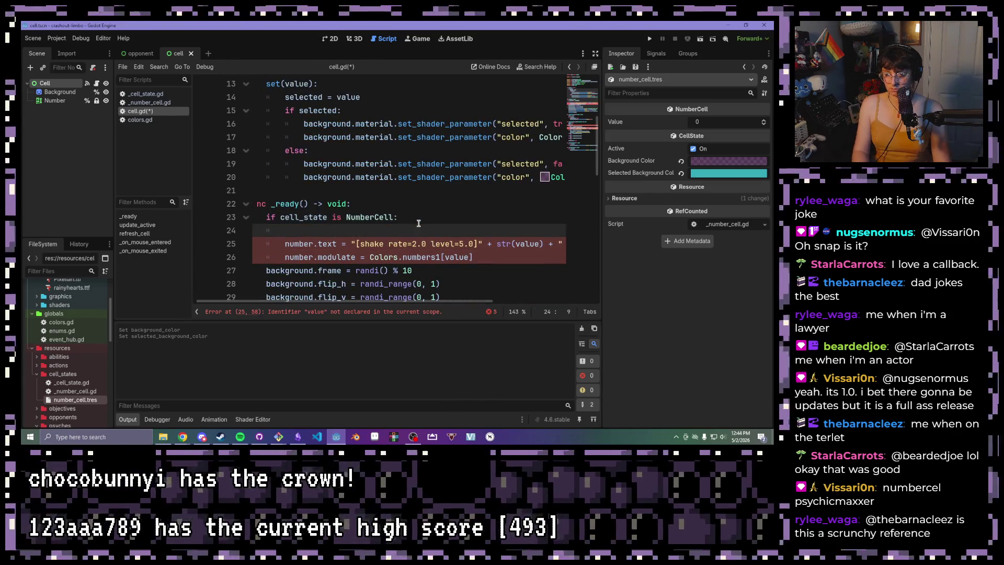
text(cell_st)
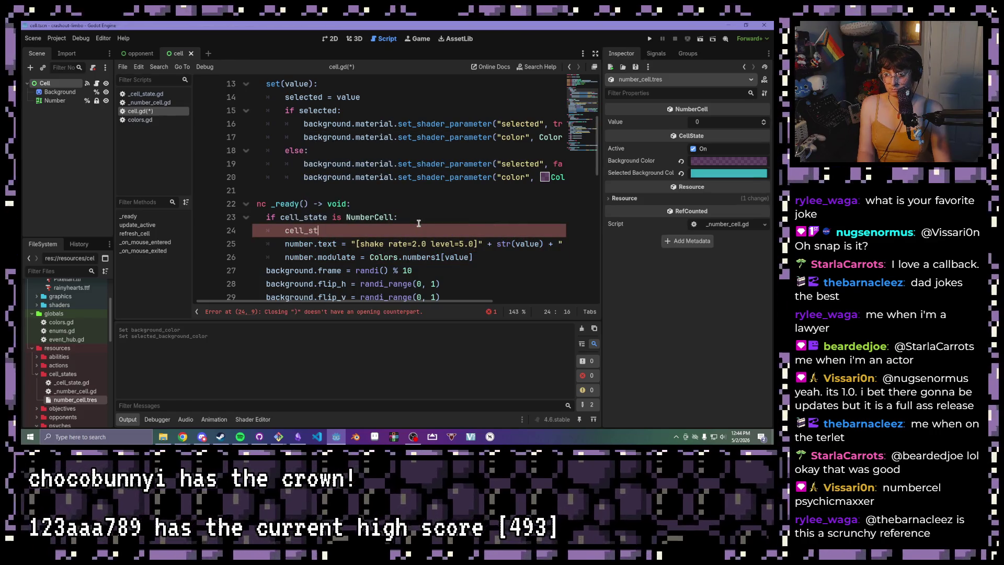
text(ate.num)
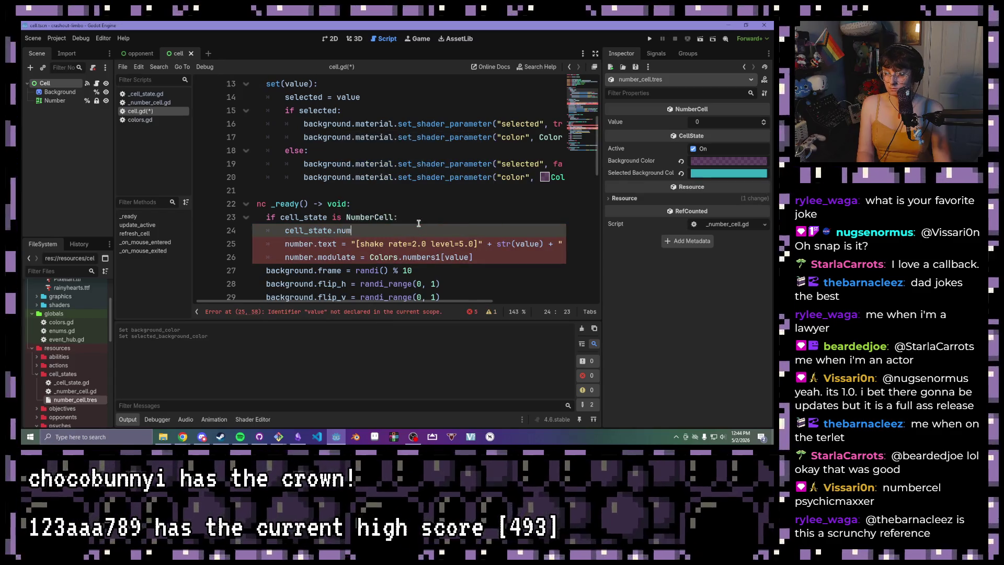
key(BackSpace)
key(BackSpace)
text(value)
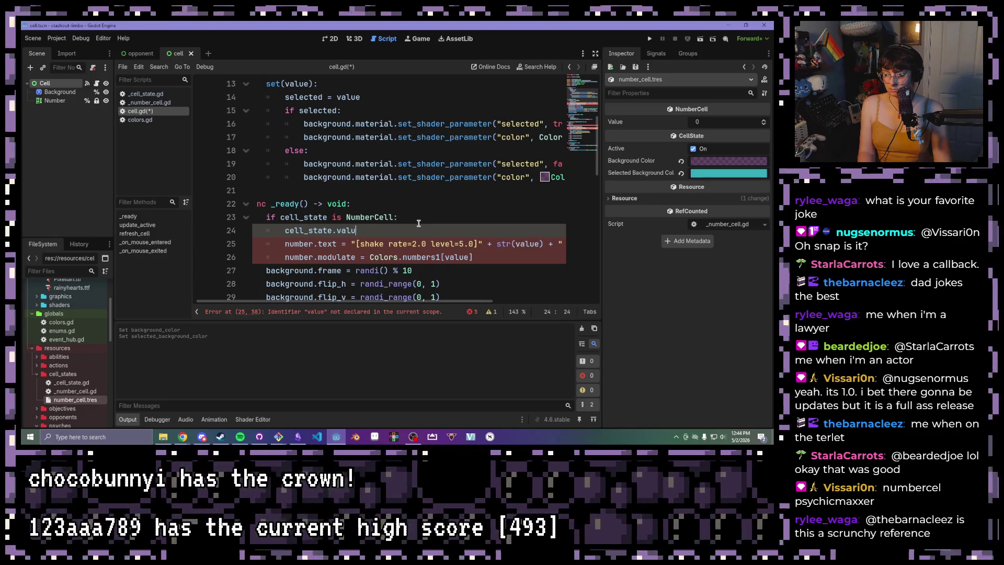
key(BackSpace)
key(BackSpace)
key(BackSpace)
text(set)
key(Return)
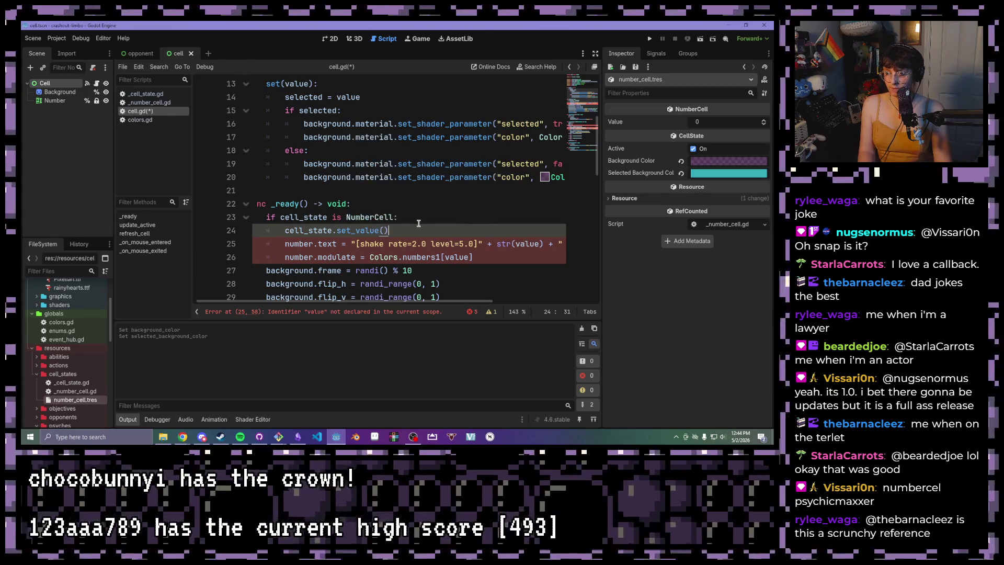
Change the number text from str(value) to str(cell_state.value)
scroll(332, 306, right, 1)
scroll(332, 309, right, 2)
click(496, 245)
text(cell)
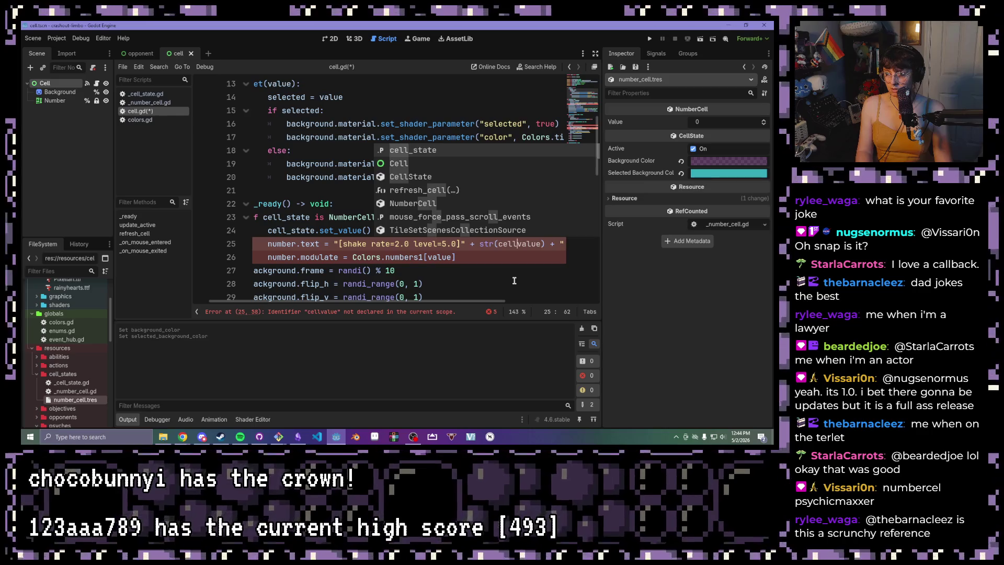
key(Tab)
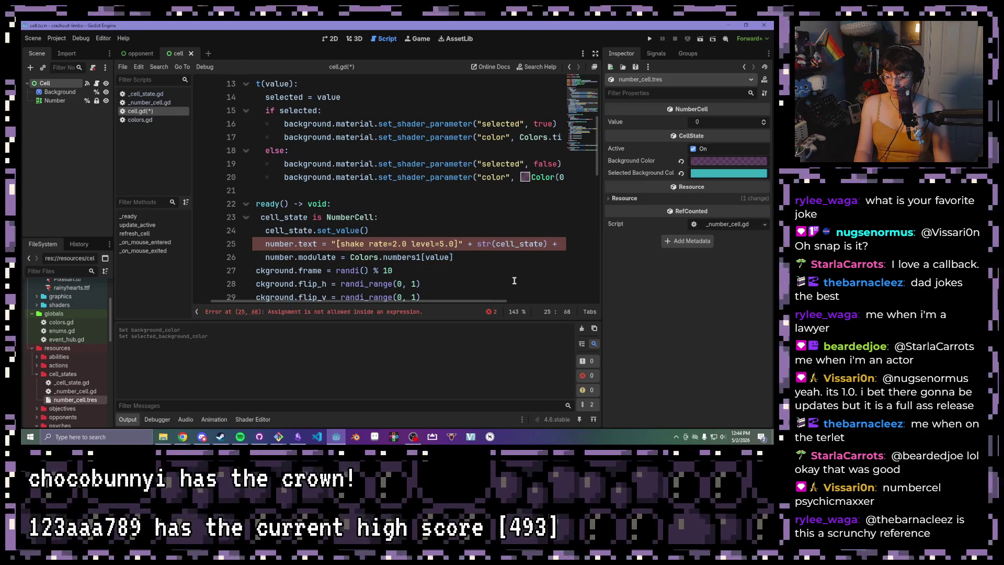
text(.value)
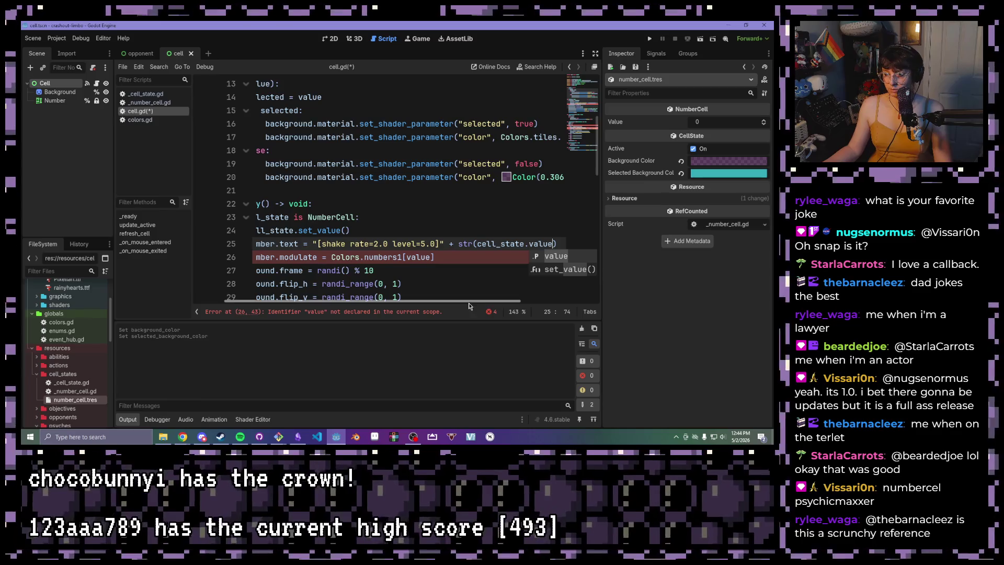
scroll(469, 306, left, 3)
Make the colour lookup Colors.numbers1[cell_state.value], correcting the 'valuye' typo
click(450, 257)
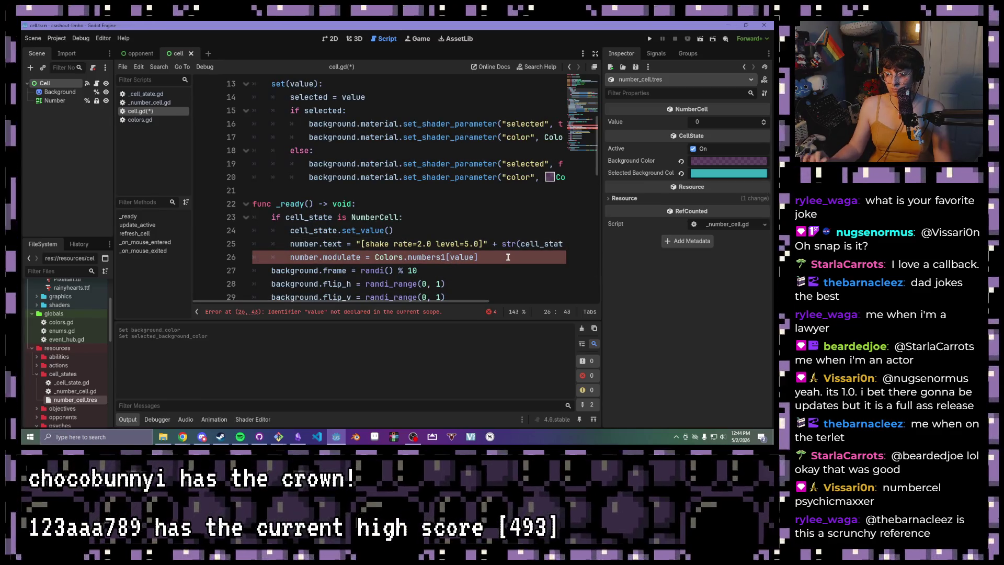
text(cell)
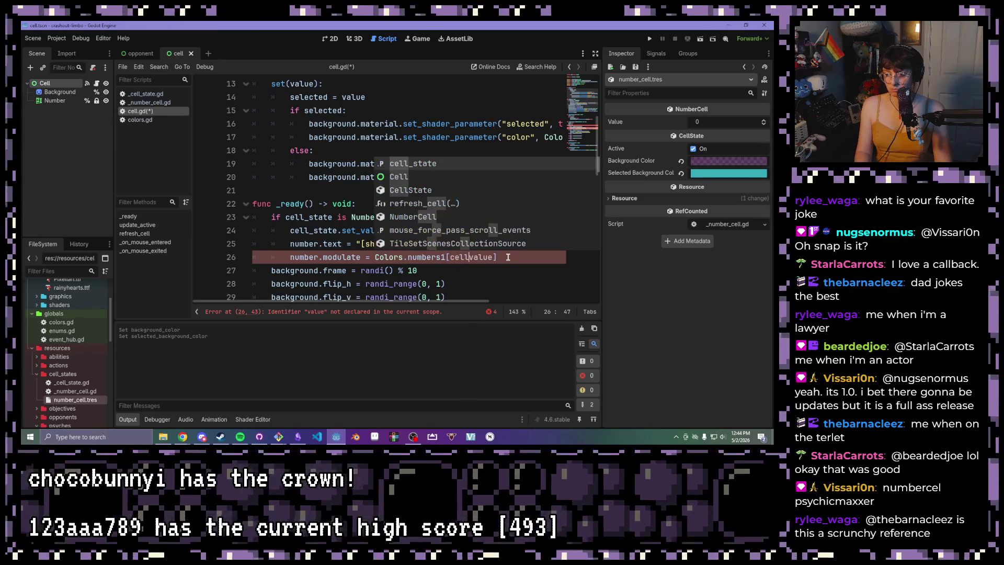
key(Tab)
text(.v)
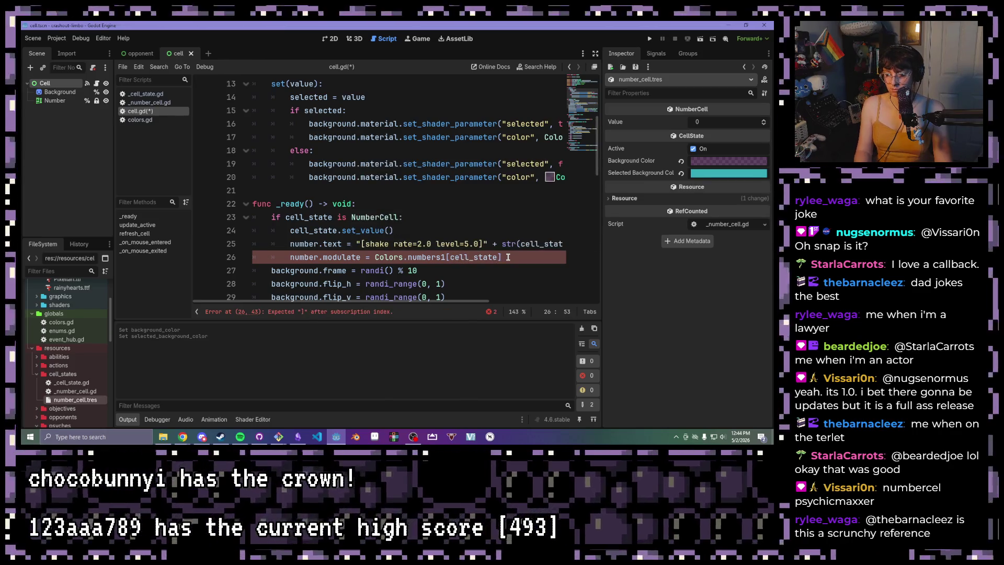
text(aluye)
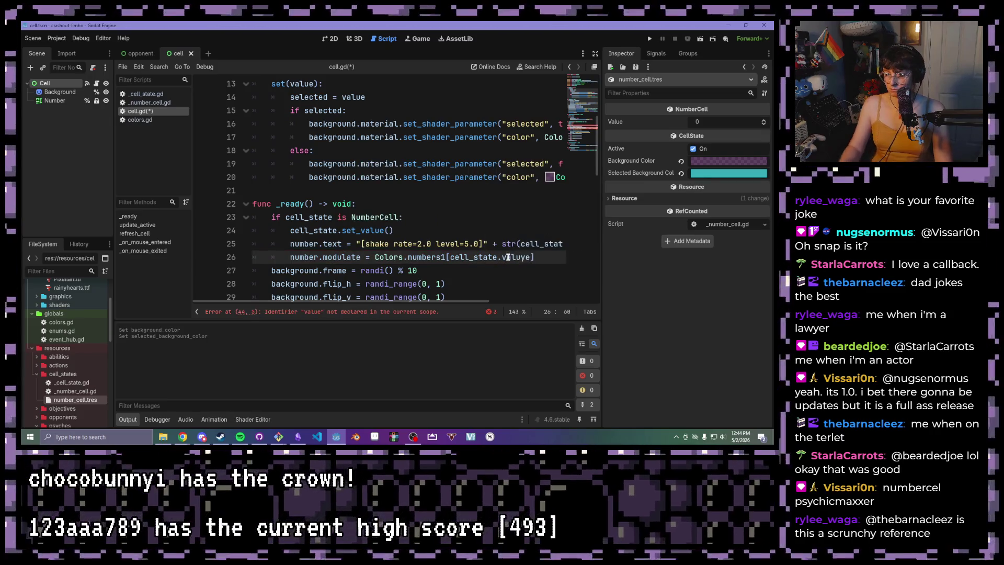
key(BackSpace)
key(BackSpace)
text(e)
click(542, 254)
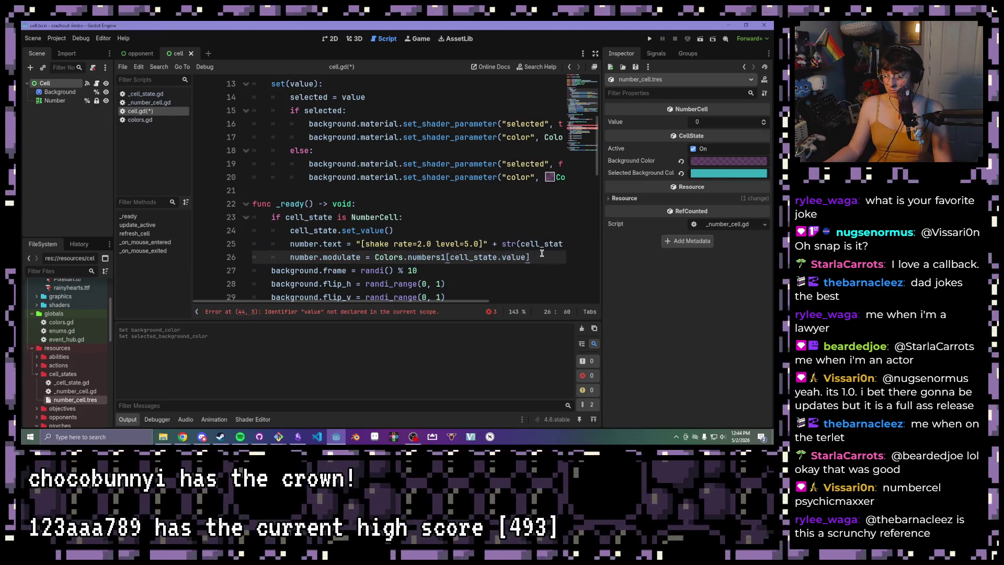
scroll(348, 262, down, 7)
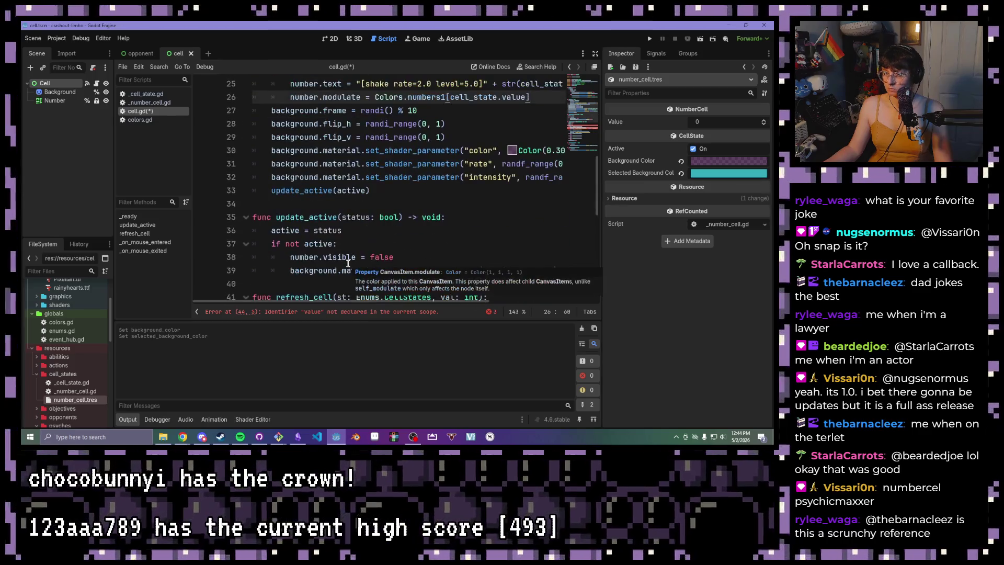
Replace 'if state == Enums.CellStates.VALUE:' on line 45 with 'if cell_state is NumberCell:'
scroll(348, 262, down, 1)
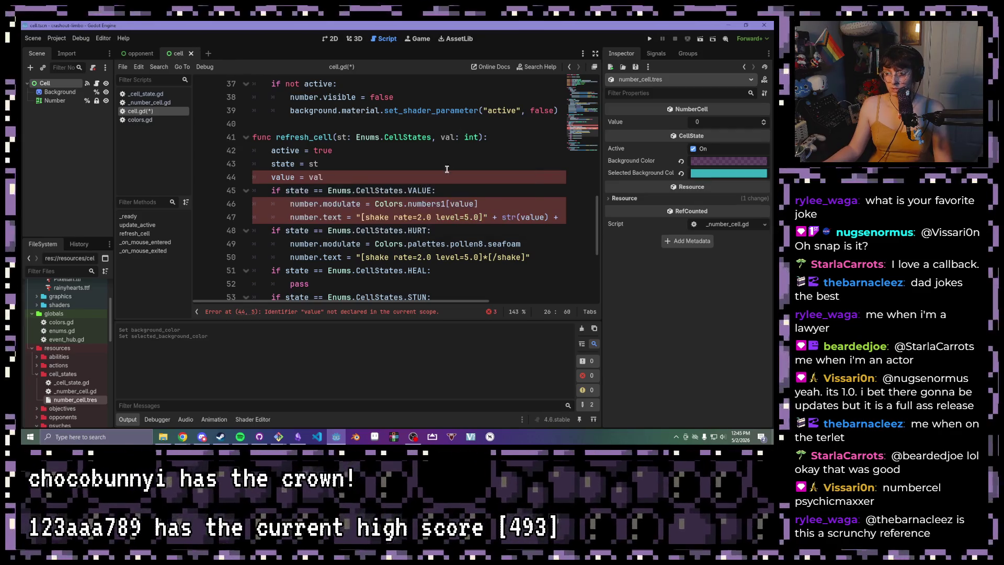
drag(437, 190, 271, 190)
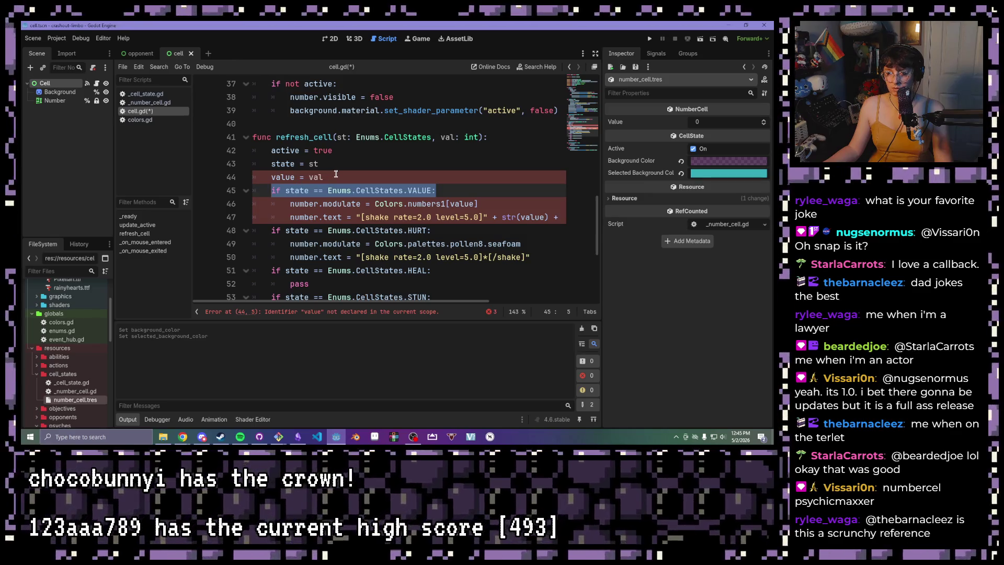
click(299, 191)
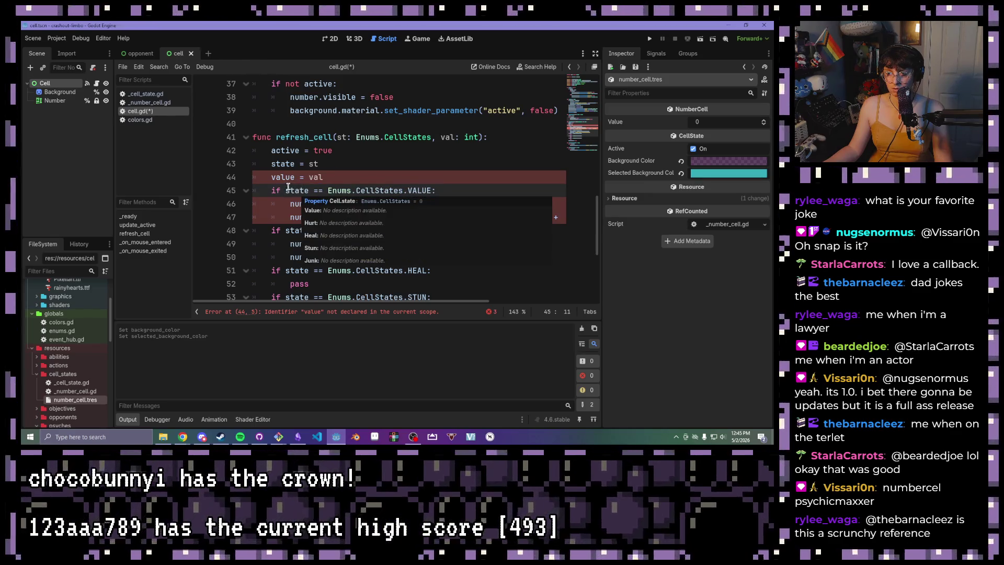
click(285, 187)
text(cell_)
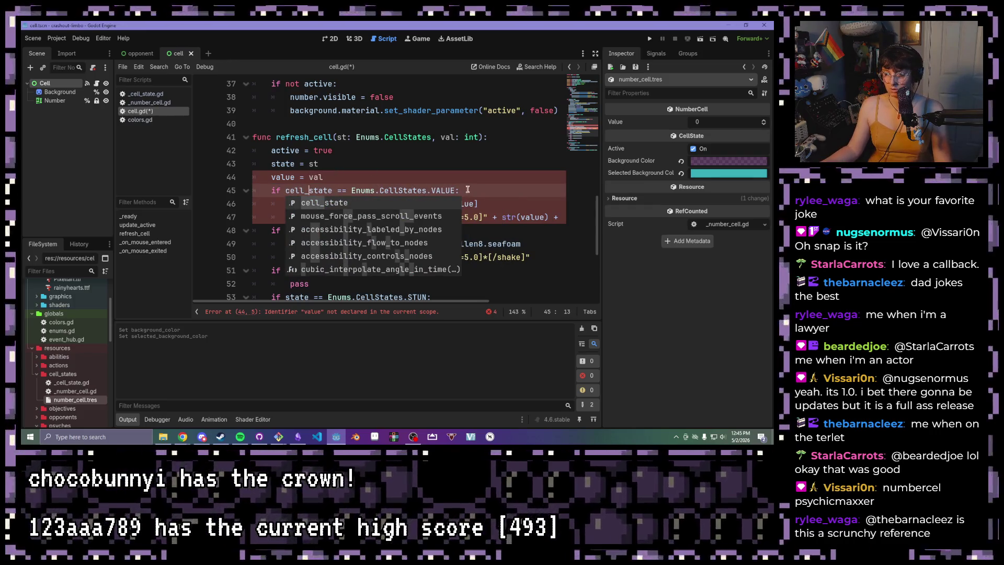
click(455, 191)
drag(455, 190, 341, 189)
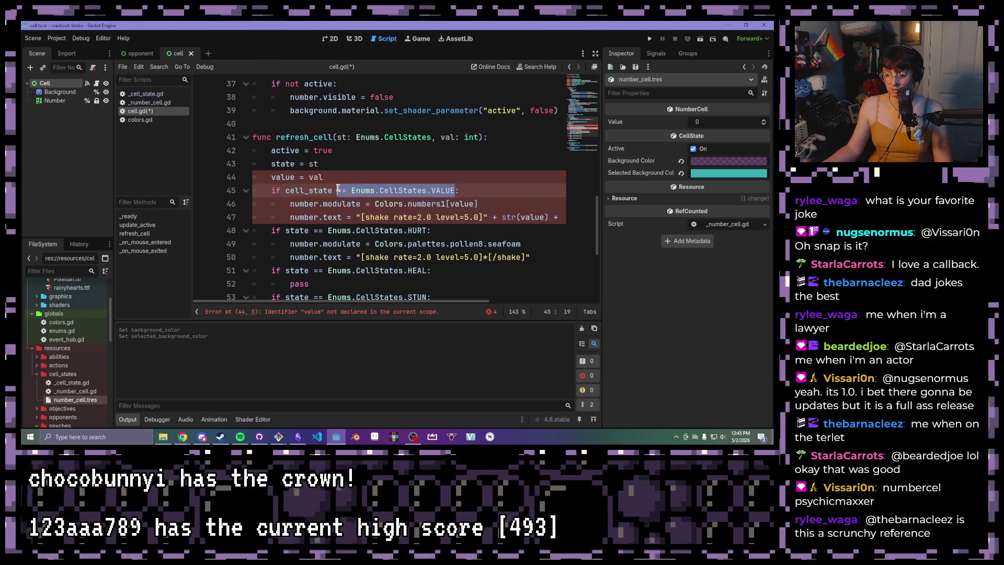
text(is N)
text(umberCel)
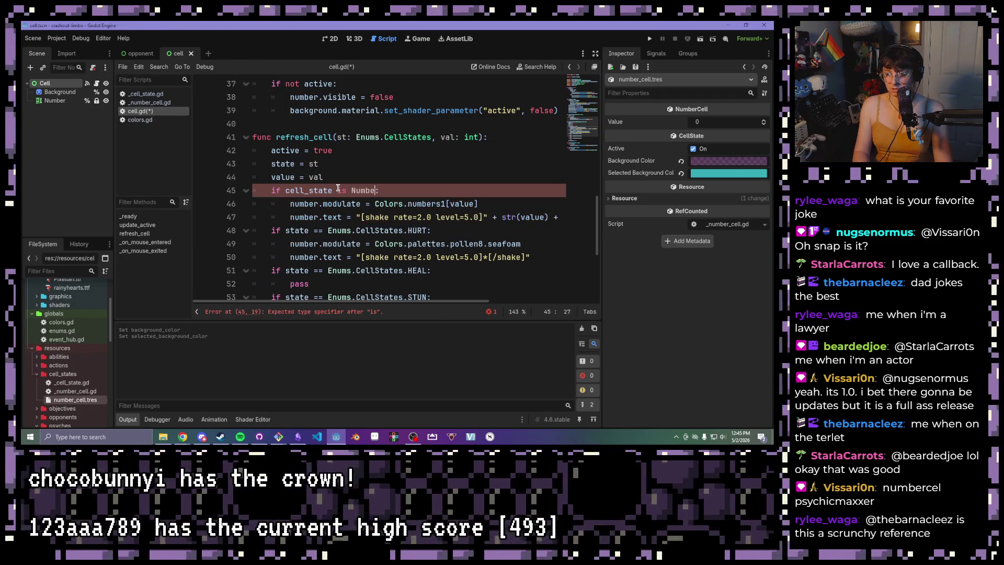
key(Return)
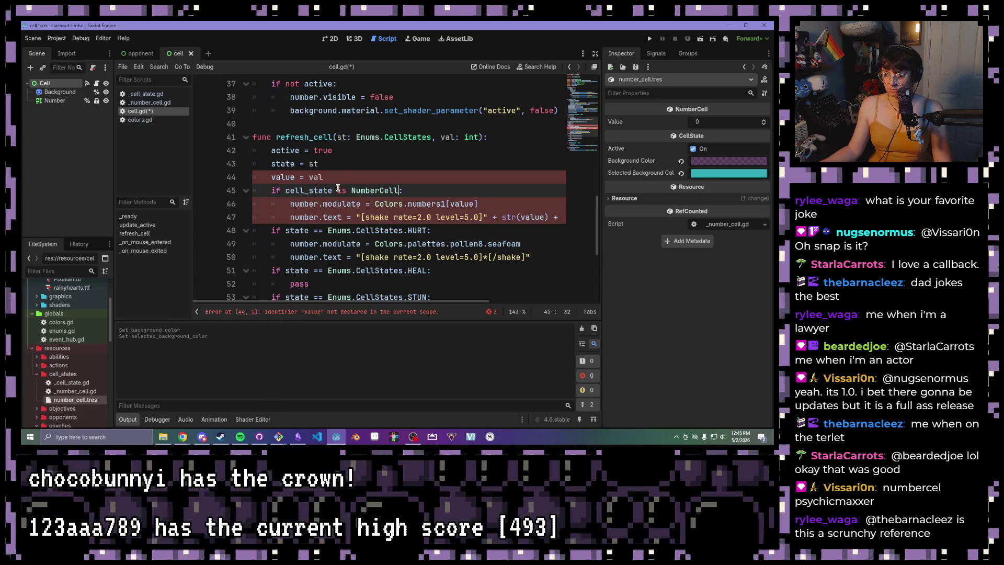
click(333, 177)
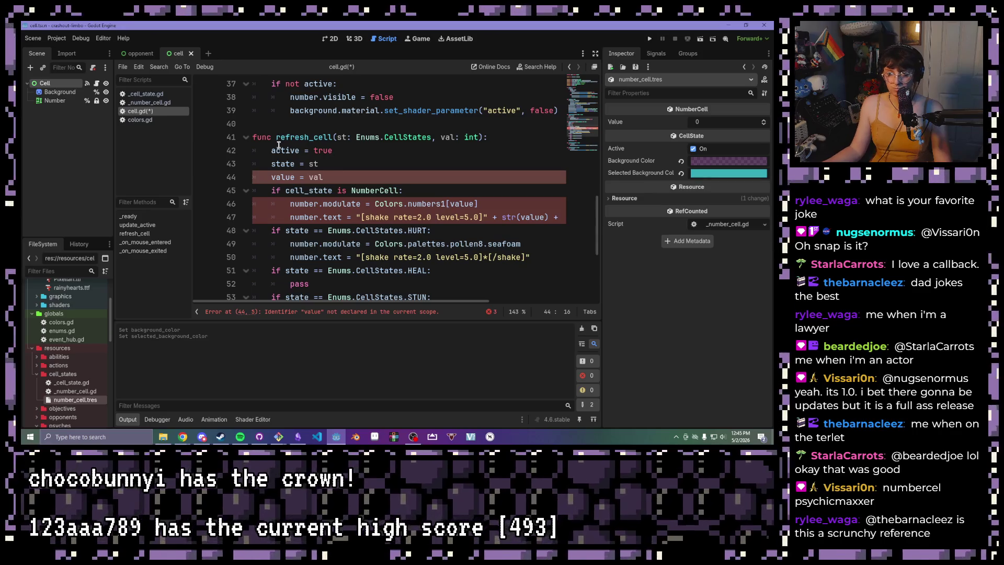
scroll(273, 150, up, 12)
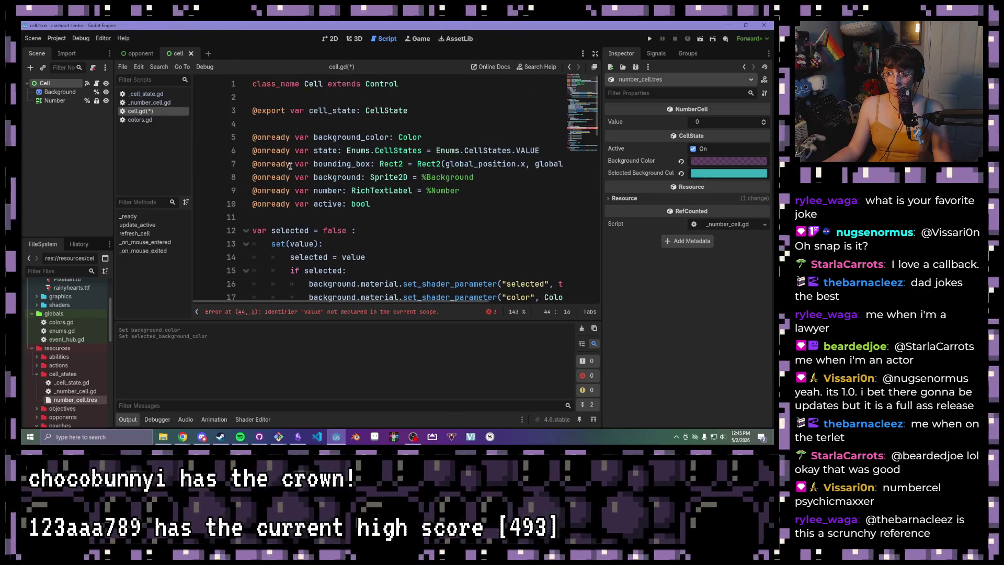
drag(544, 151, 183, 144)
key(BackSpace)
key(BackSpace)
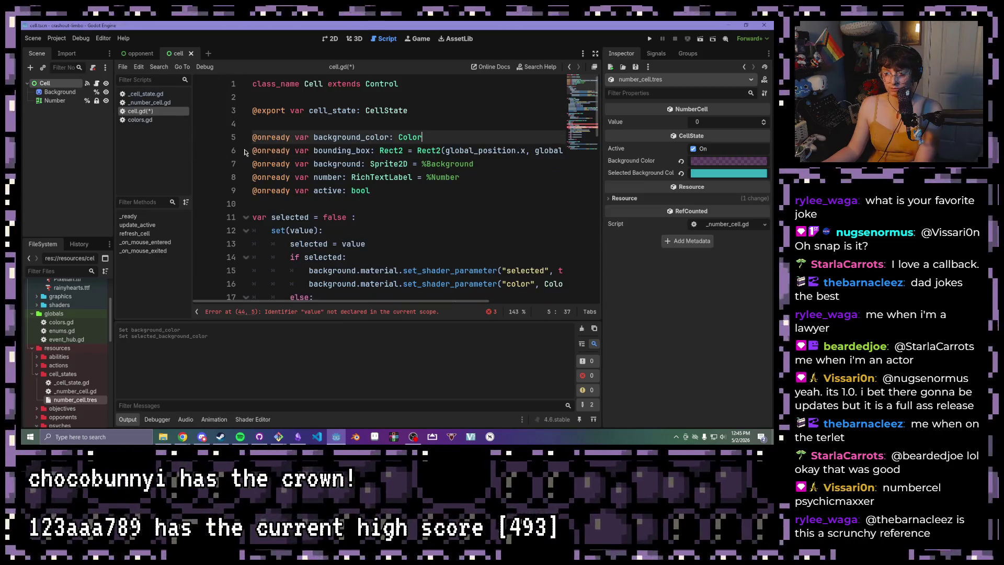
drag(380, 189, 463, 178)
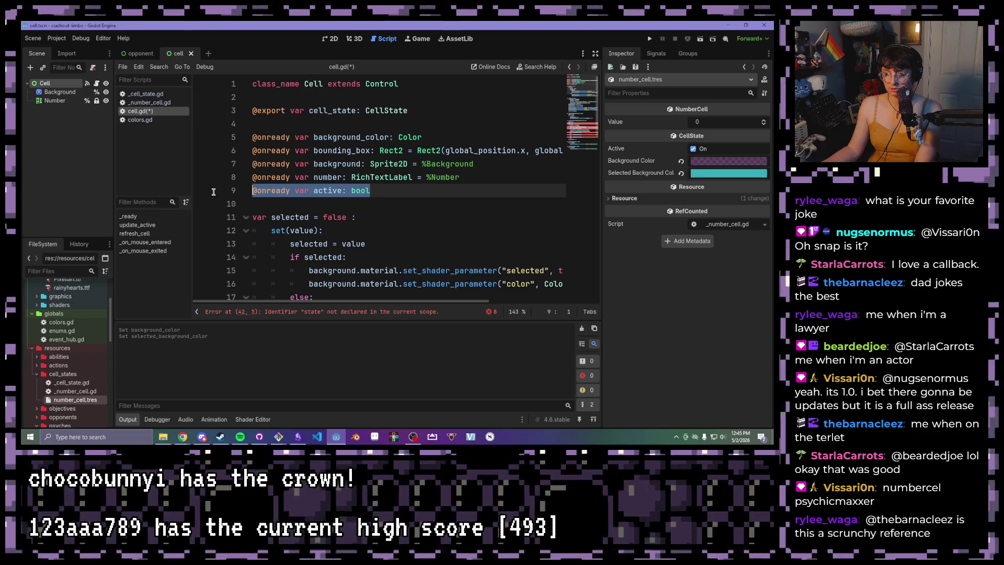
key(BackSpace)
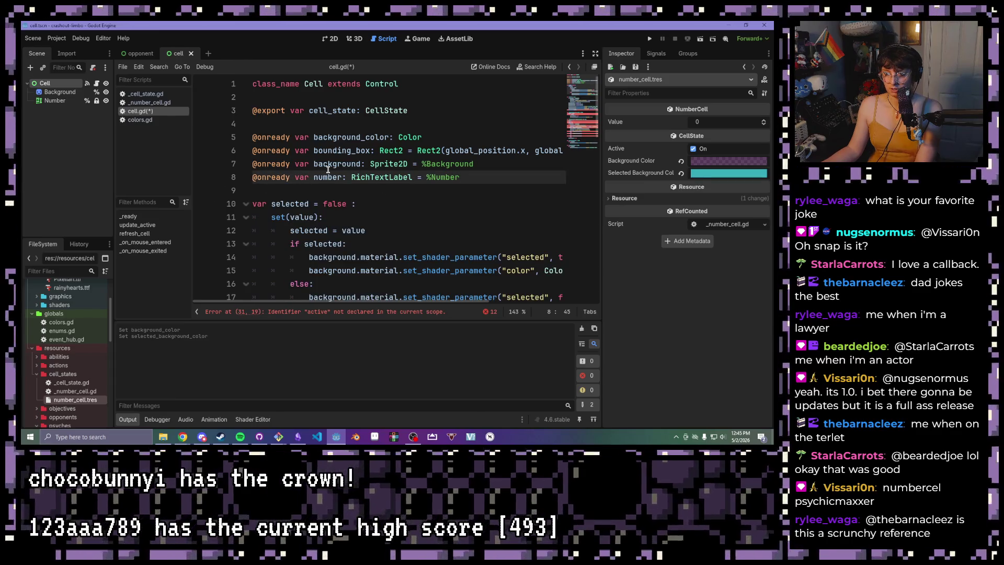
Delete the background_color declaration, leaving bounding_box, background and number
drag(461, 177, 211, 159)
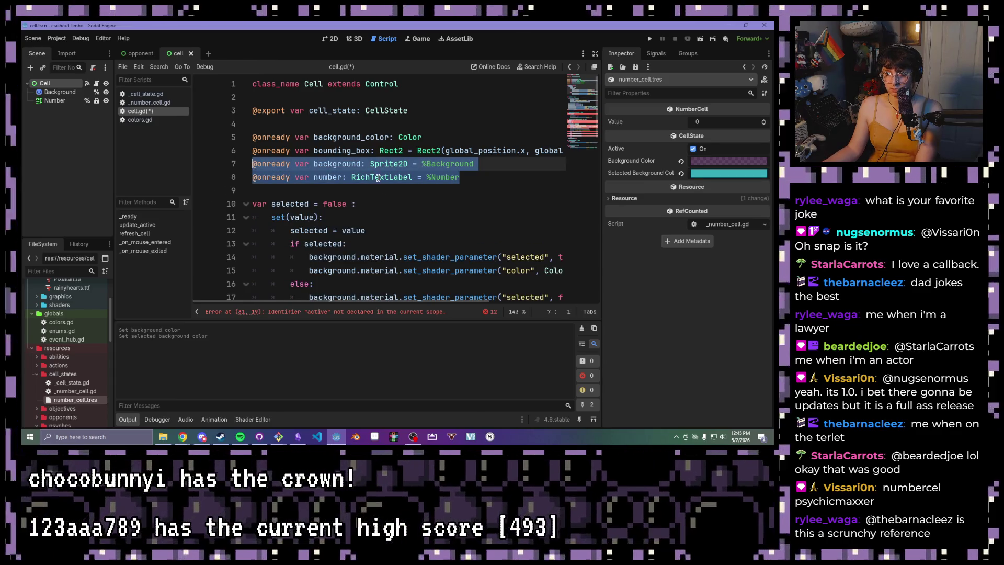
drag(328, 150, 375, 151)
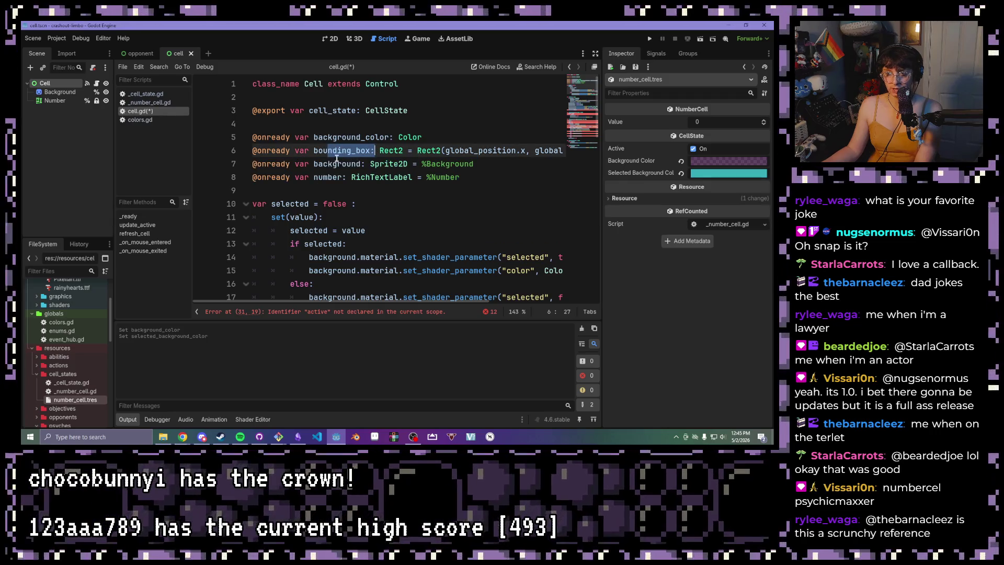
click(428, 141)
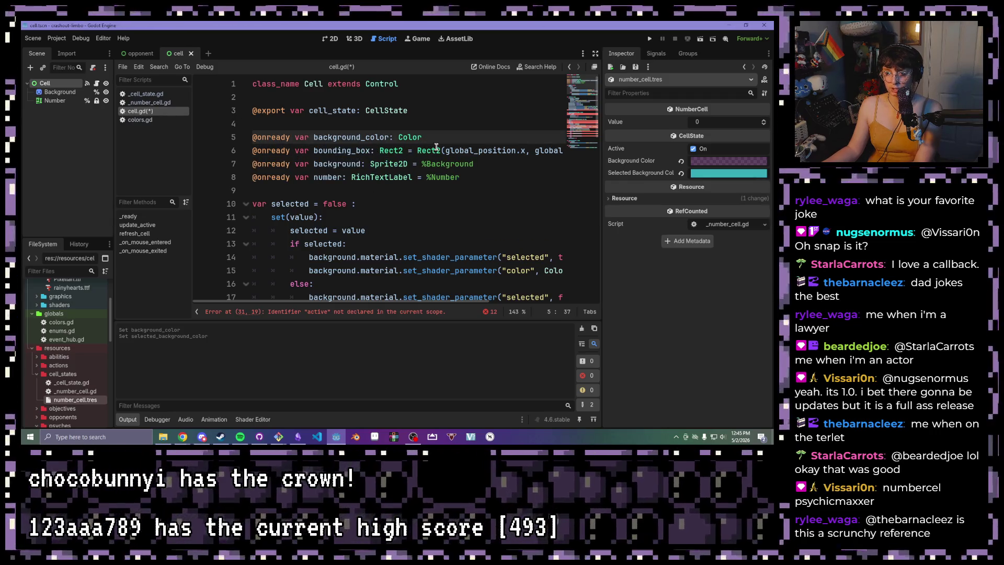
drag(449, 137, 208, 142)
key(BackSpace)
key(BackSpace)
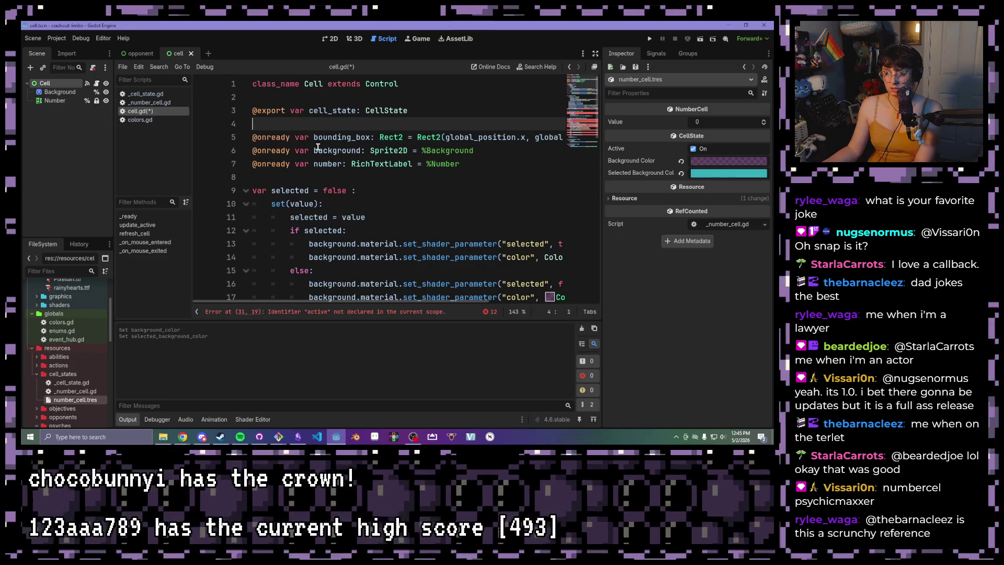
click(424, 112)
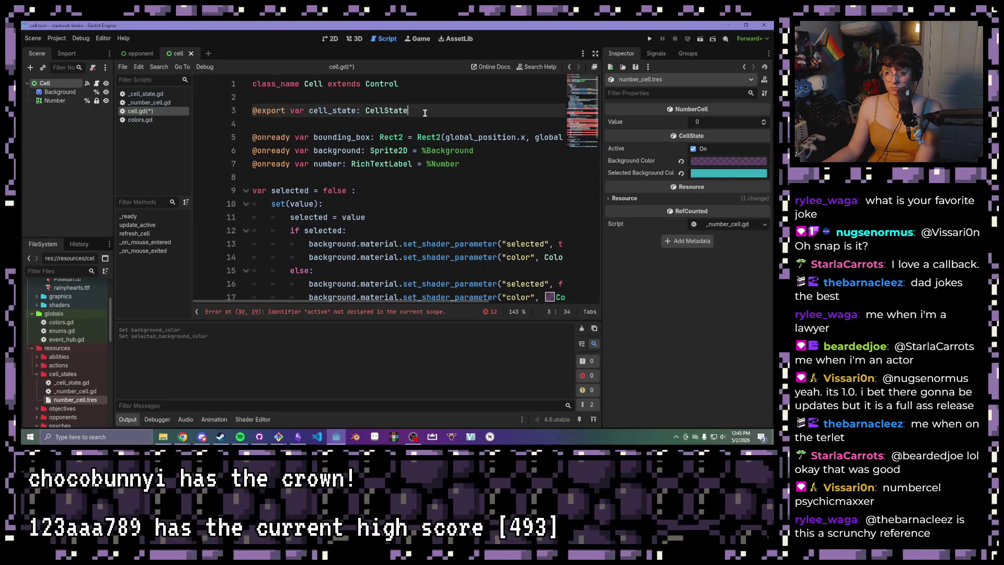
scroll(418, 112, down, 6)
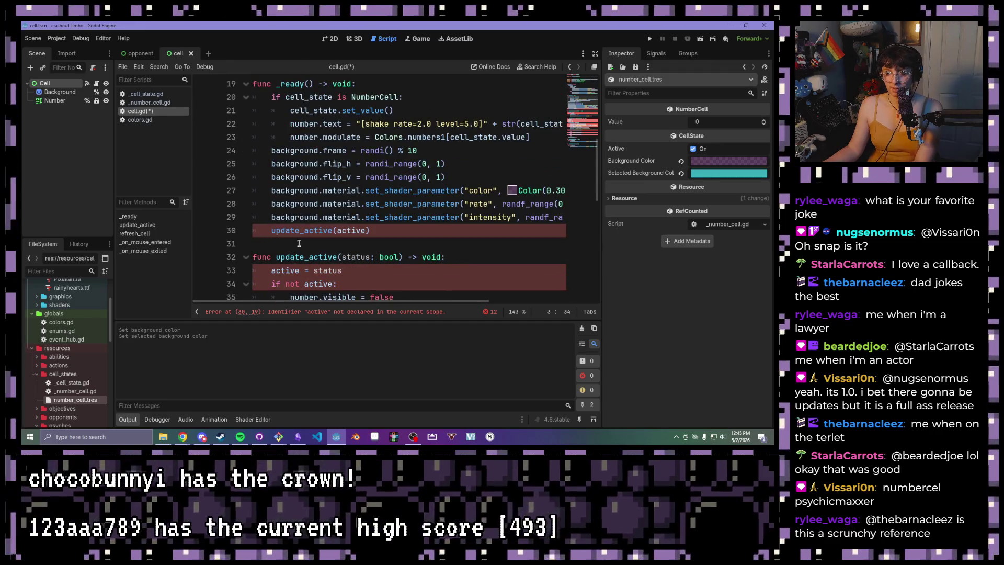
scroll(309, 243, up, 1)
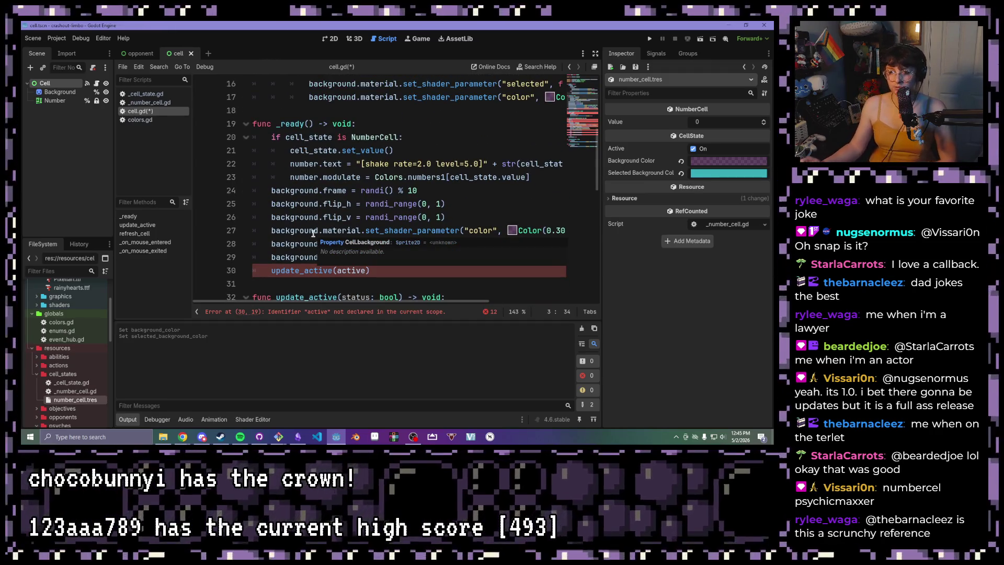
scroll(317, 191, up, 1)
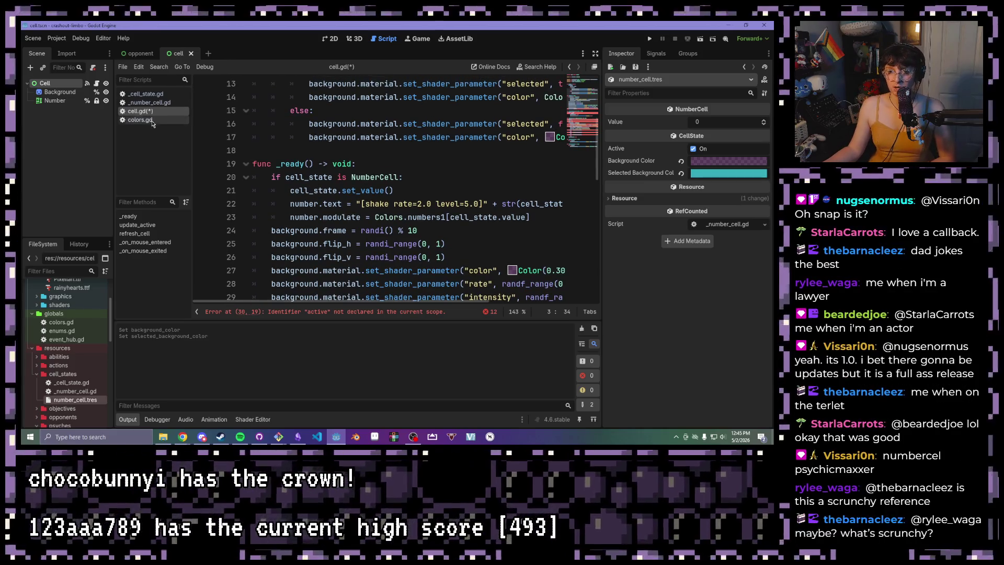
click(149, 94)
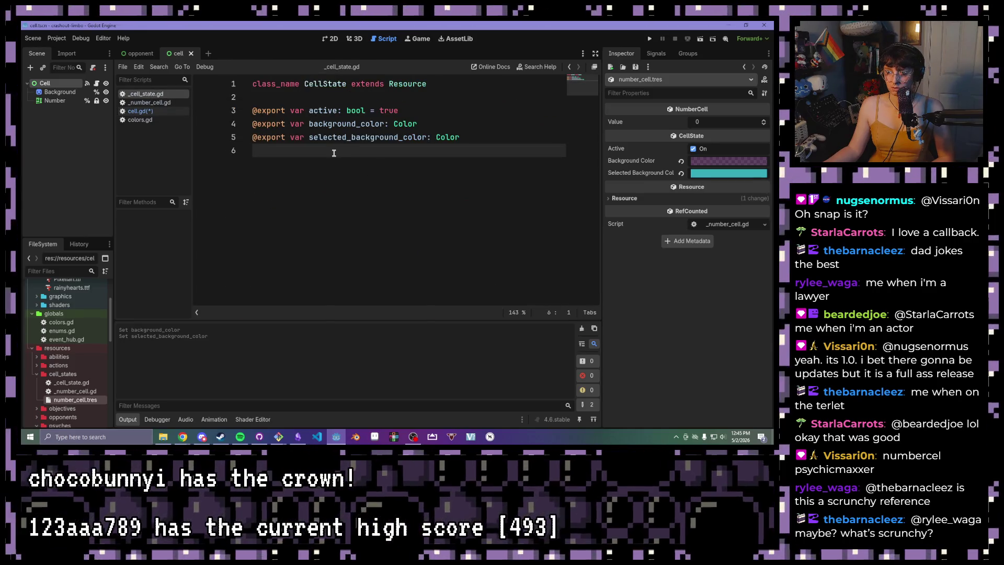
Begin a 'func update_active' declaration in _cell_state.gd, then return to cell.gd
key(Return)
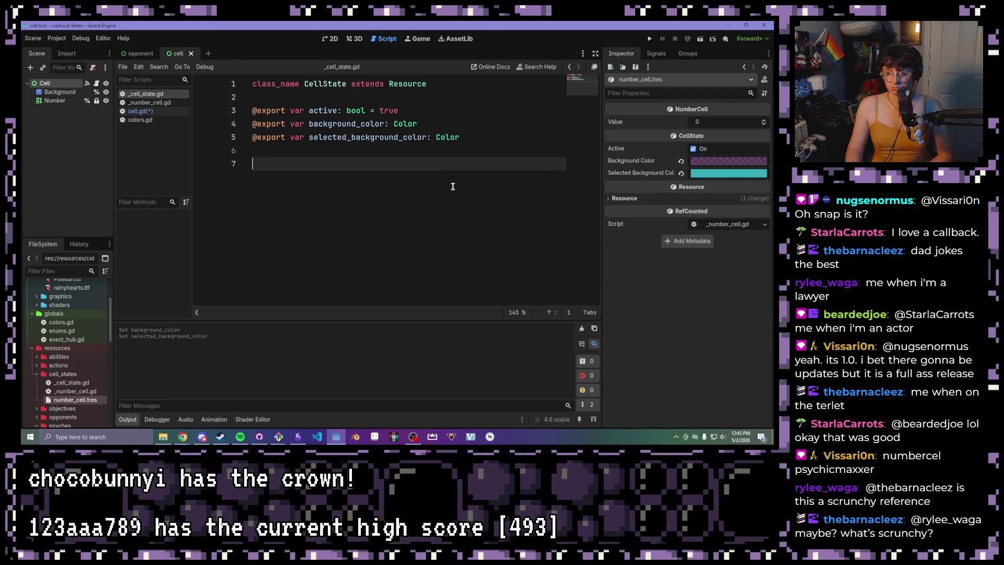
text(func update_ac)
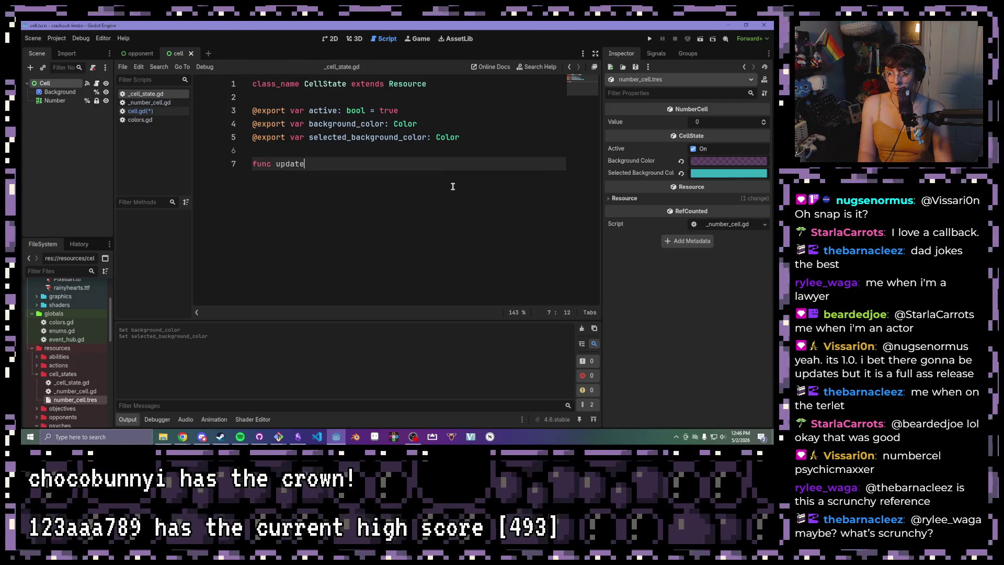
text(tive()
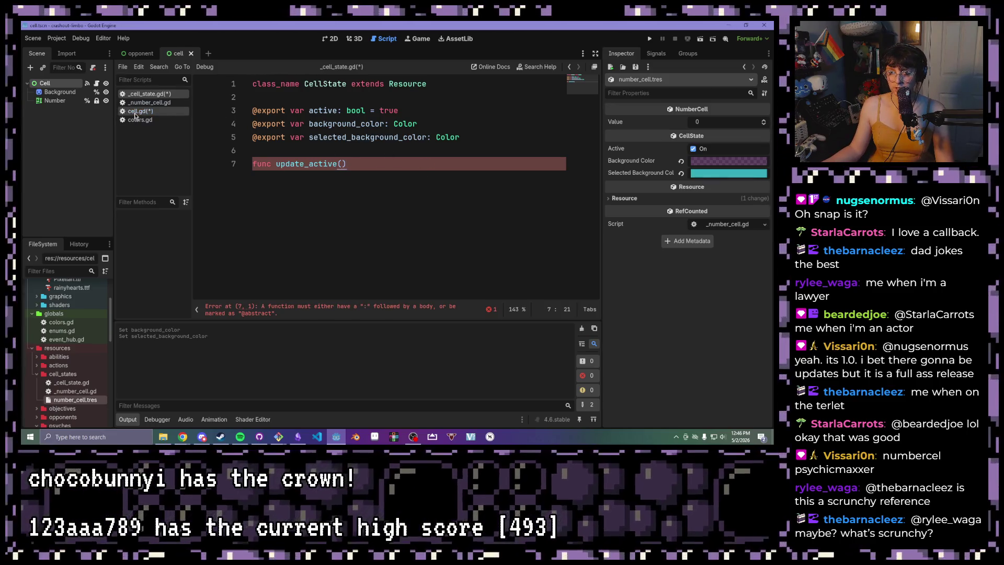
click(141, 111)
scroll(352, 248, down, 5)
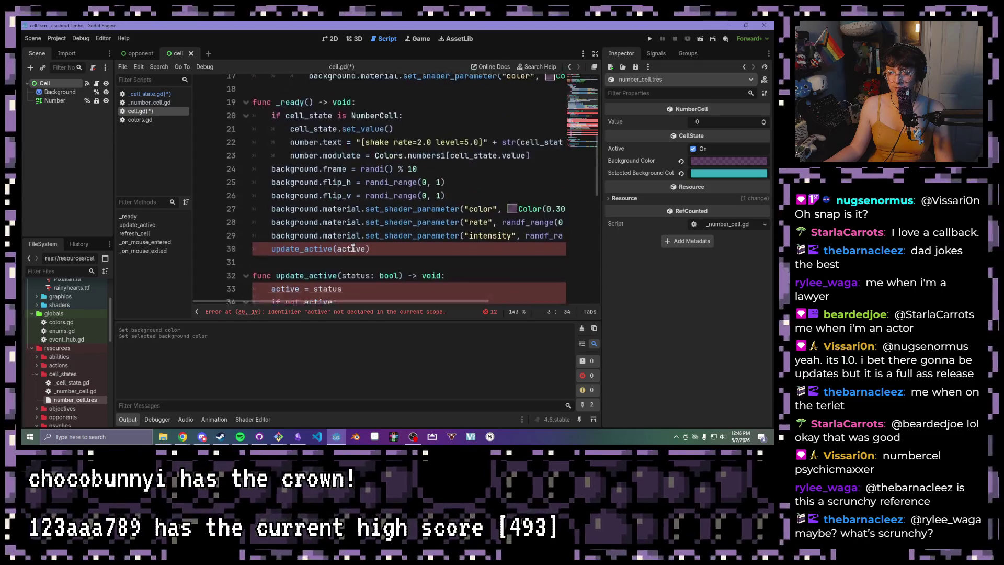
click(309, 137)
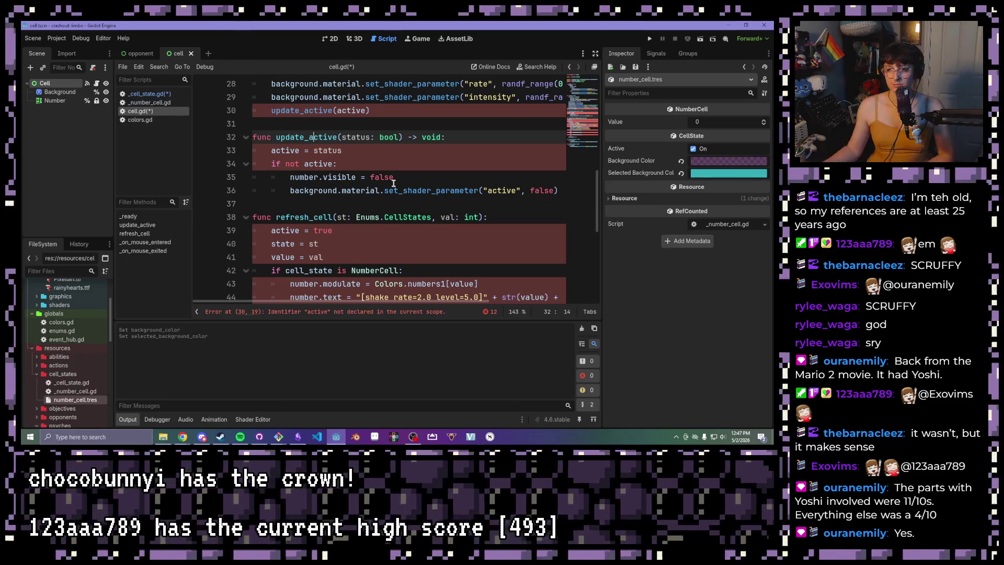
scroll(392, 182, up, 3)
scroll(391, 182, up, 5)
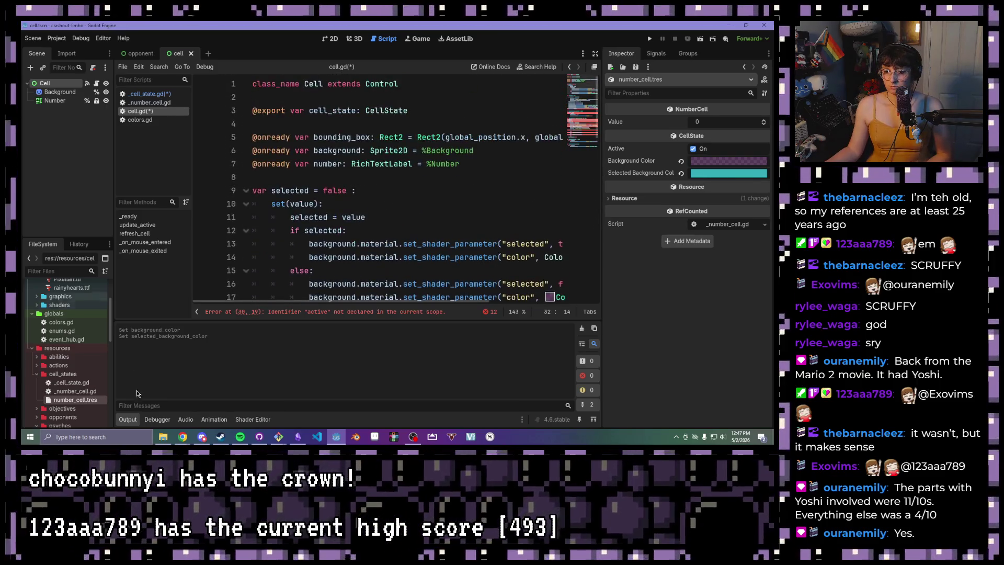
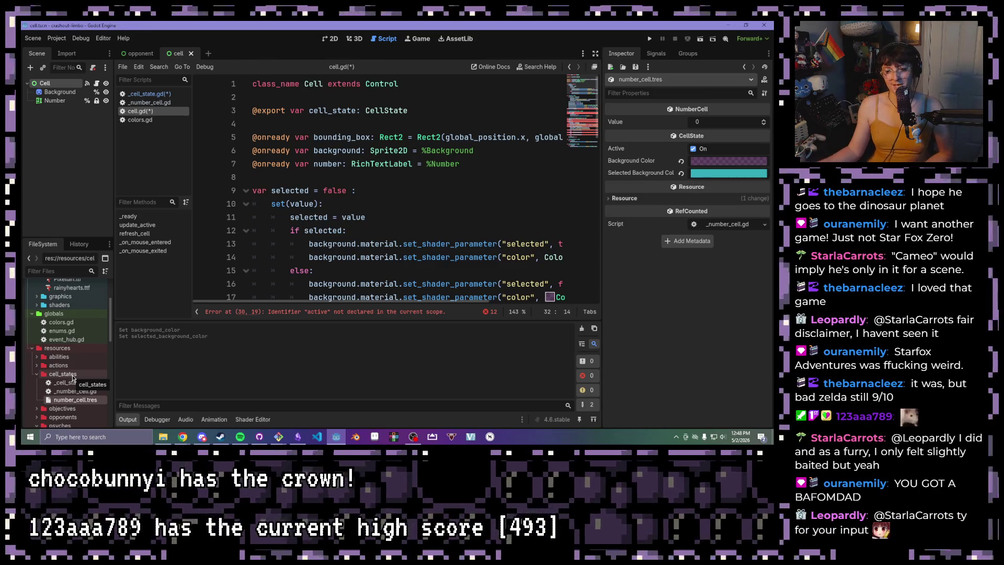
Scroll to the update_active call, then start and cancel a new resource in cell_states
scroll(461, 141, down, 3)
scroll(461, 141, down, 5)
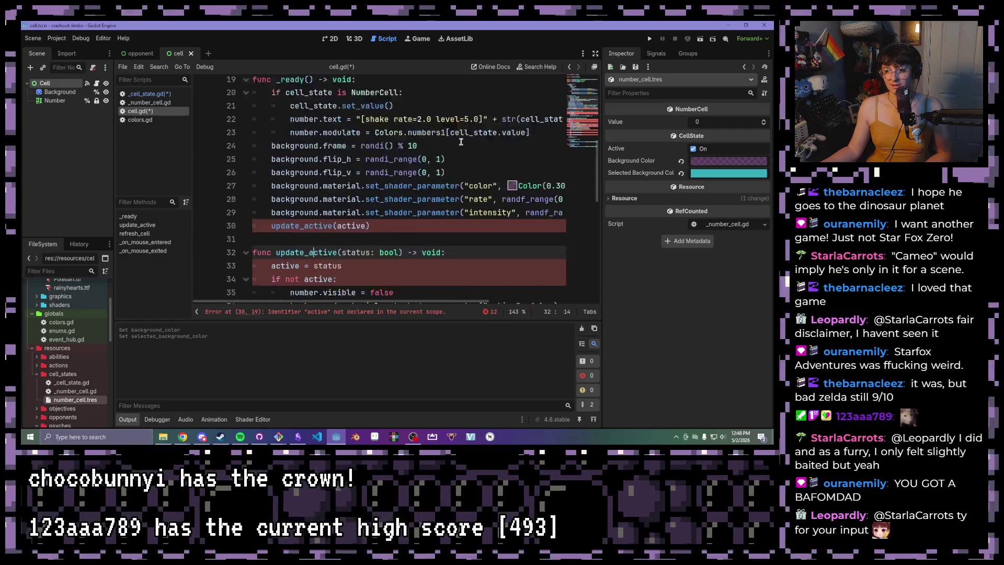
click(391, 151)
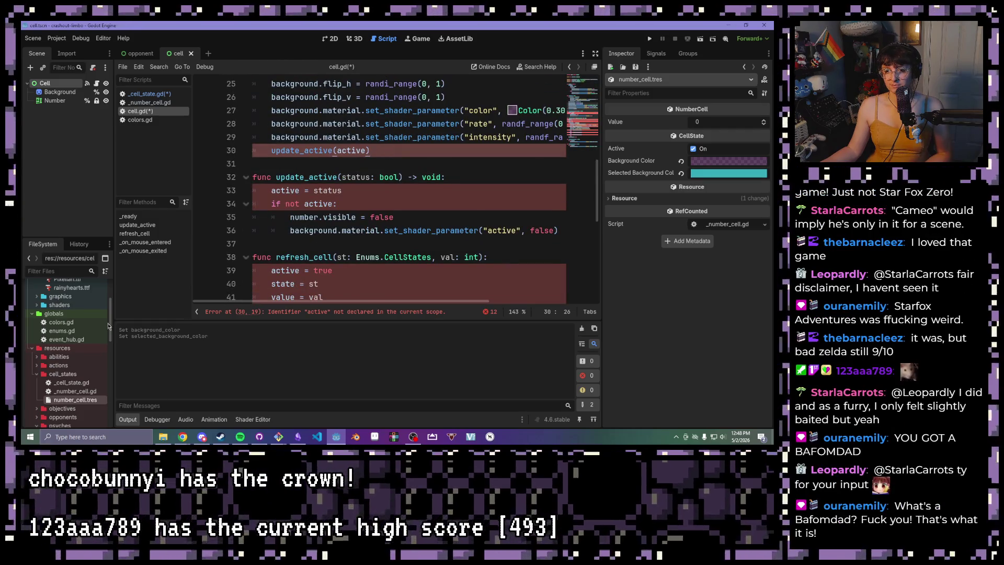
right_click(68, 374)
mouse_move(125, 290)
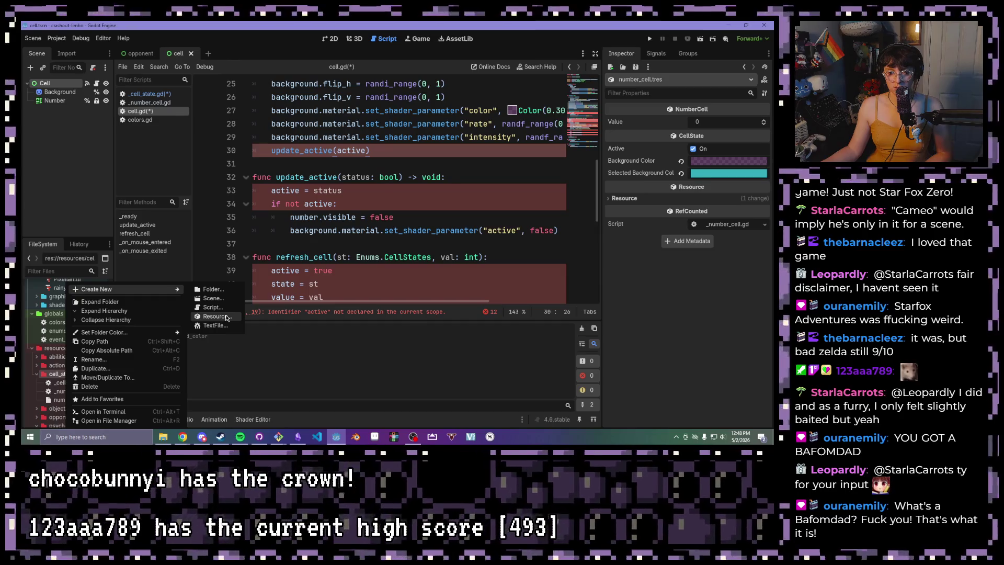
click(226, 318)
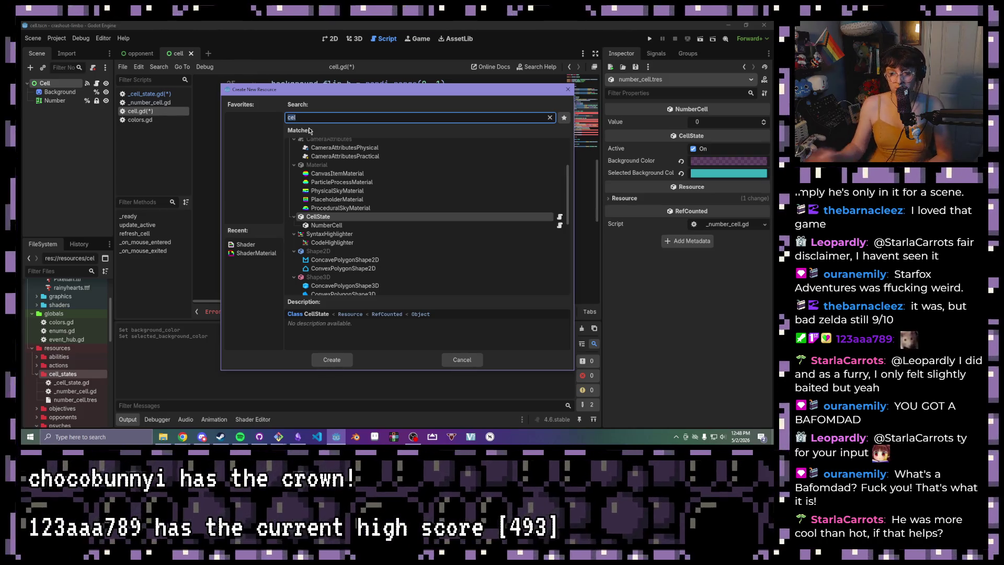
click(462, 359)
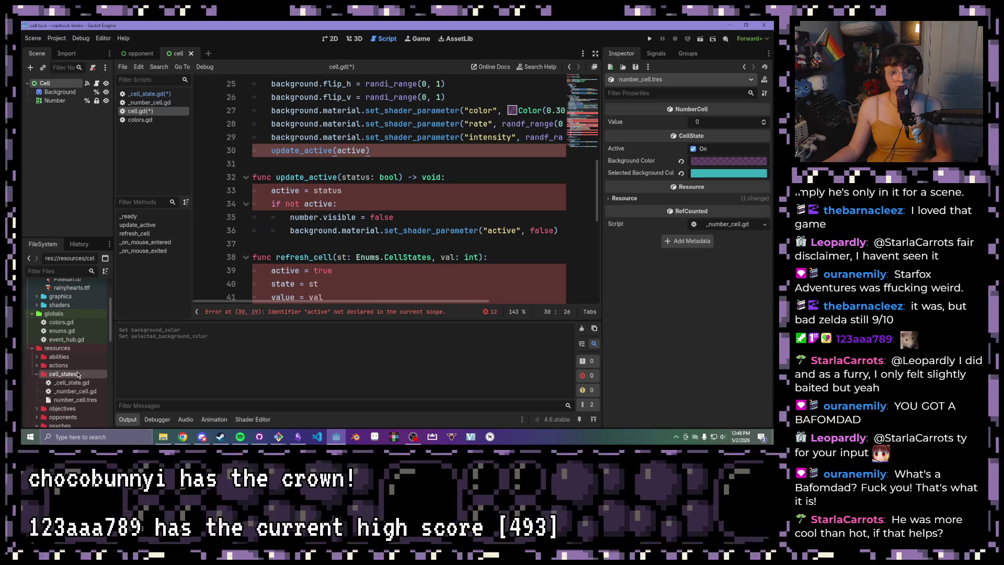
Begin a new CellState script in the cell_states folder, then cancel it
right_click(81, 373)
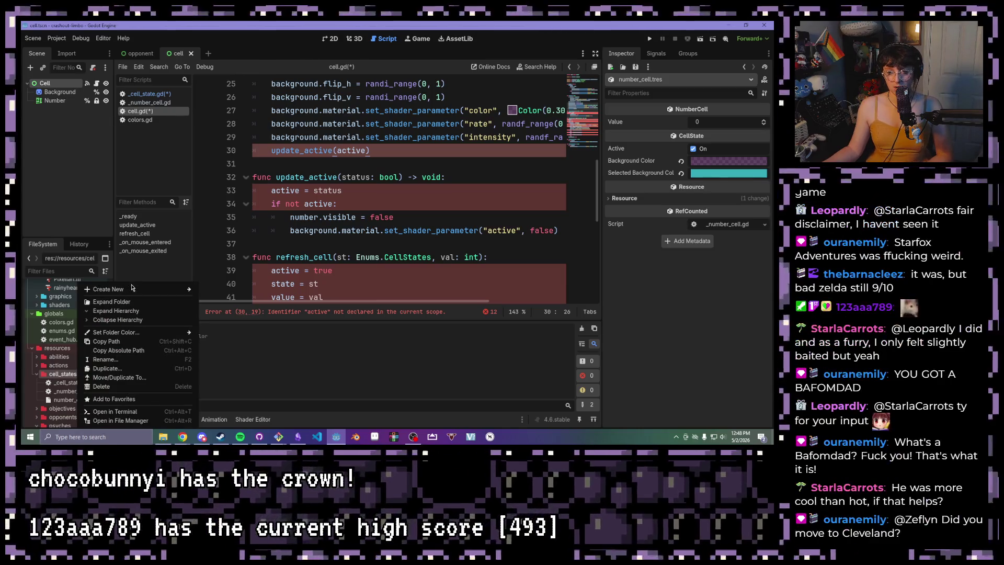
mouse_move(135, 290)
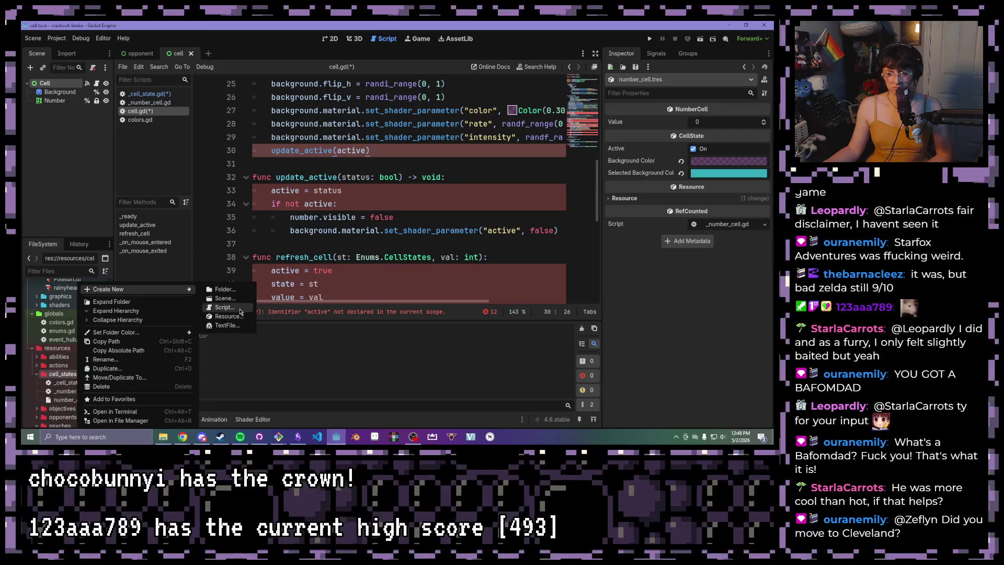
click(238, 308)
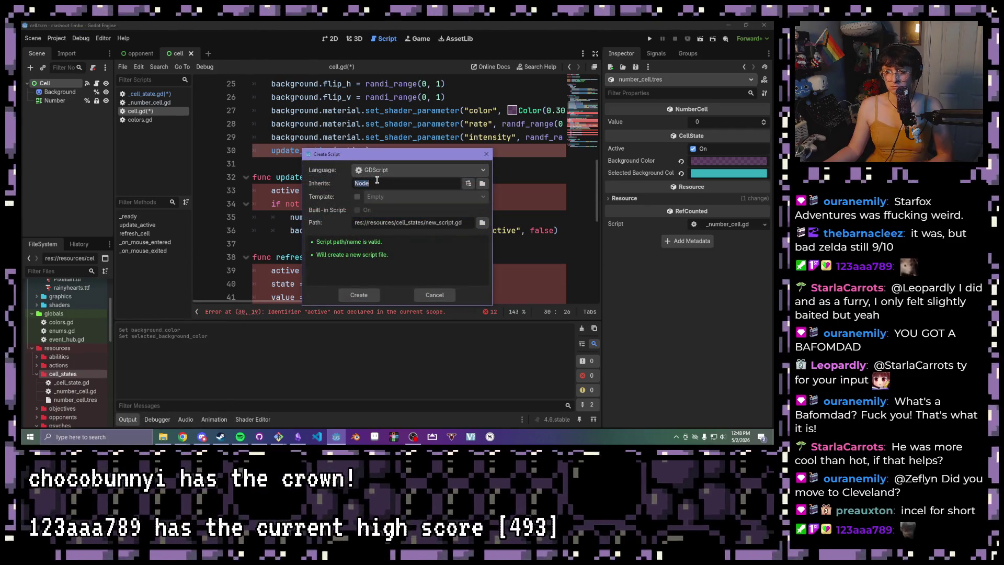
text(CellState)
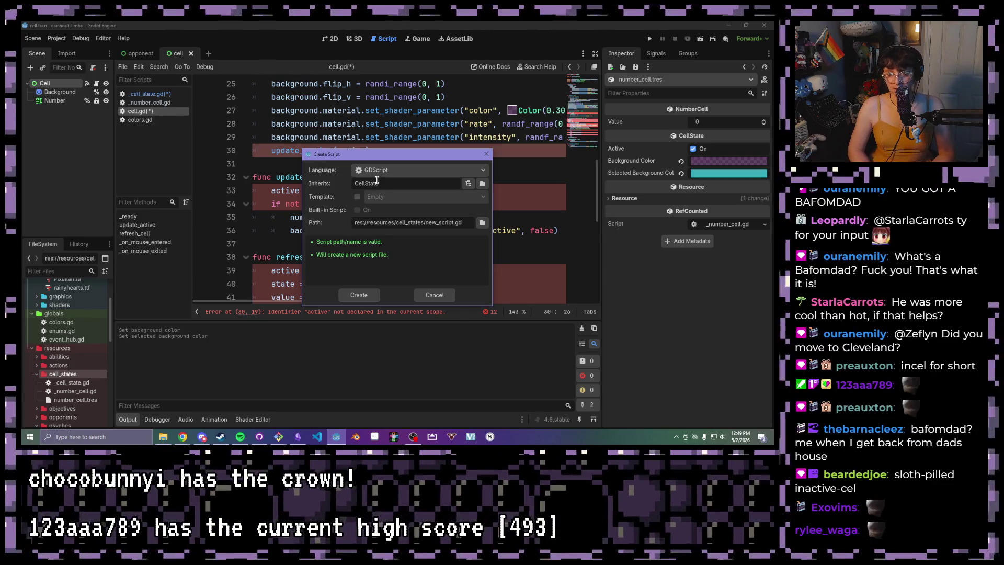
click(443, 296)
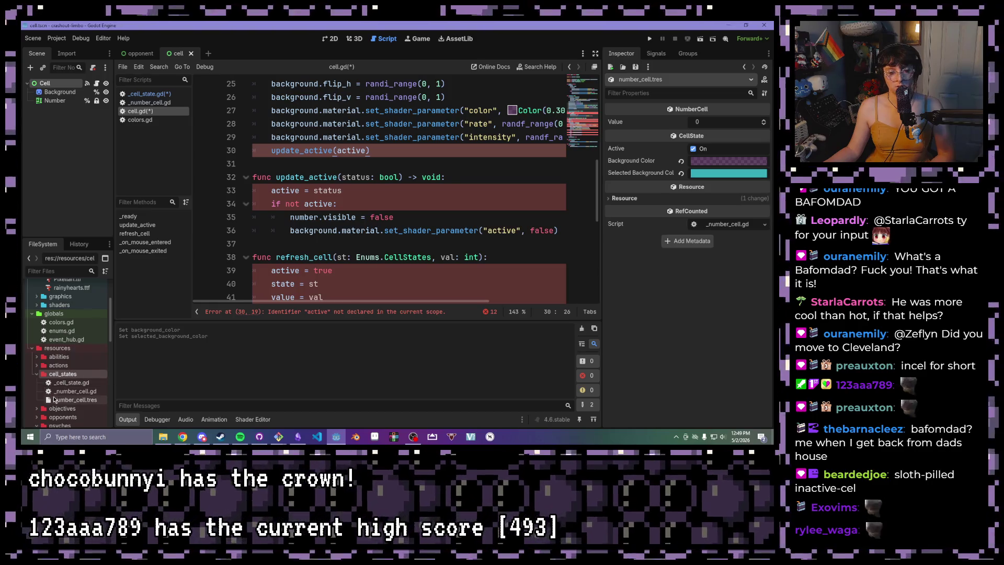
Open _cell_state.gd and draft an update_active(val: bool) -> void function
double_click(63, 383)
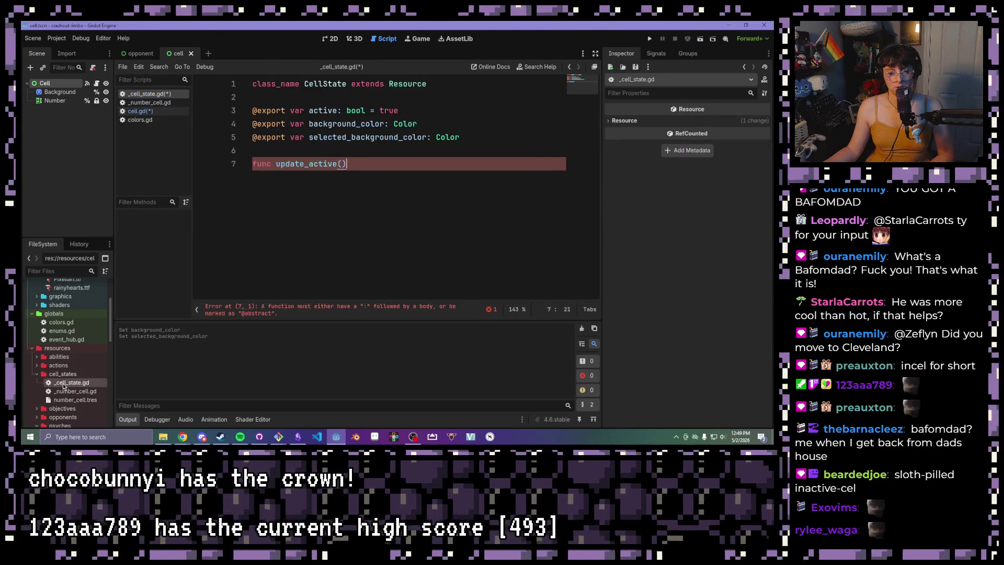
drag(401, 110, 159, 112)
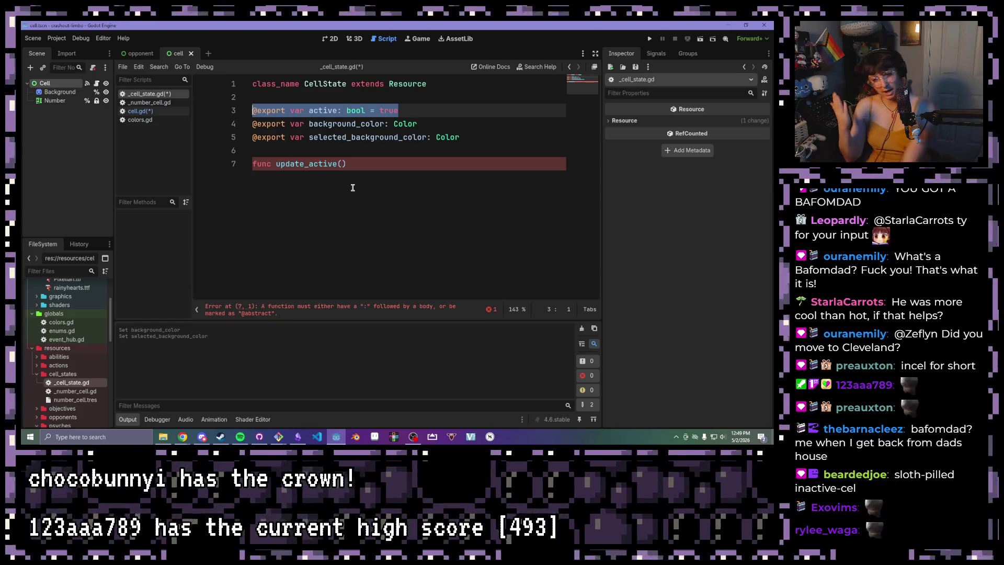
click(370, 167)
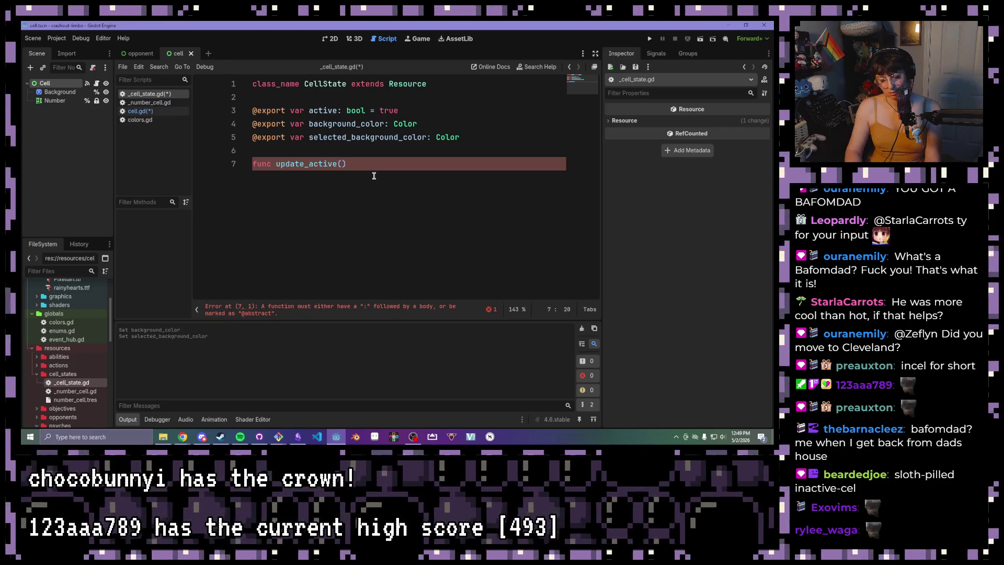
text(val: bool))
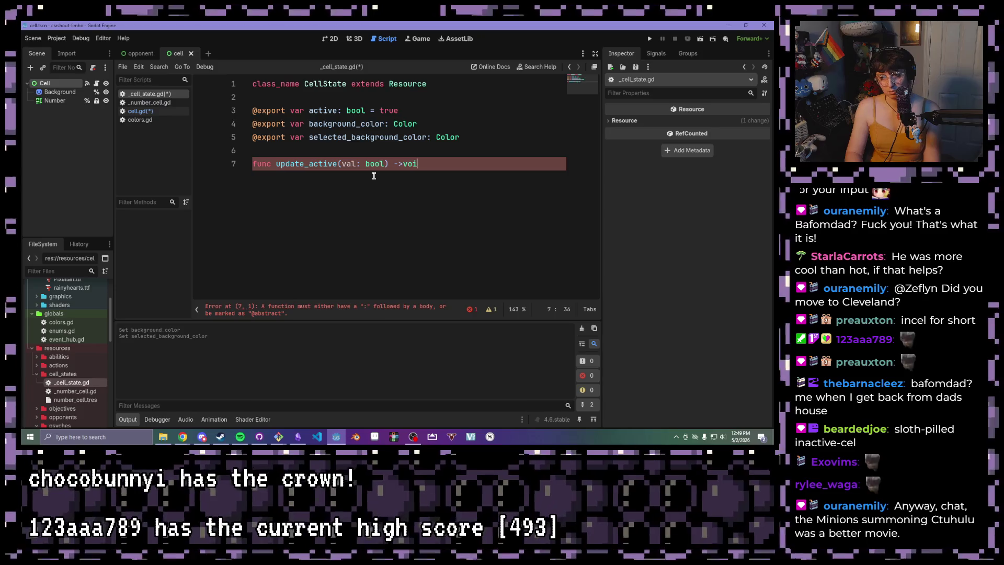
key(BackSpace)
key(BackSpace)
key(BackSpace)
text(vo)
key(Return)
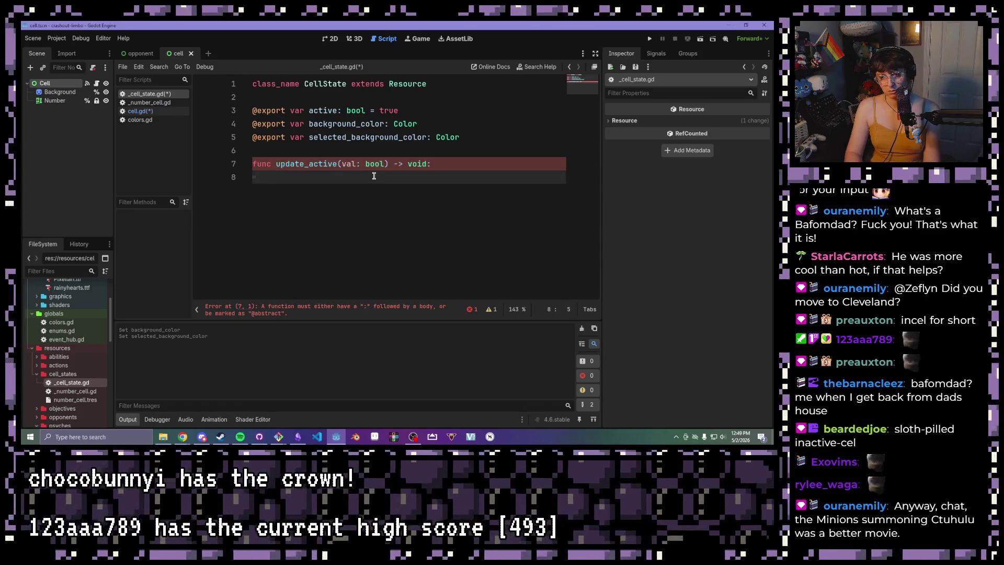
Delete the unfinished update_active function and save _cell_state.gd
key(shift+Up)
key(shift+Up)
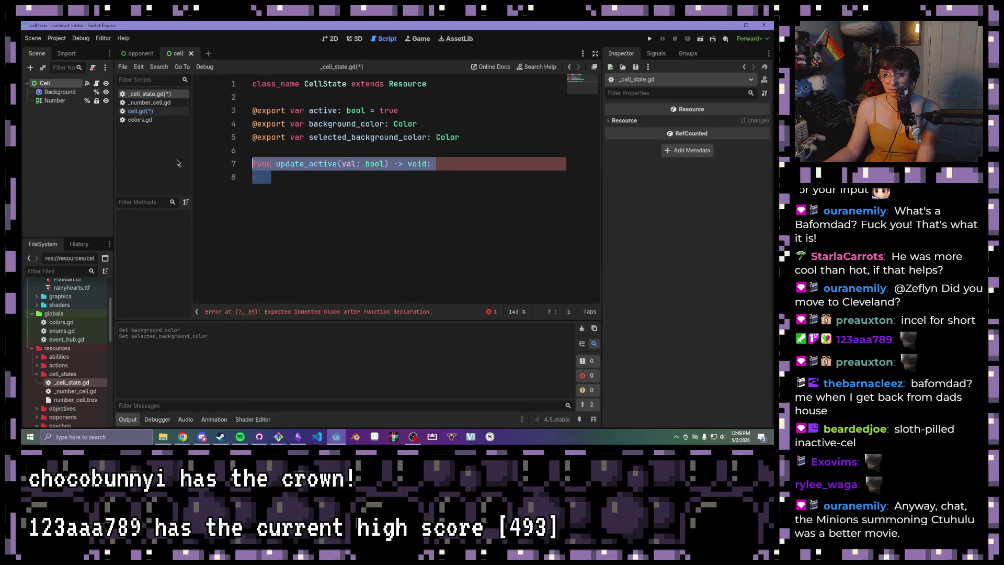
key(BackSpace)
key(BackSpace)
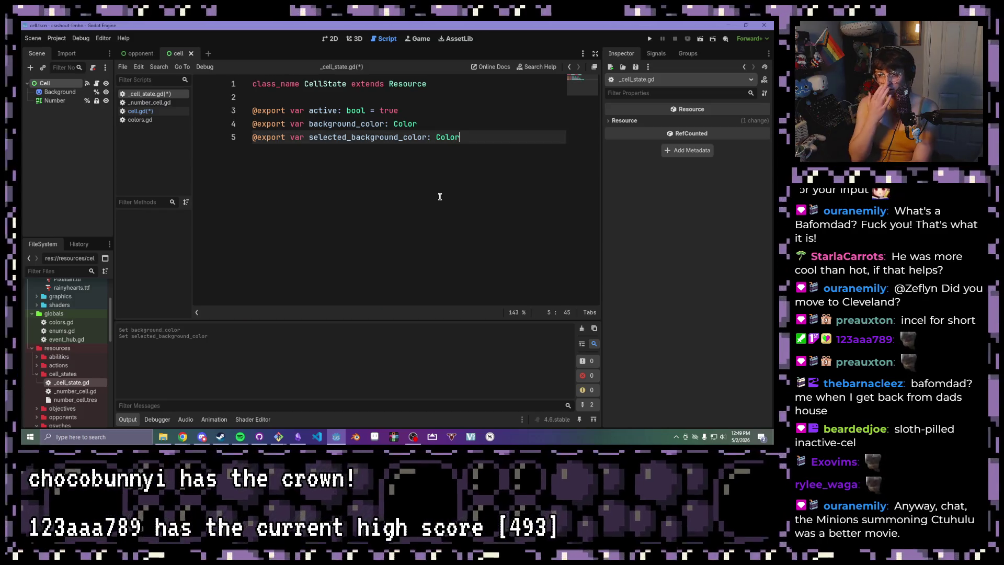
click(405, 109)
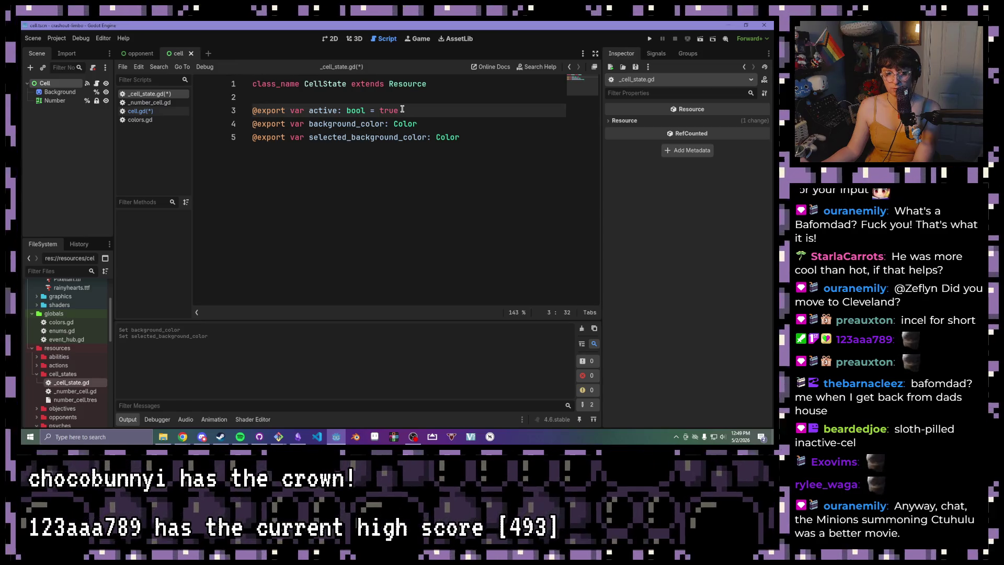
key(ctrl+s)
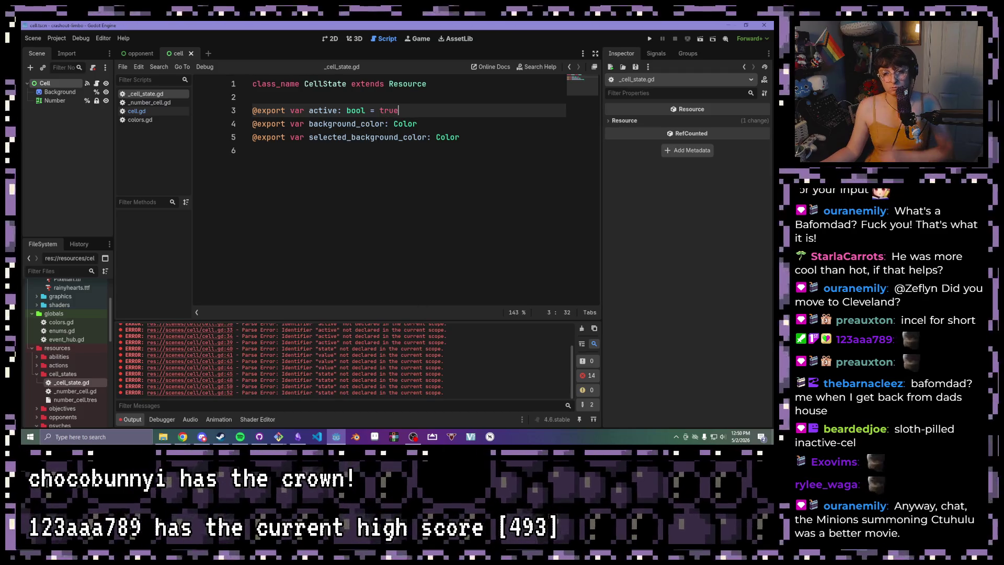
Open _number_cell.gd and inspect the number_cell.tres resource properties
click(76, 391)
double_click(65, 393)
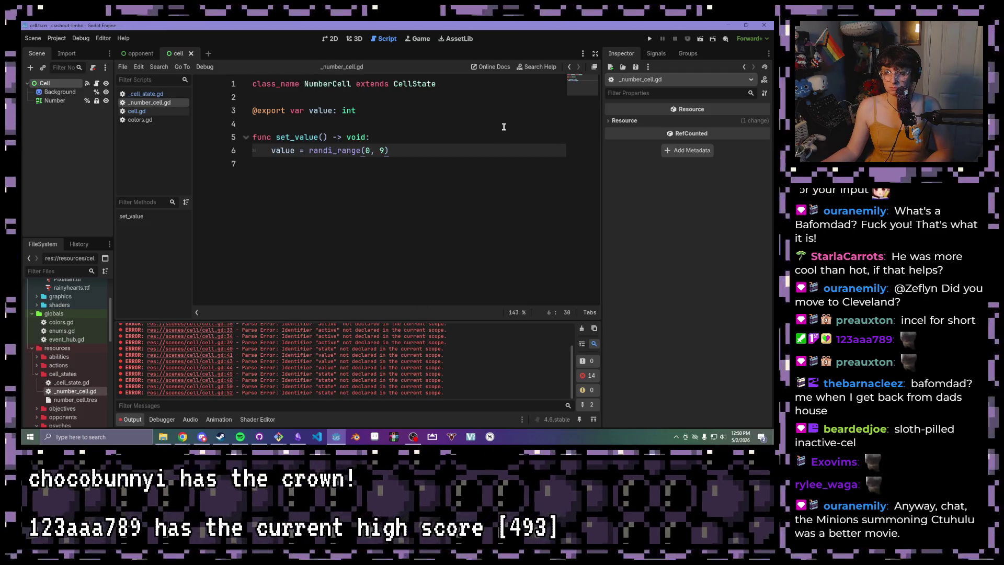
click(75, 400)
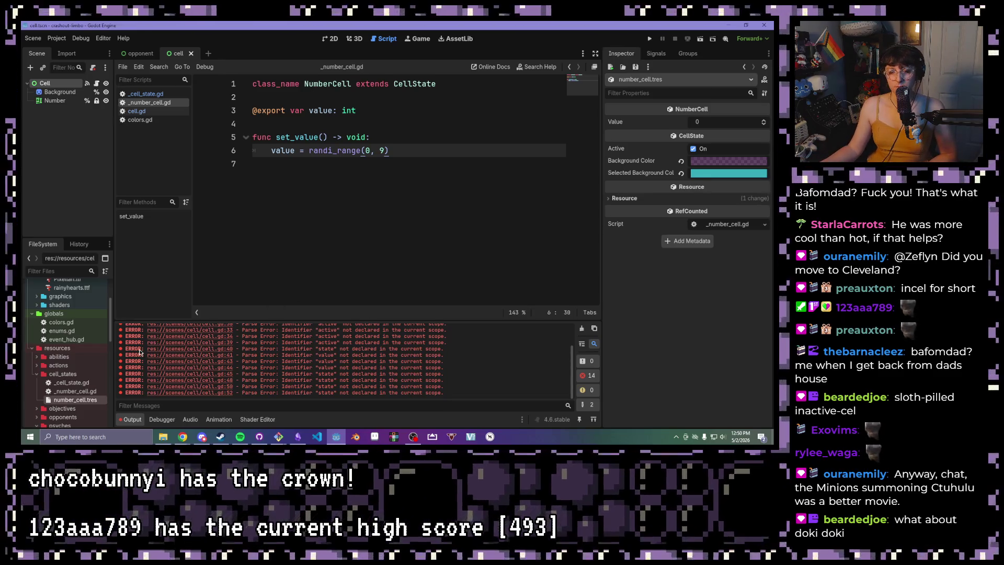
click(74, 392)
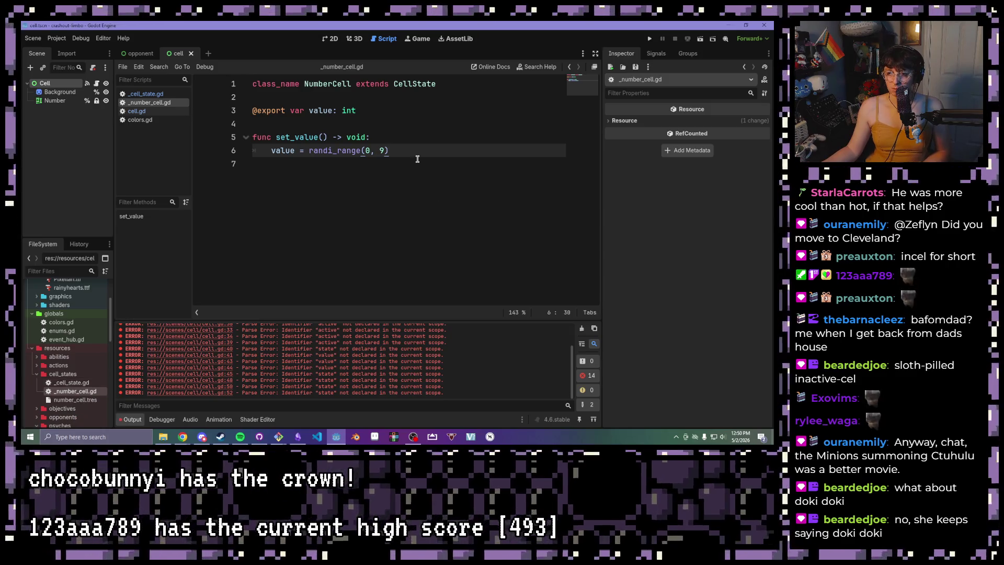
Review the NumberCell script's value export and set_value function
drag(406, 149, 167, 86)
click(202, 110)
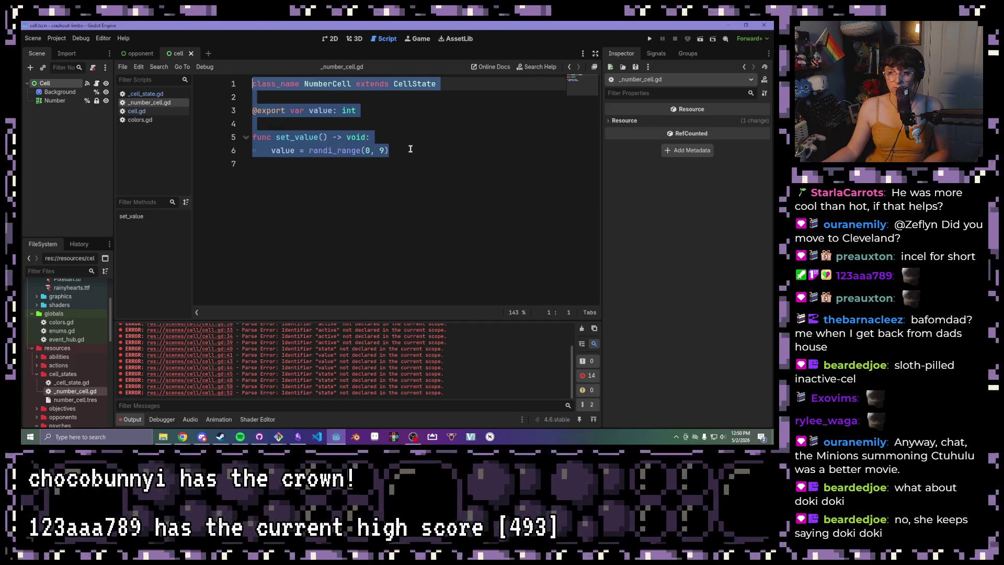
click(411, 149)
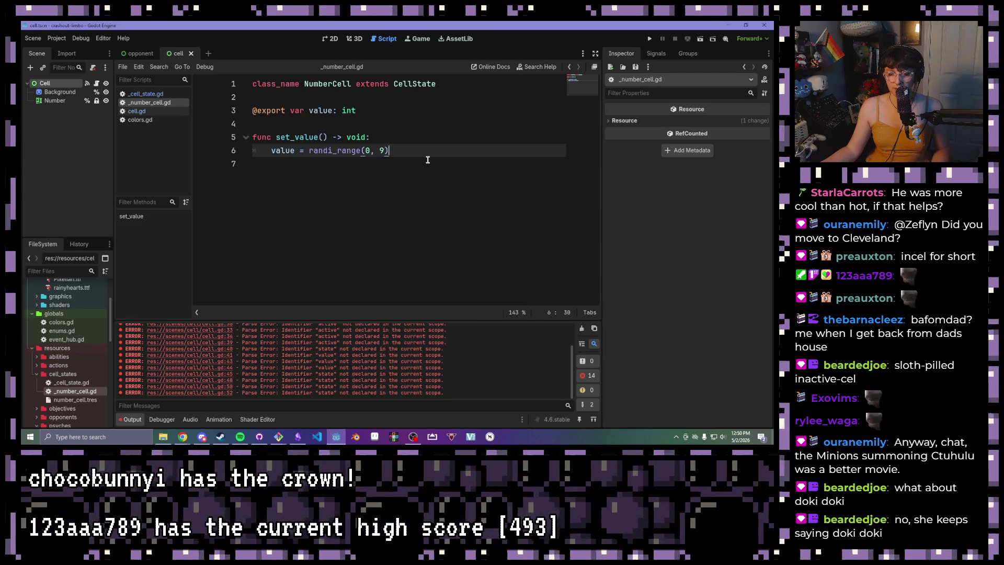
drag(417, 147, 425, 85)
click(428, 103)
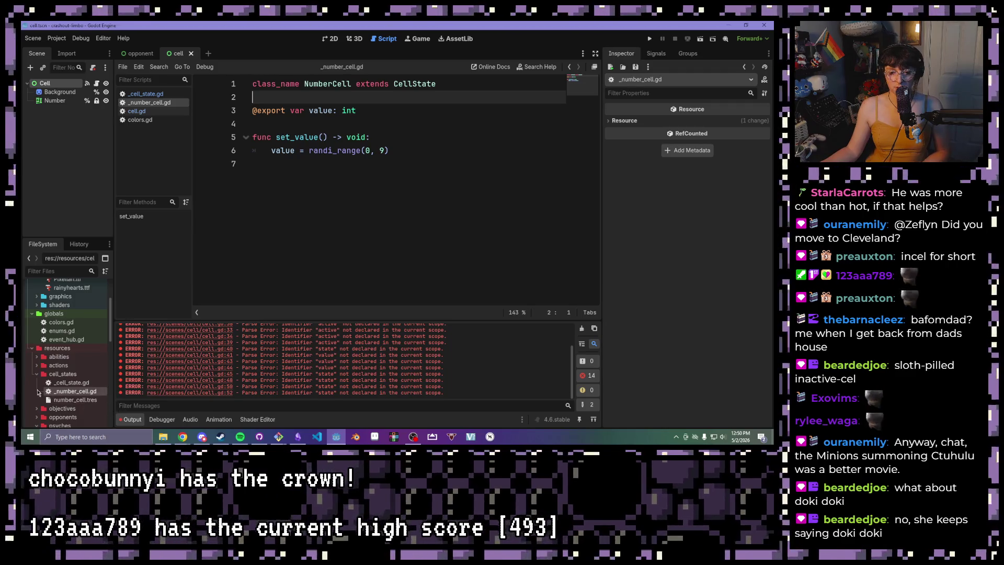
right_click(61, 374)
Remove the active export line from _cell_state.gd and save it
mouse_move(157, 289)
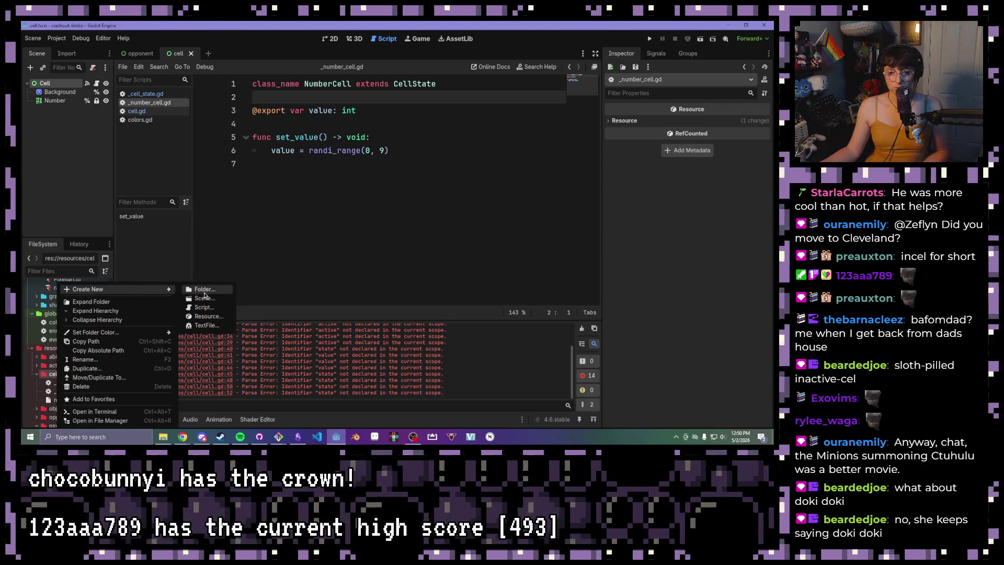
key(Escape)
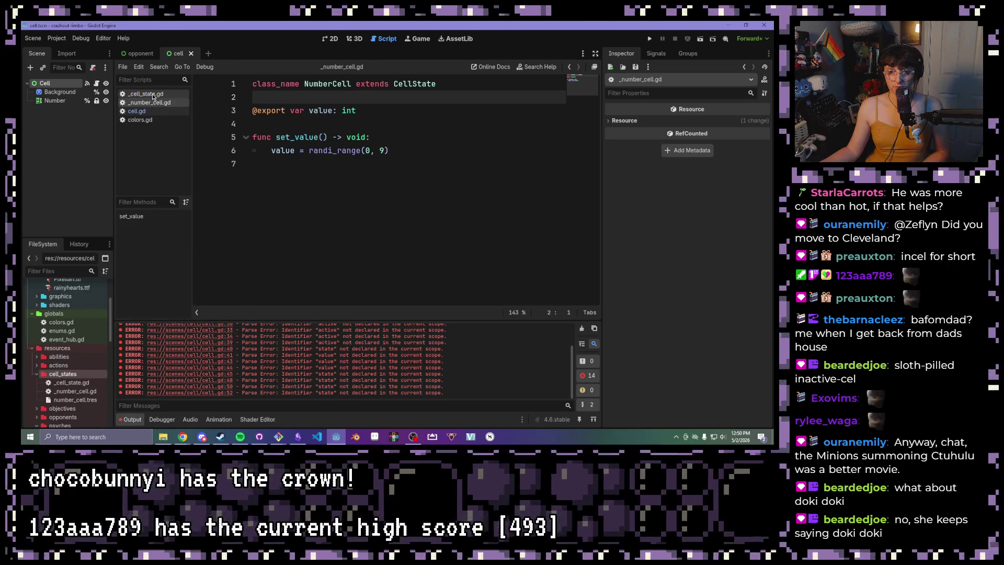
click(147, 94)
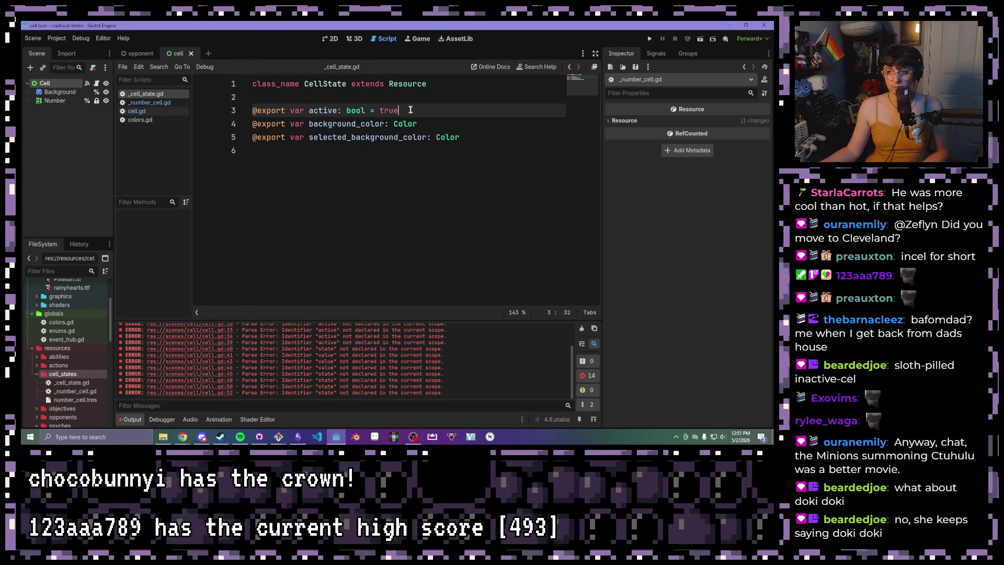
drag(410, 110, 249, 111)
click(348, 186)
key(ctrl+s)
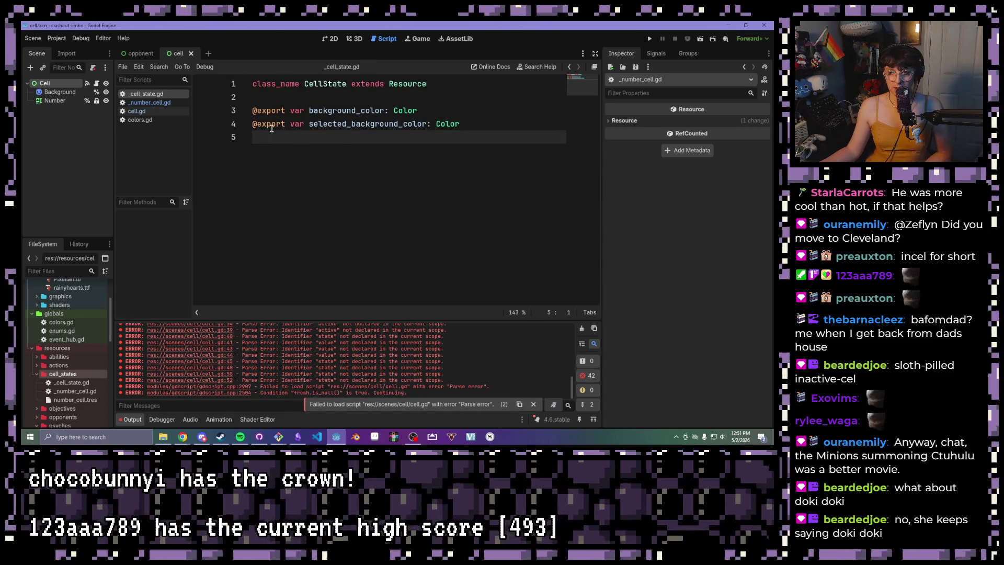
Bring up the file options for the cell_states folder
right_click(66, 374)
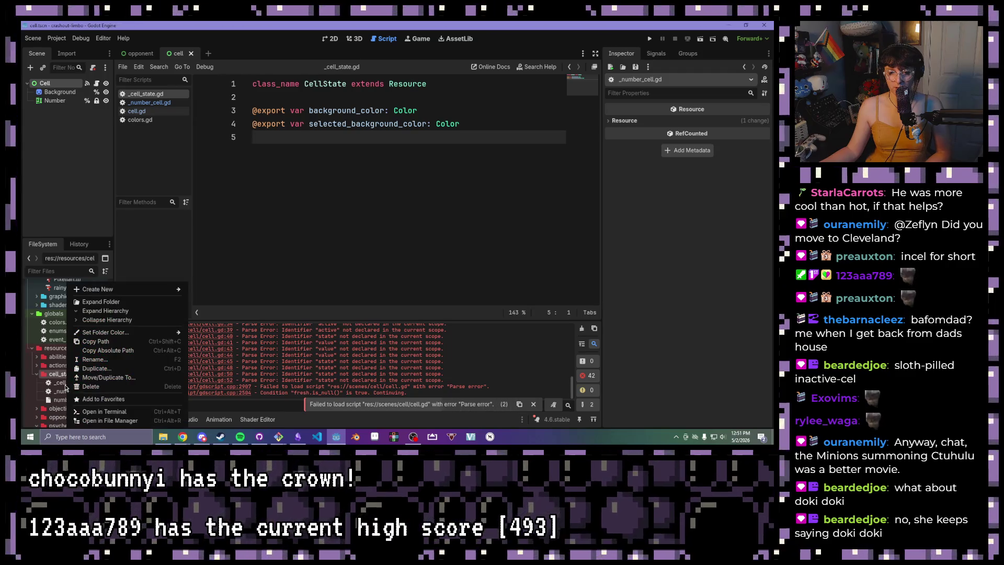
click(52, 380)
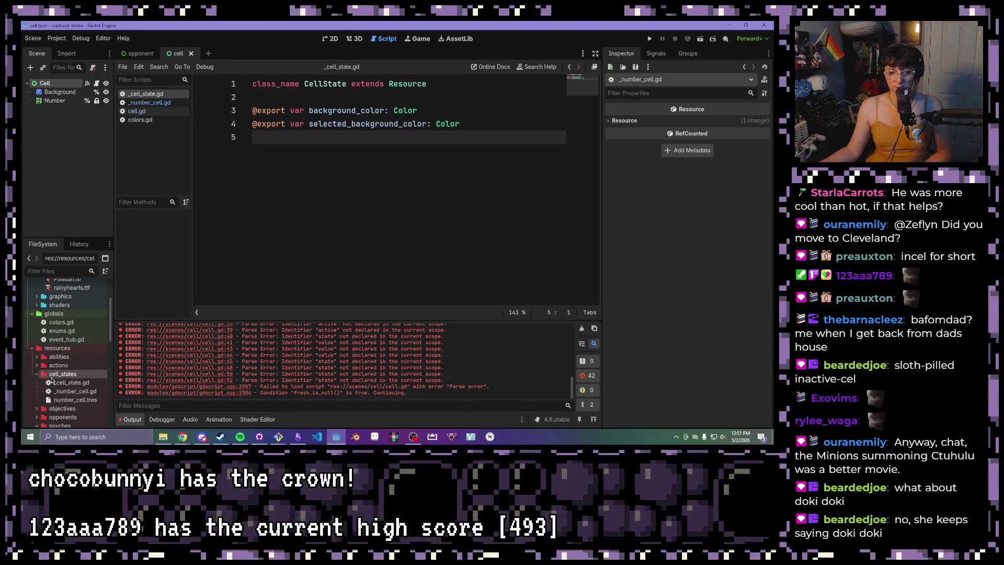
right_click(50, 376)
Create inactive_cell.gd in cell_states, inheriting from CellState instead of Node
mouse_move(100, 288)
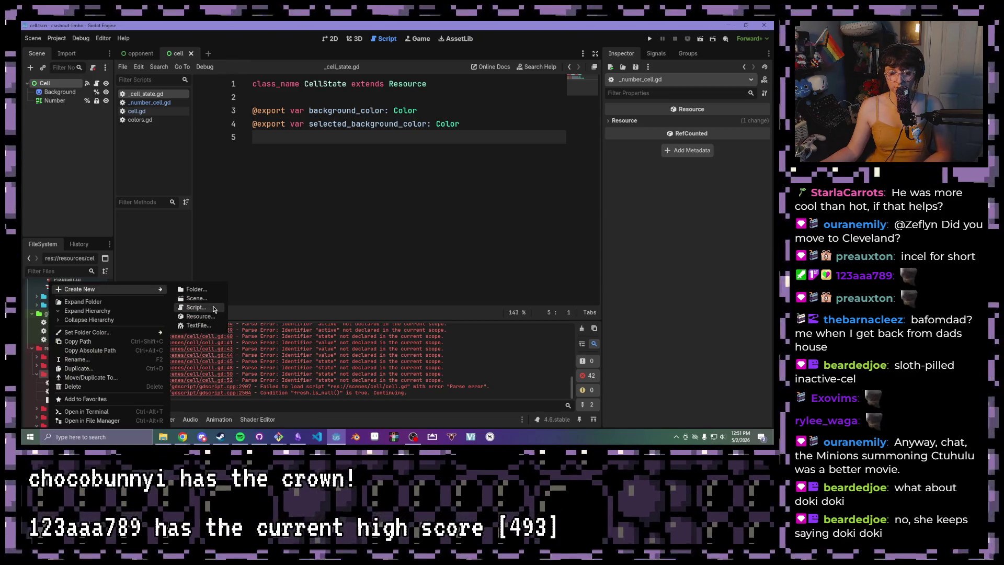
click(213, 308)
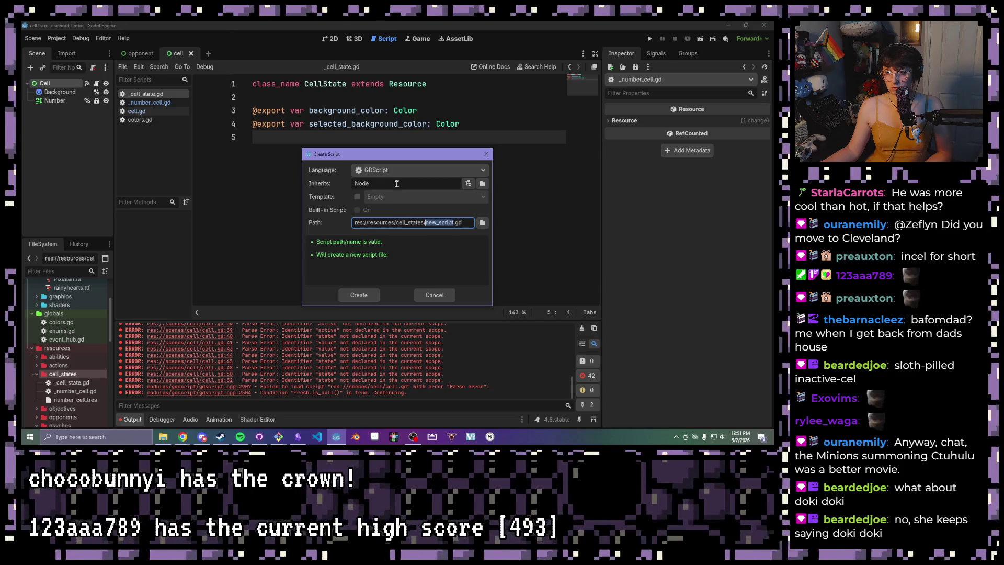
click(396, 183)
text(CellState)
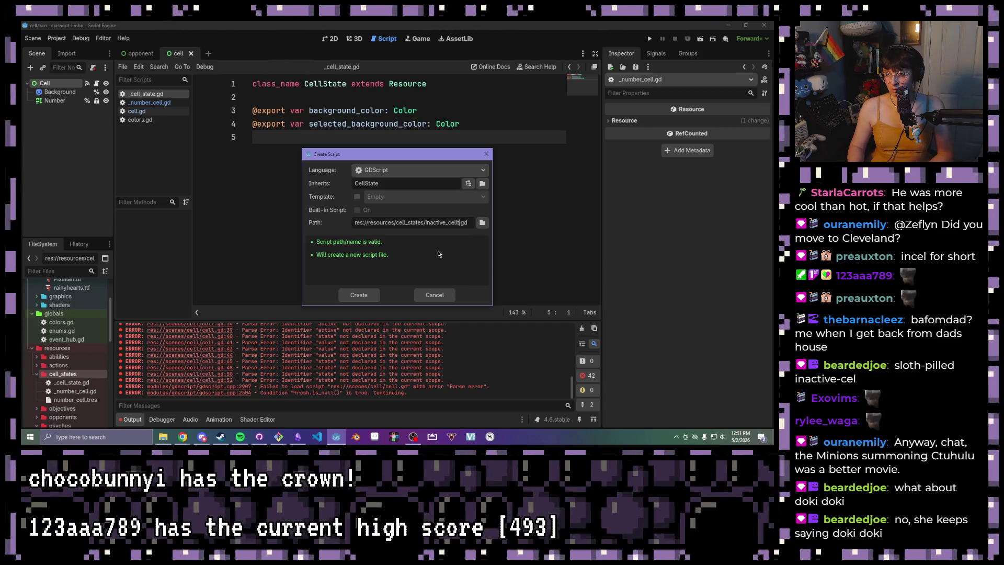
click(362, 295)
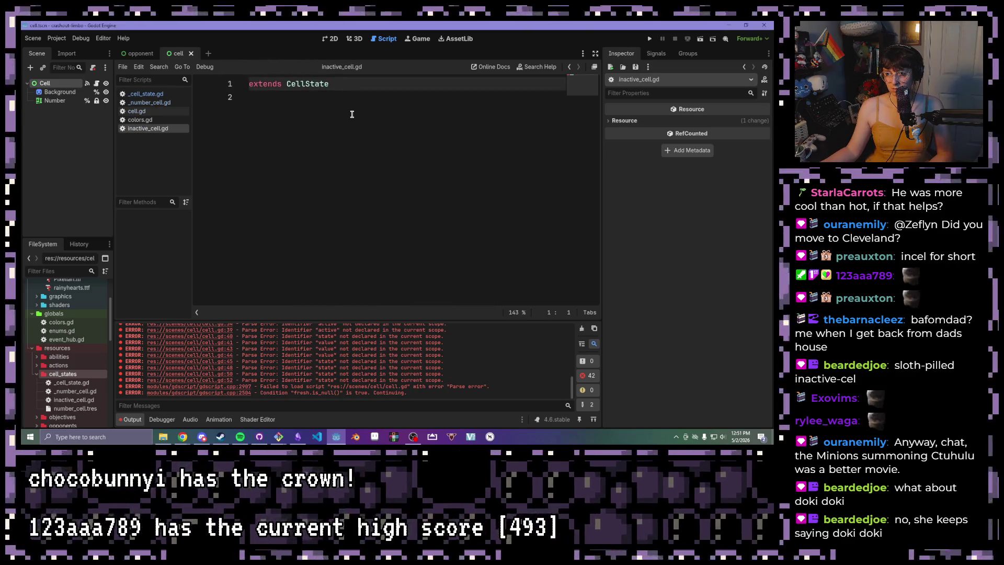
Add 'class_name InactiveCell' above extends CellState, trim blank lines, and save
click(254, 84)
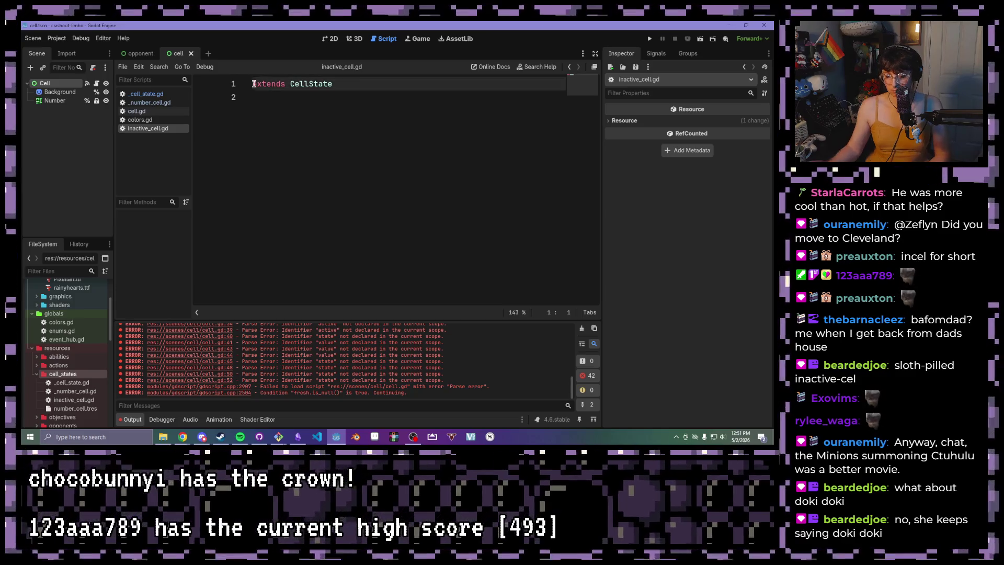
text(class_)
text(name )
text(InactiveCel)
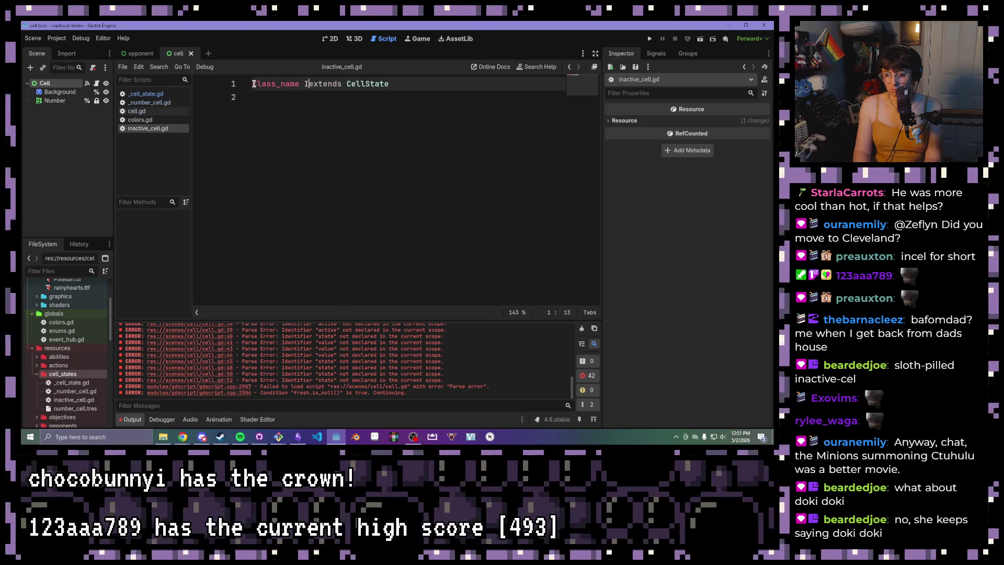
text(l)
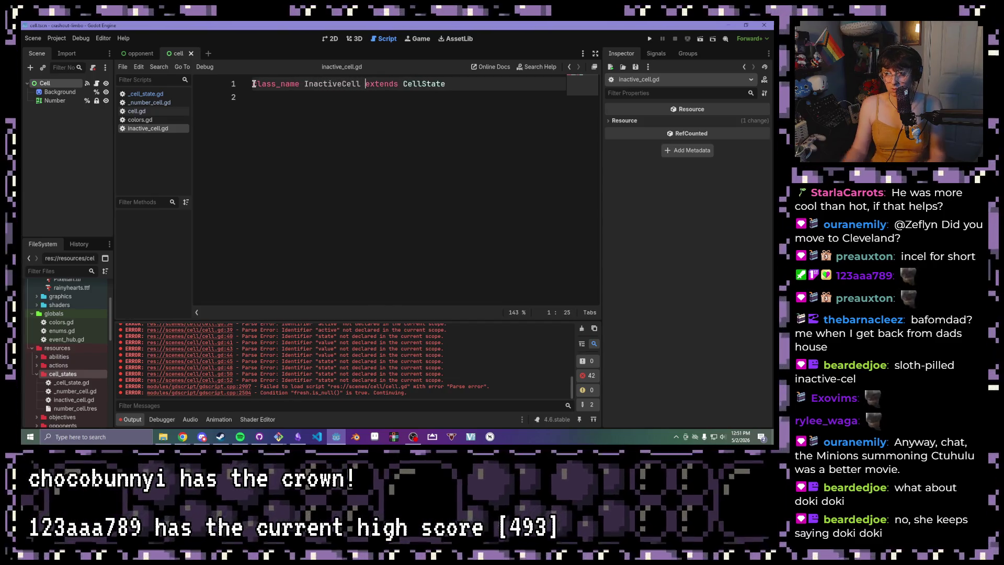
key(Return)
key(Return)
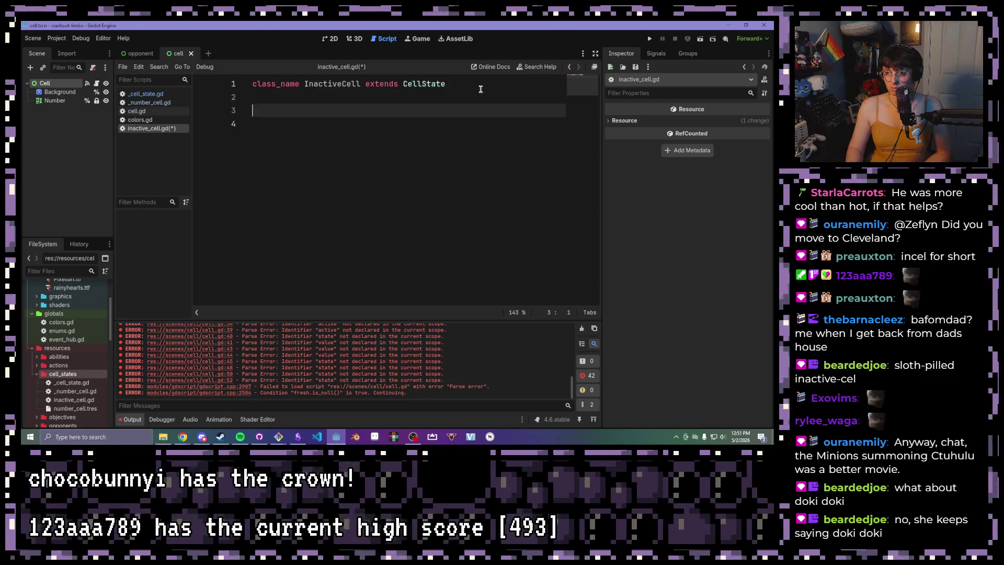
key(Down)
key(BackSpace)
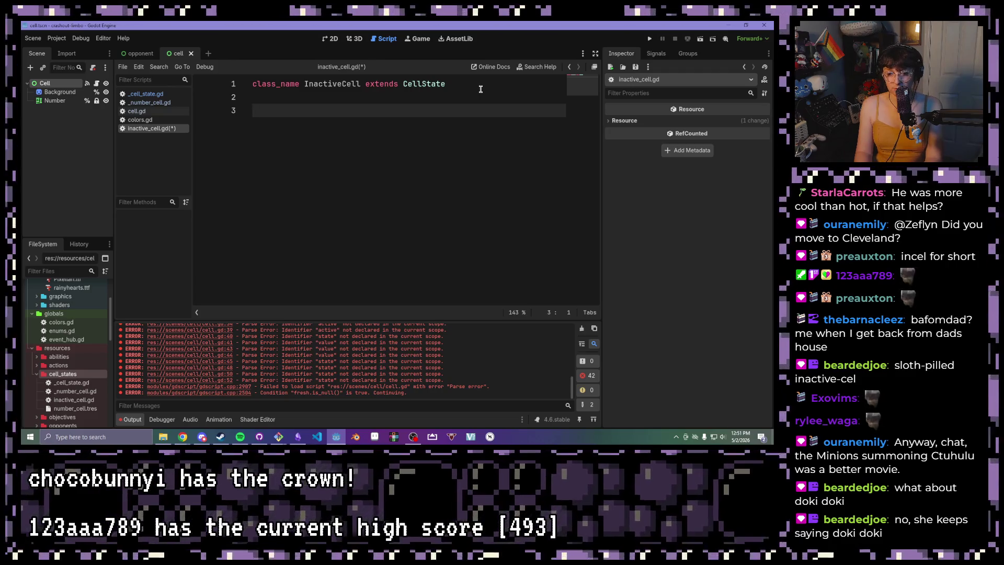
key(BackSpace)
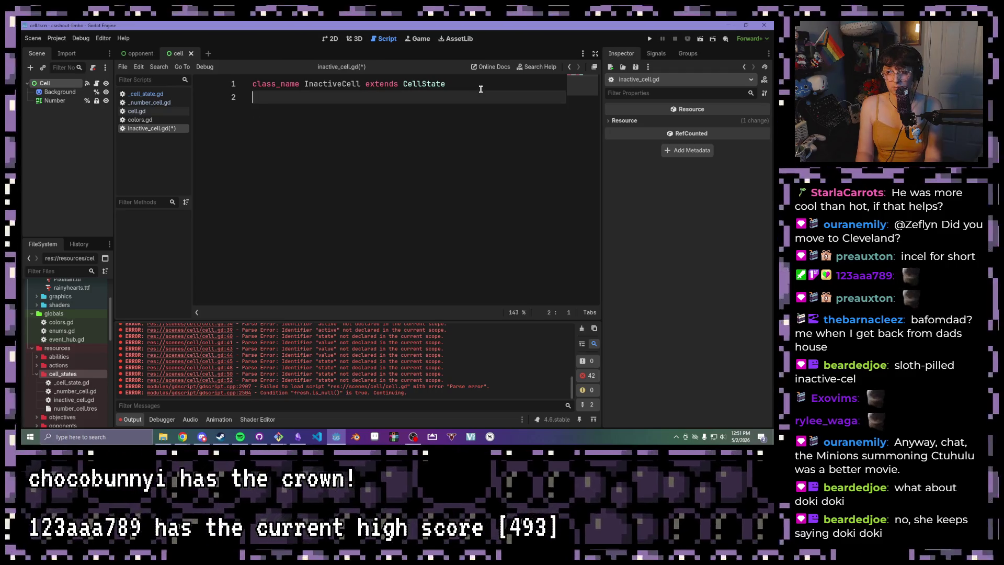
key(BackSpace)
key(ctrl+s)
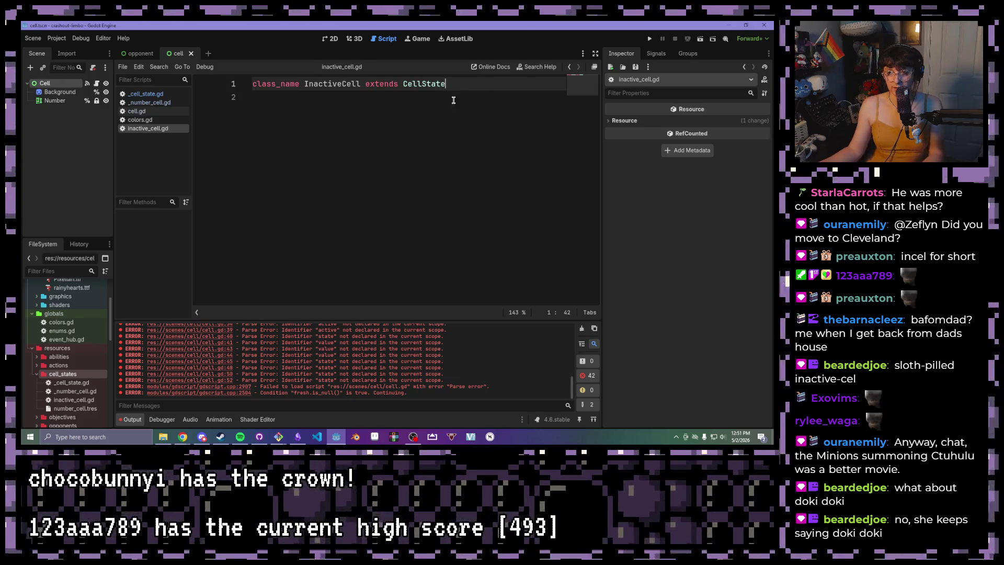
right_click(58, 376)
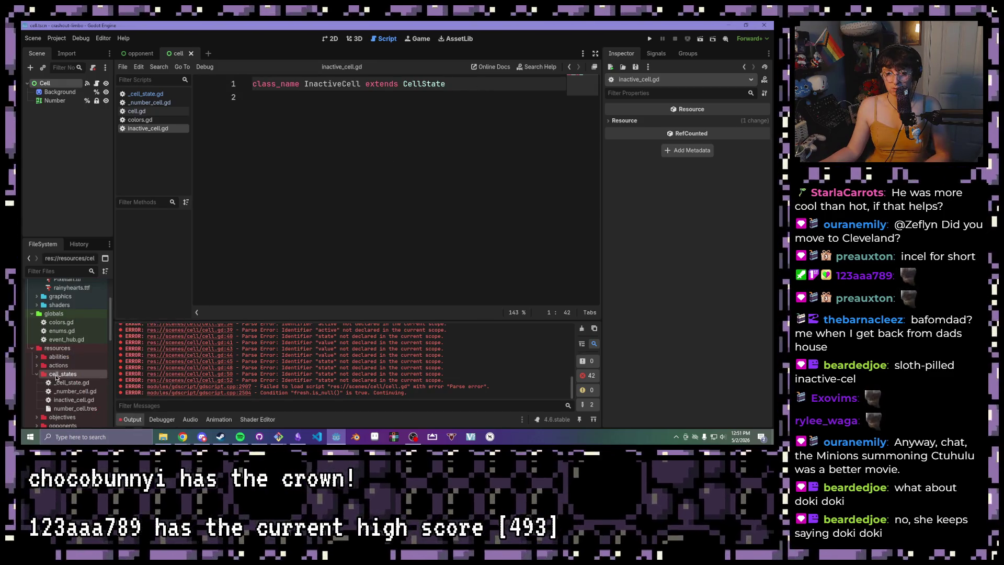
Begin an InactiveCell resource named inactive_cell, then cancel the save
right_click(49, 375)
mouse_move(131, 289)
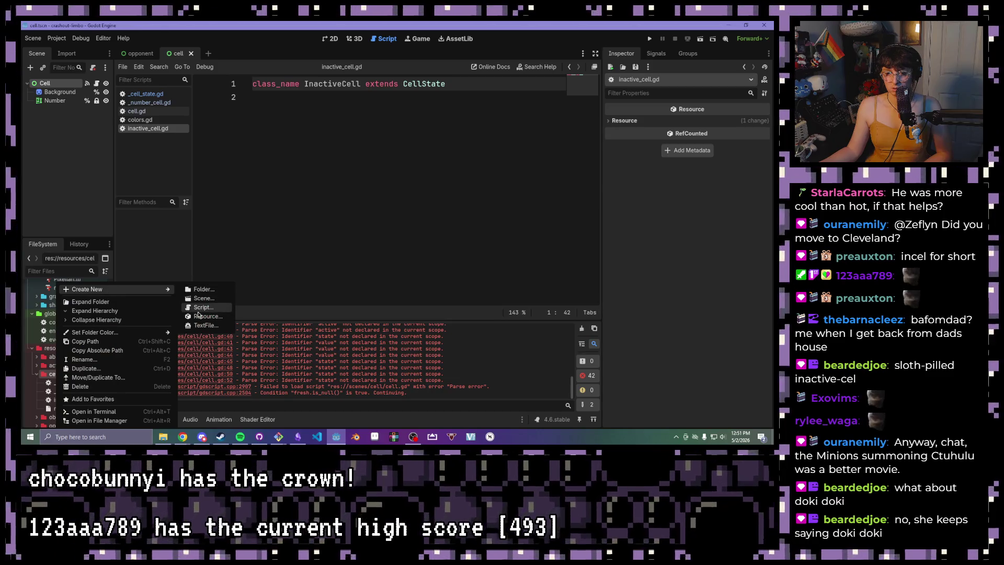
click(207, 316)
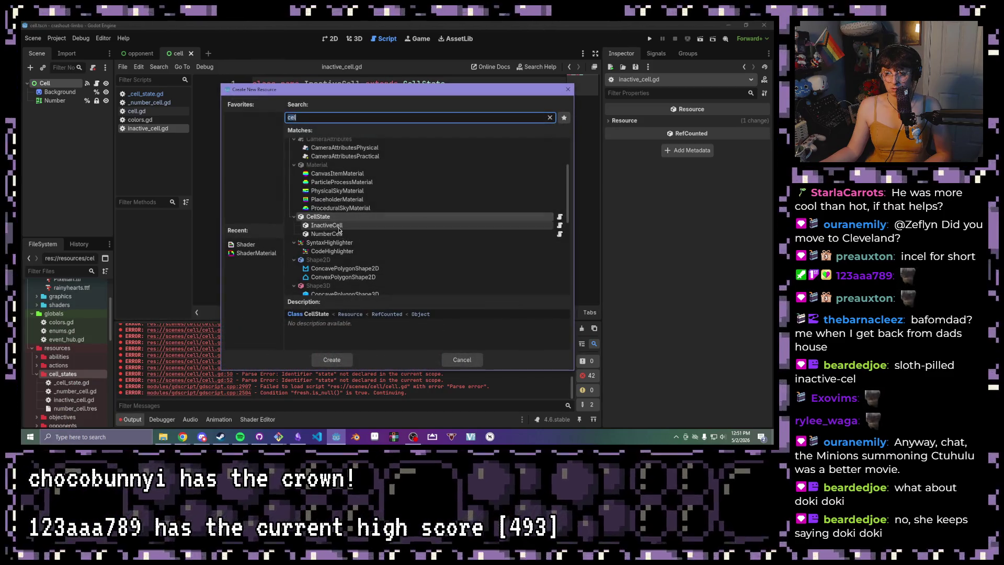
double_click(335, 225)
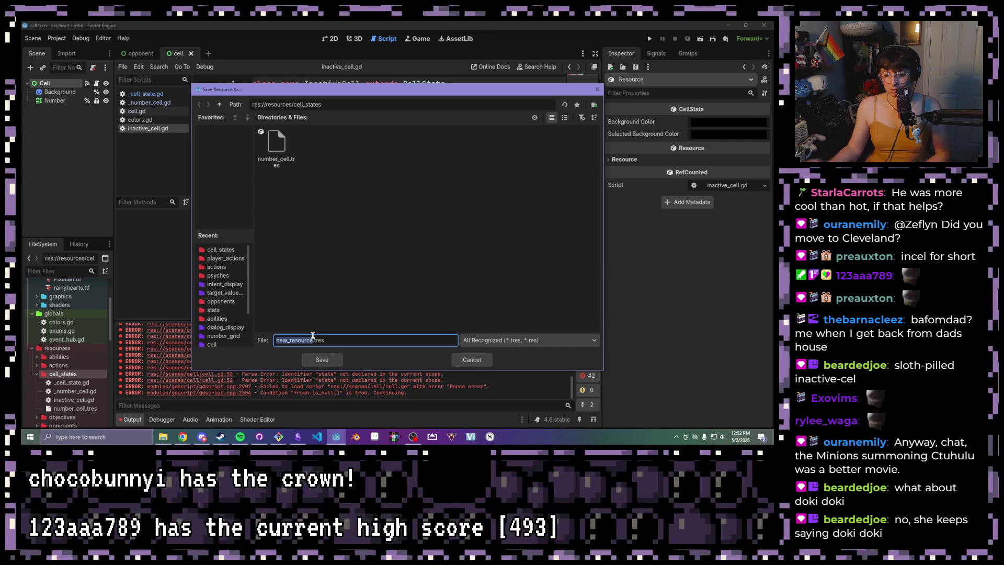
text(inactive_)
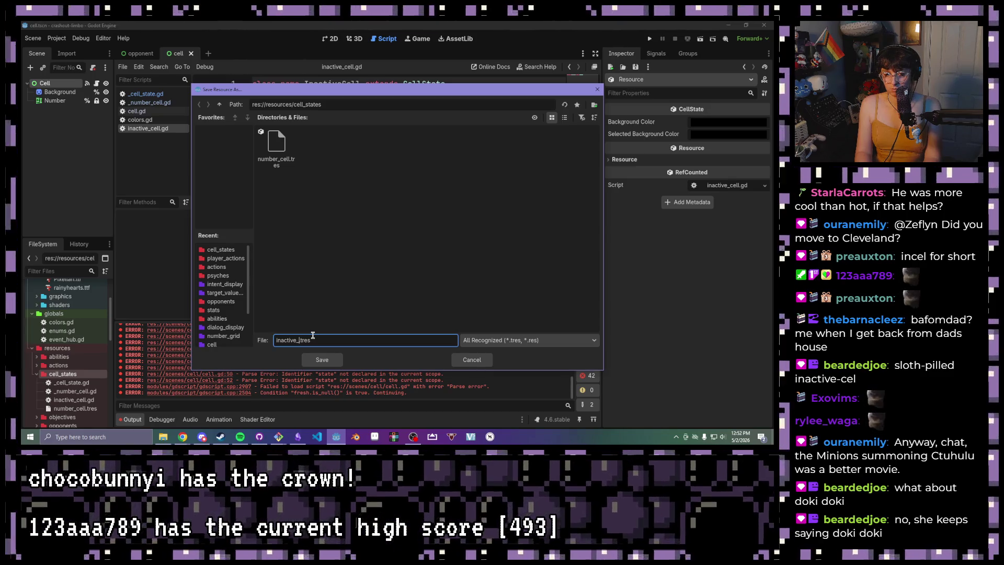
text(cell)
key(Return)
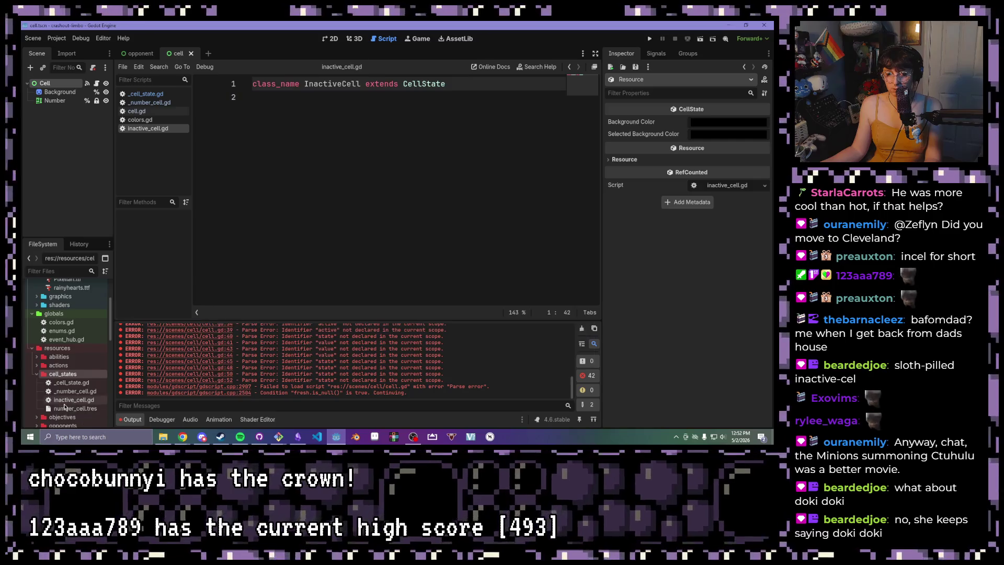
Rename the script inactive_cell.gd to _inactive_cell.gd
right_click(68, 400)
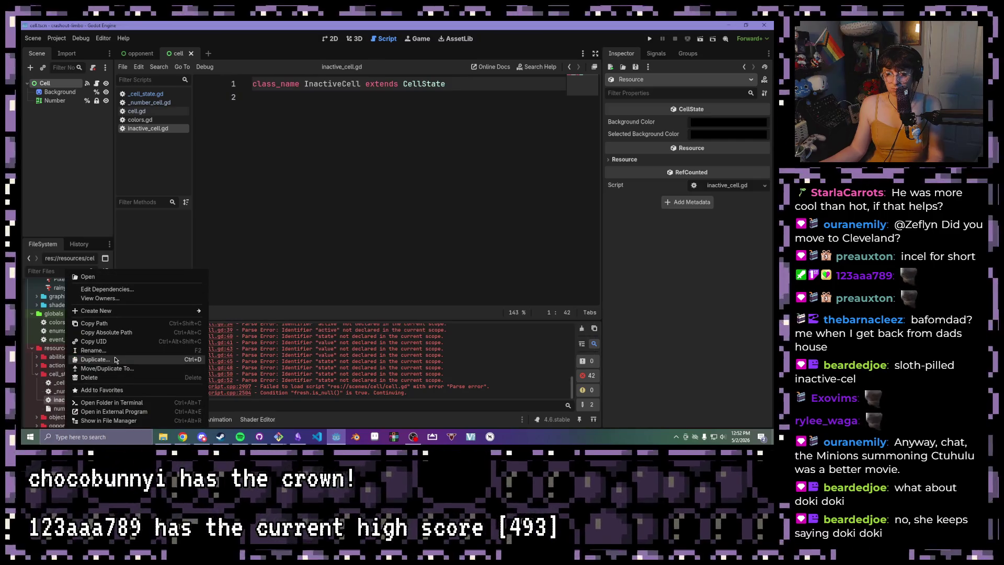
click(92, 350)
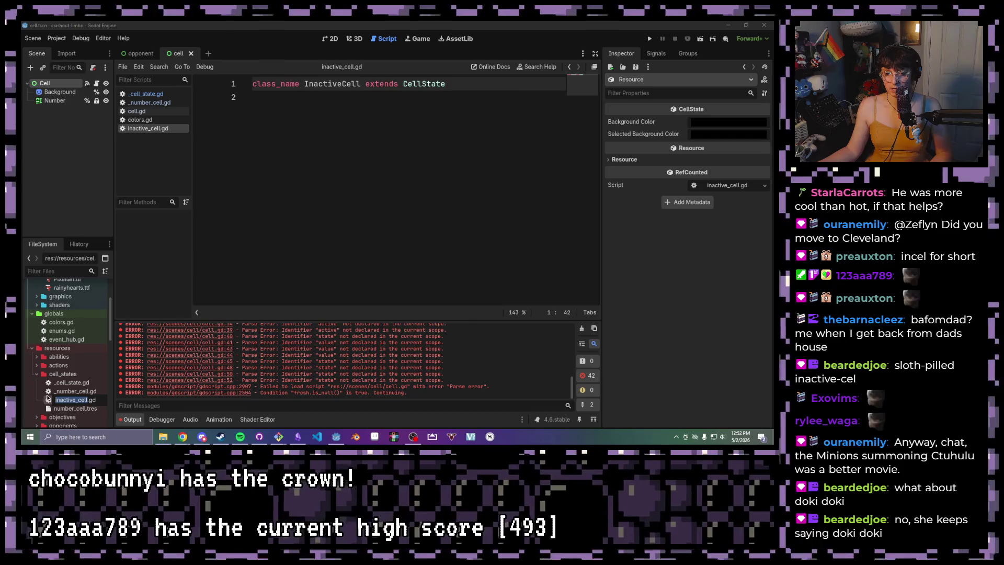
key(Home)
text(_)
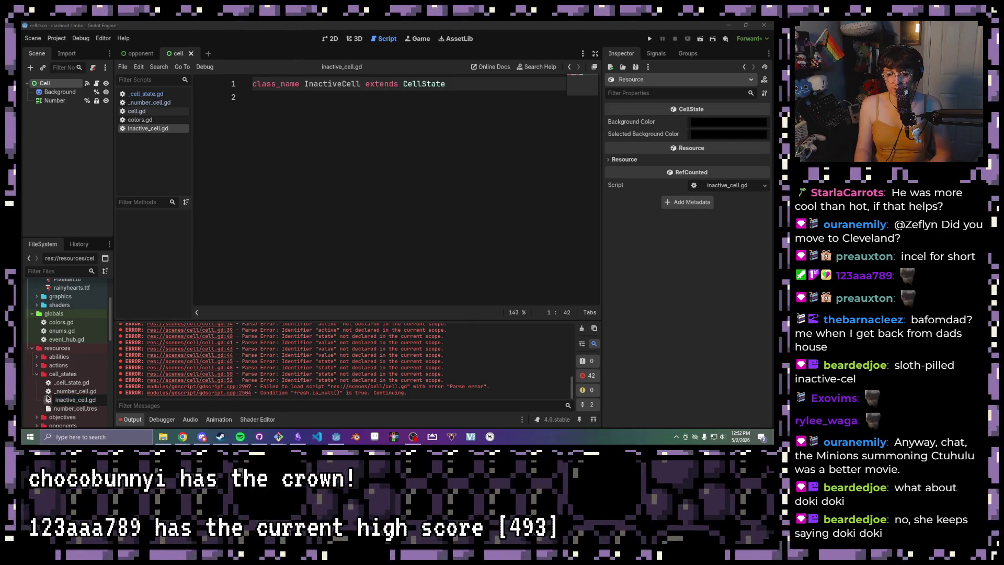
key(Return)
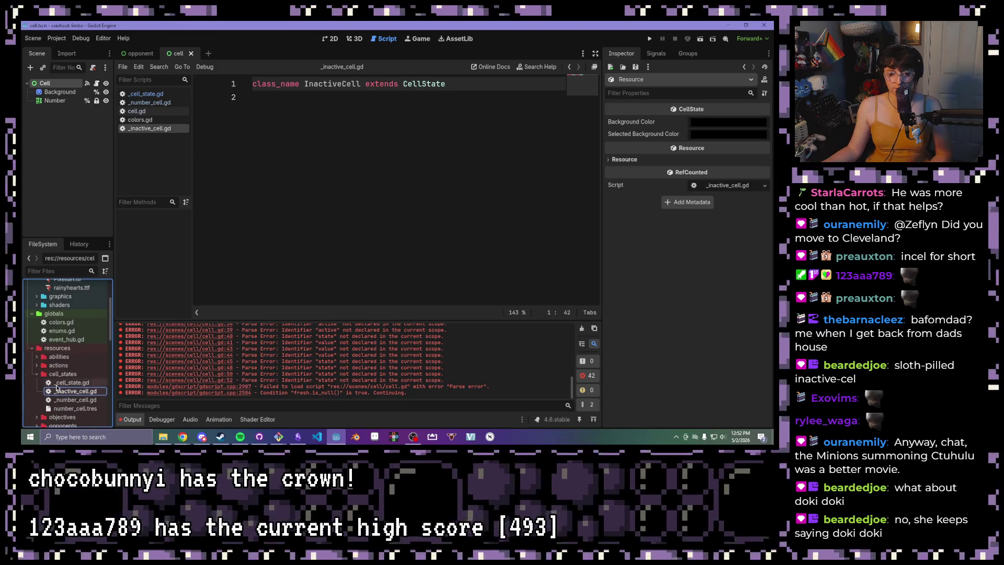
Create an InactiveCell resource saved as inactive_cell.tres and open it
right_click(52, 374)
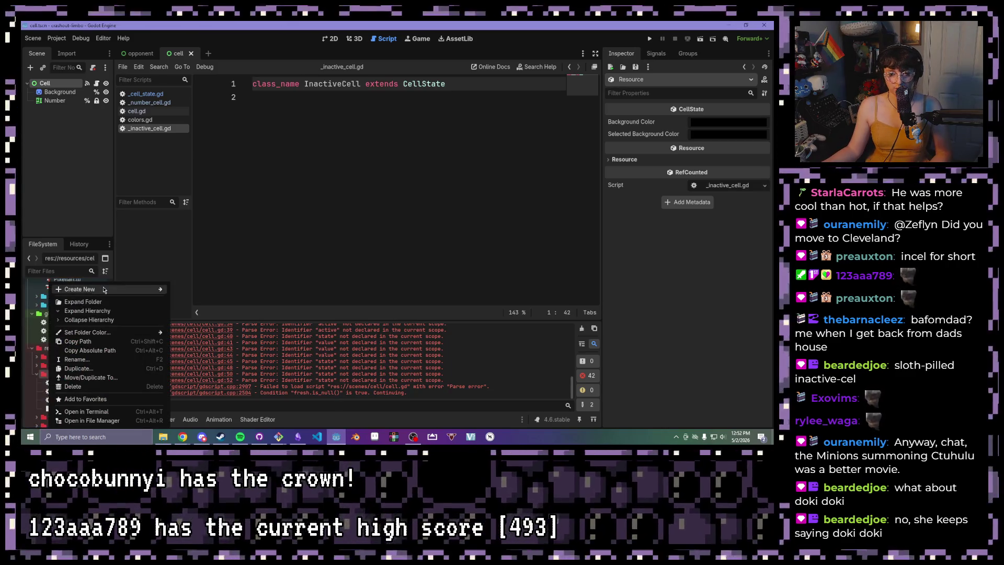
mouse_move(105, 290)
click(191, 316)
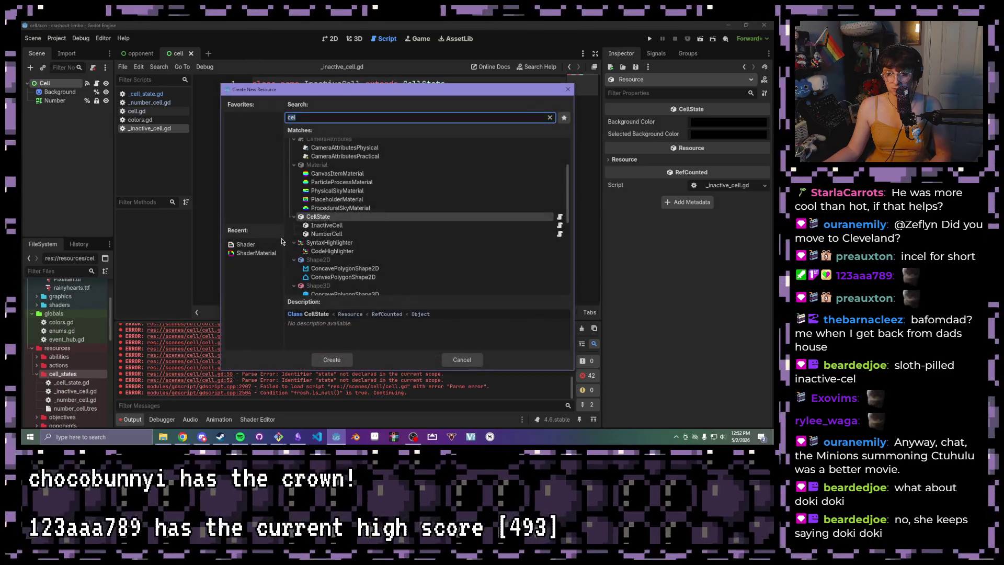
double_click(326, 232)
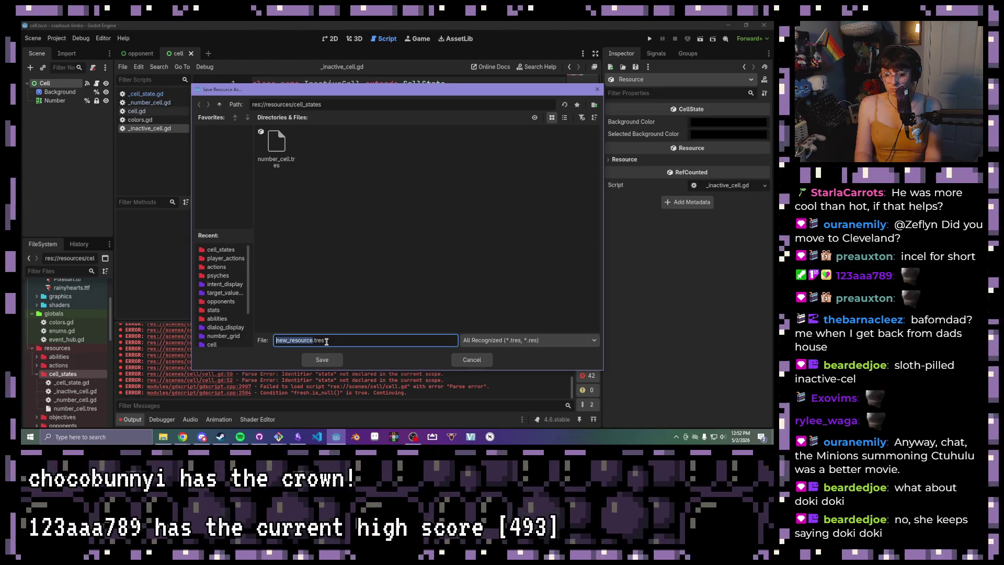
text(inactive_cell)
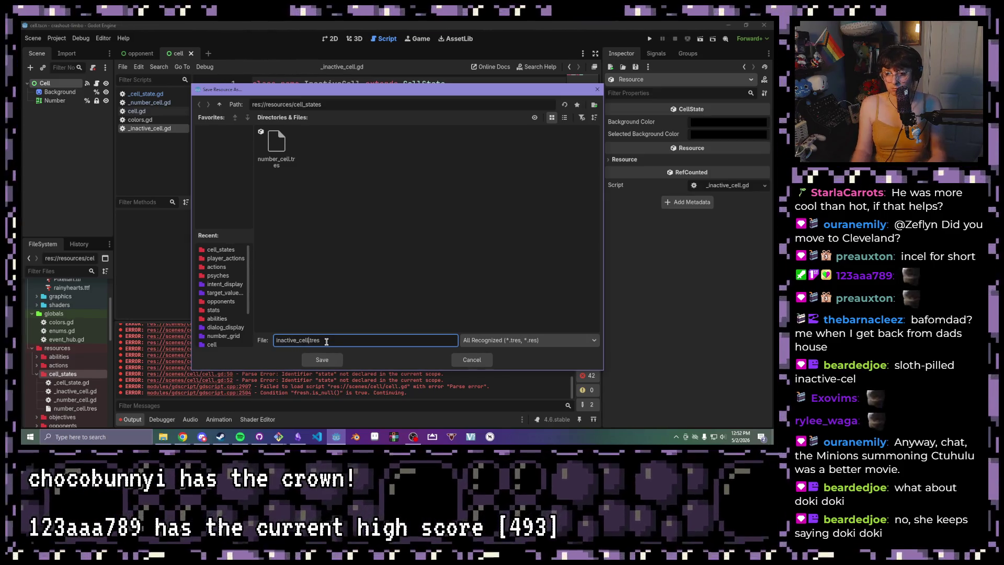
click(322, 359)
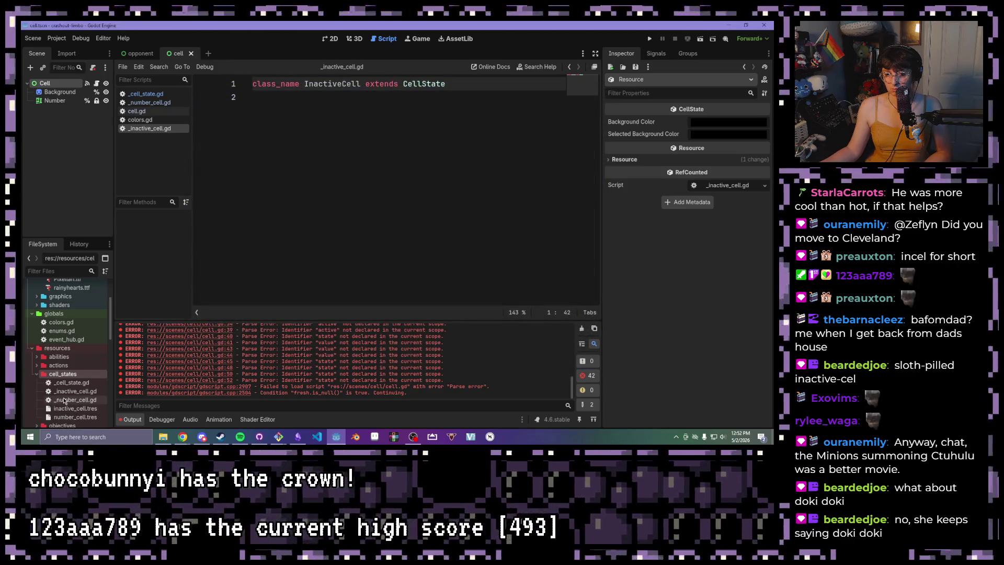
click(66, 410)
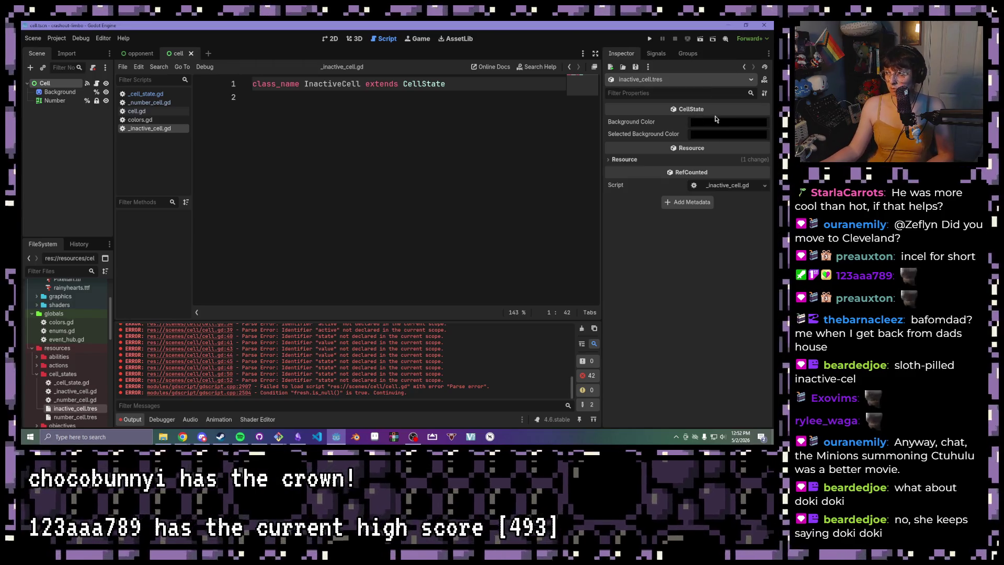
Set the resource's Background Color to the saved purple swatch
click(717, 122)
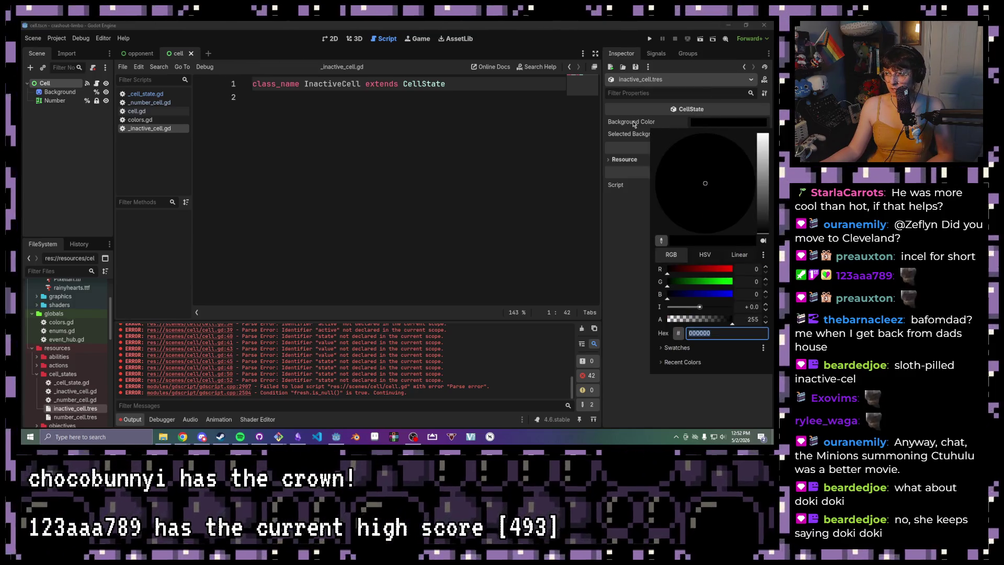
click(634, 124)
click(702, 123)
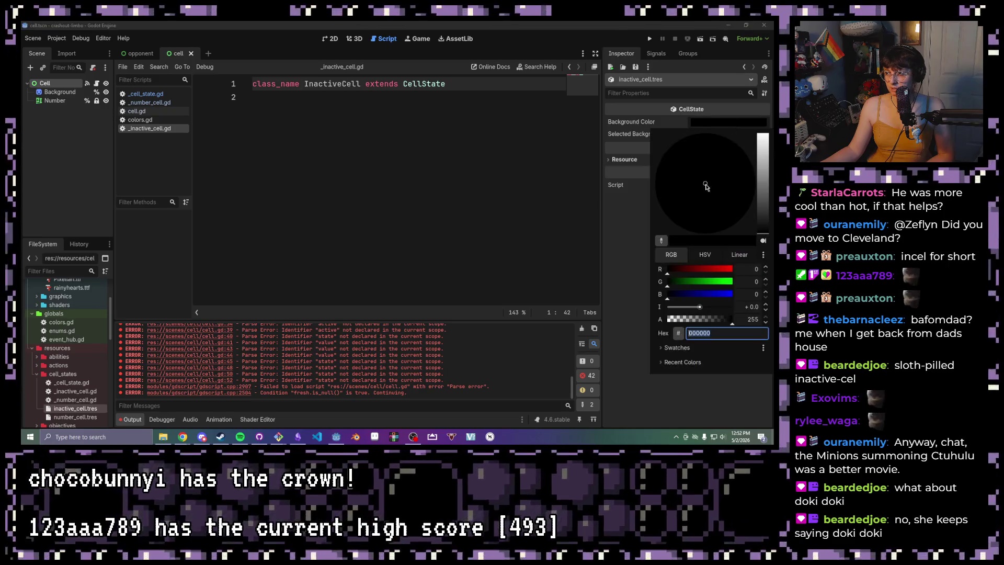
click(675, 348)
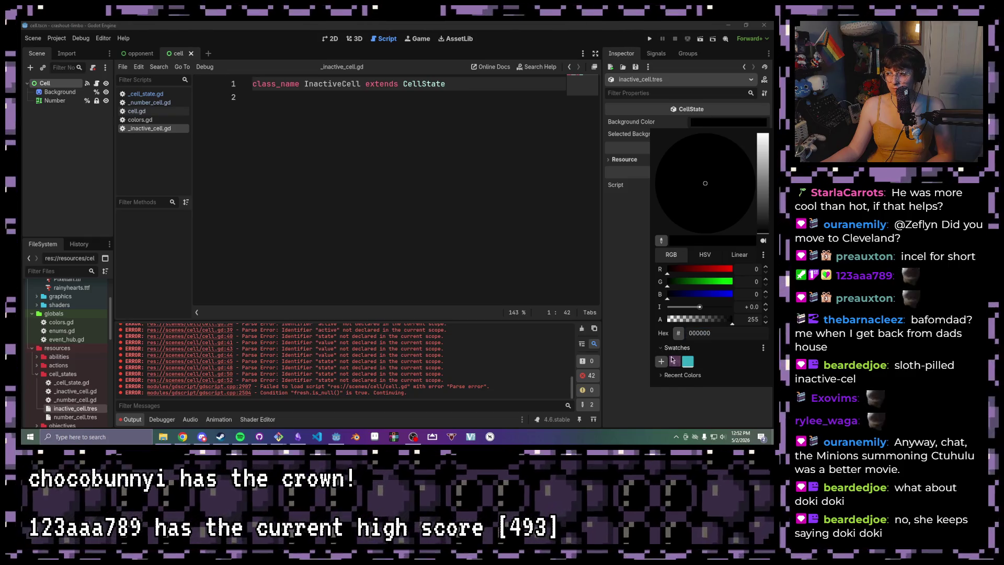
click(675, 362)
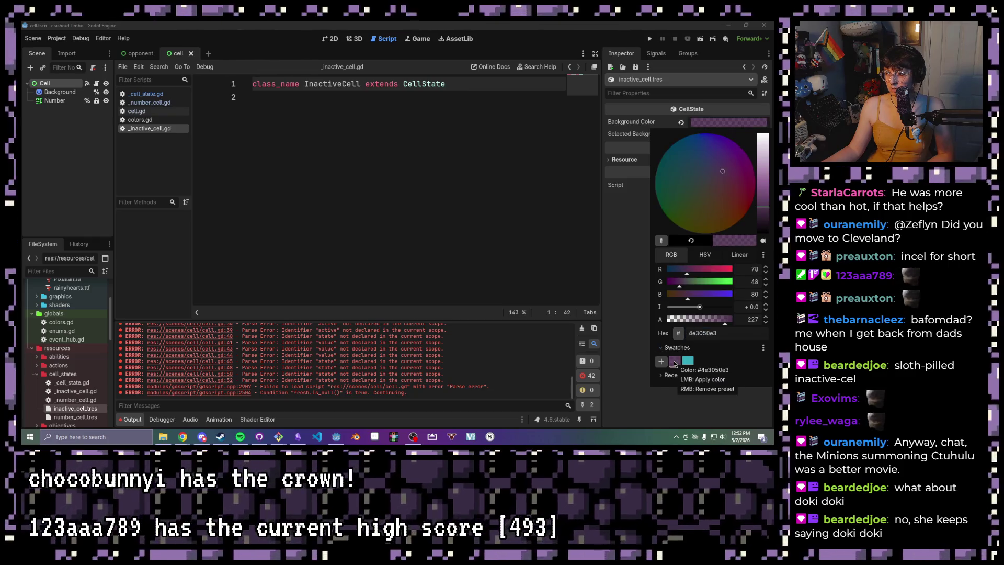
key(Escape)
Make the Selected Background Color teal and save the InactiveCell script
mouse_move(710, 135)
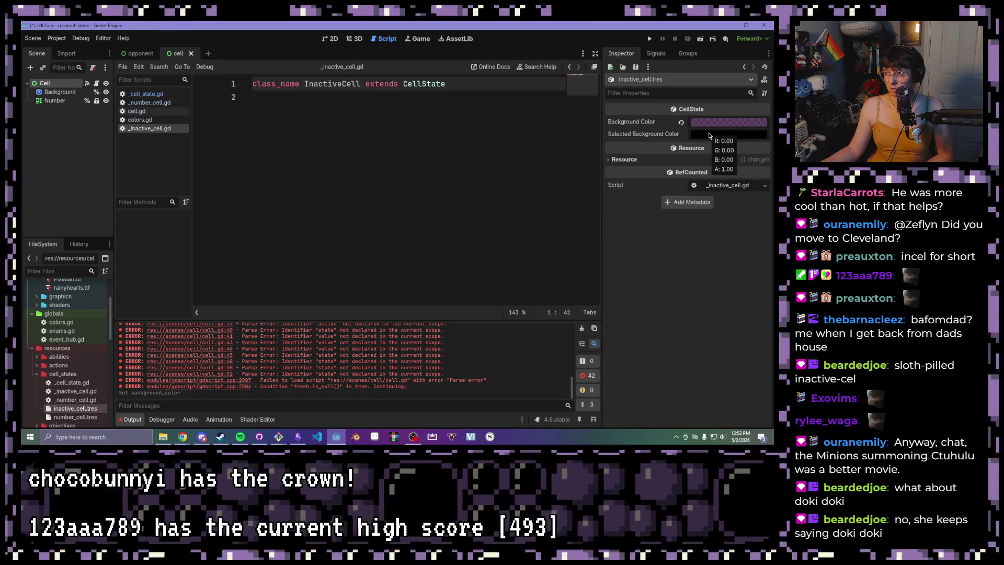
click(710, 135)
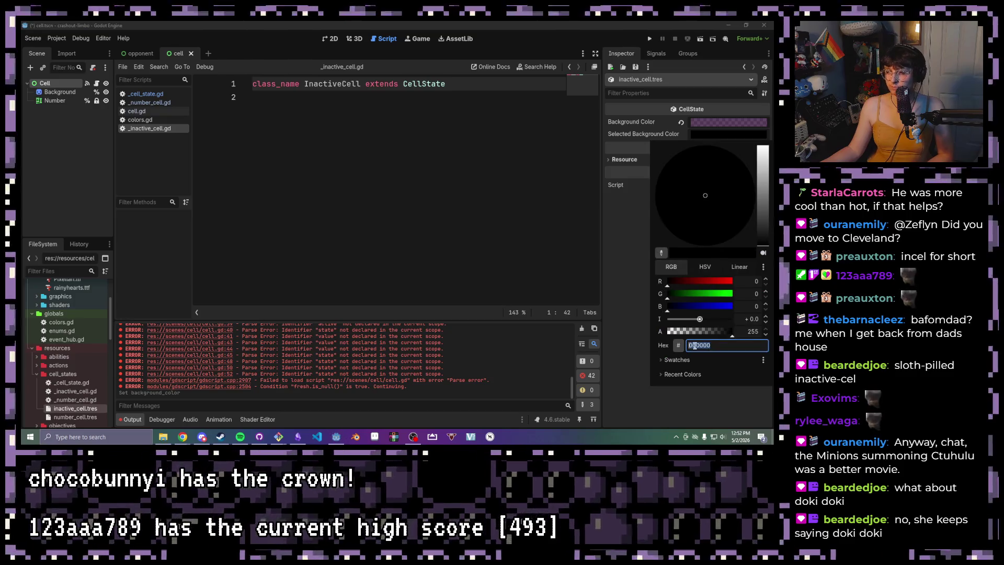
click(688, 374)
key(Escape)
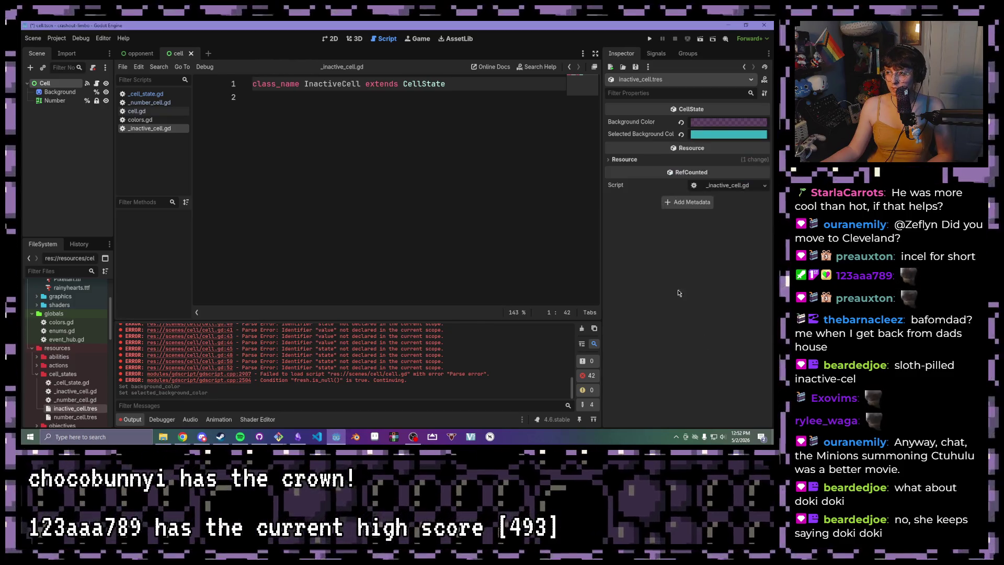
click(476, 257)
key(ctrl+s)
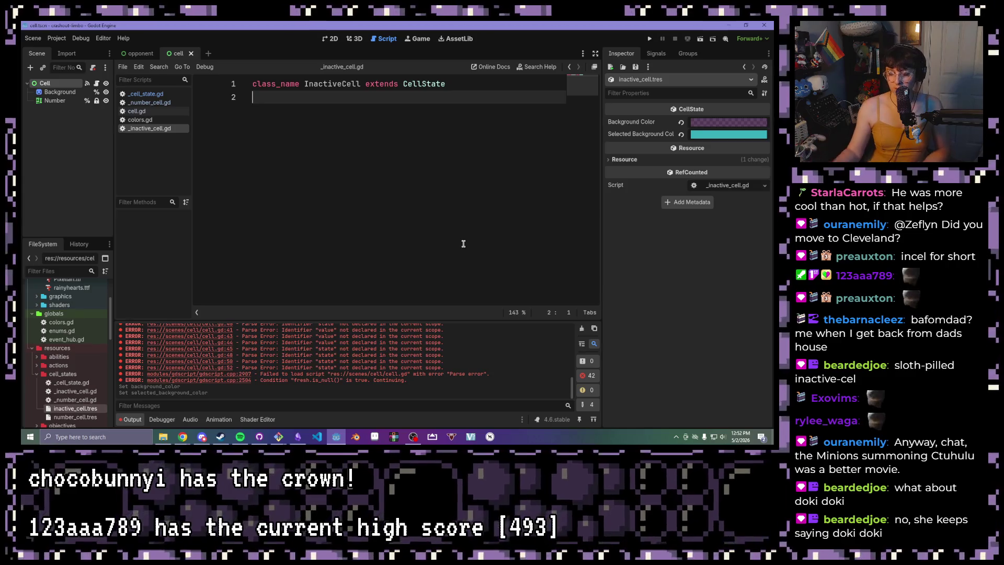
Delete the HURT, HEAL, STUN and JUNK state blocks from cell.gd's selected setter
click(152, 111)
click(367, 164)
scroll(390, 187, up, 8)
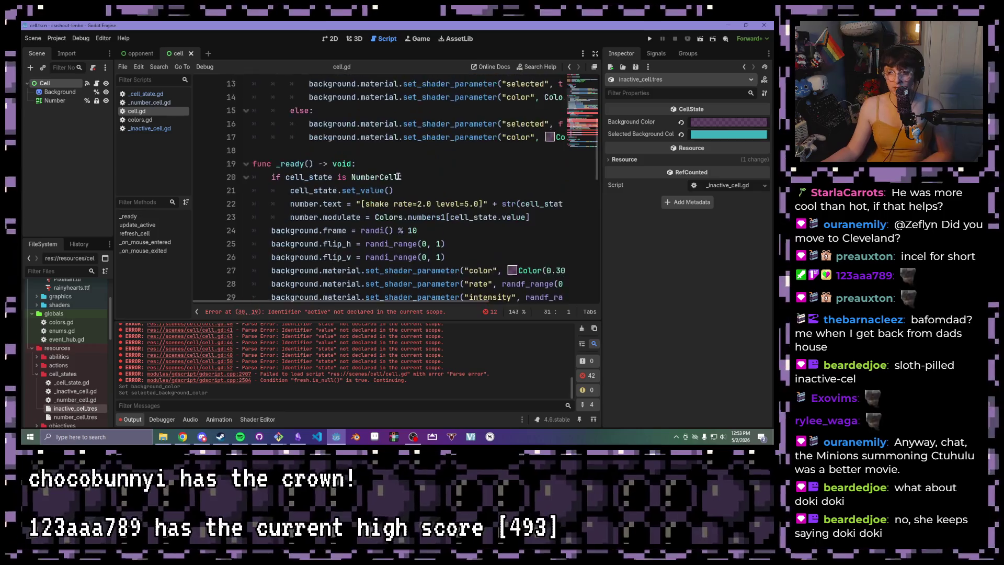
scroll(391, 187, down, 2)
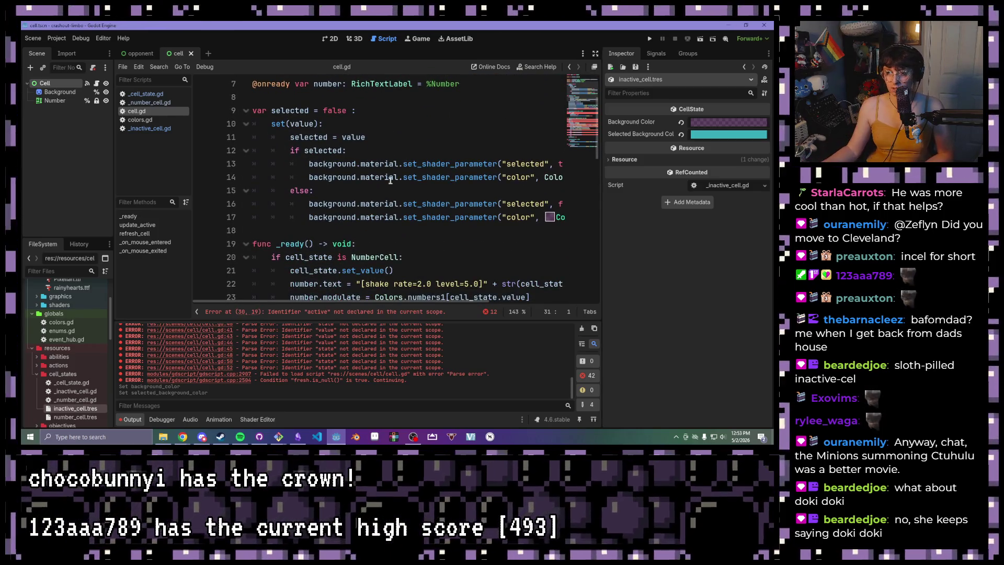
scroll(437, 149, up, 1)
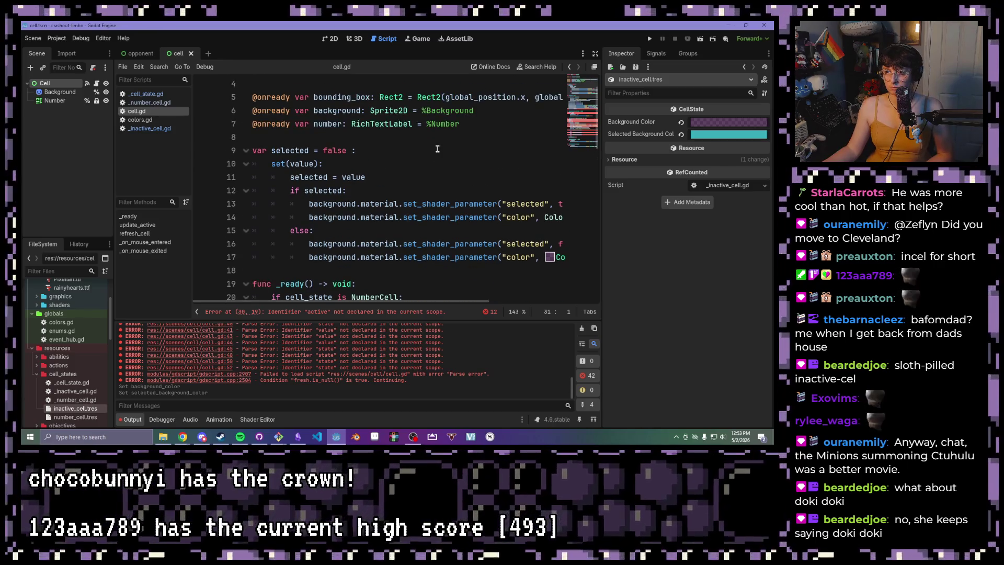
scroll(434, 155, up, 1)
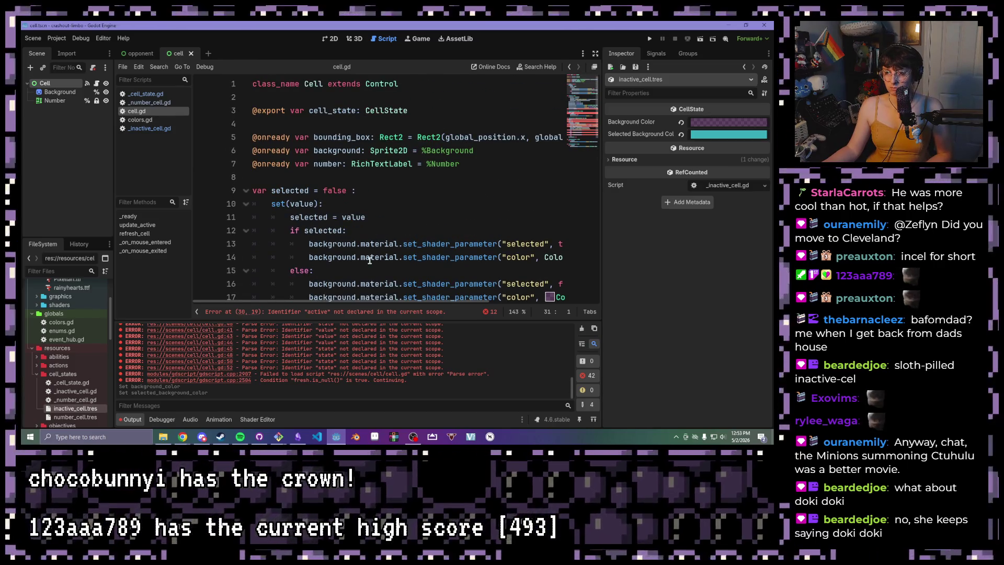
click(370, 257)
scroll(378, 159, down, 13)
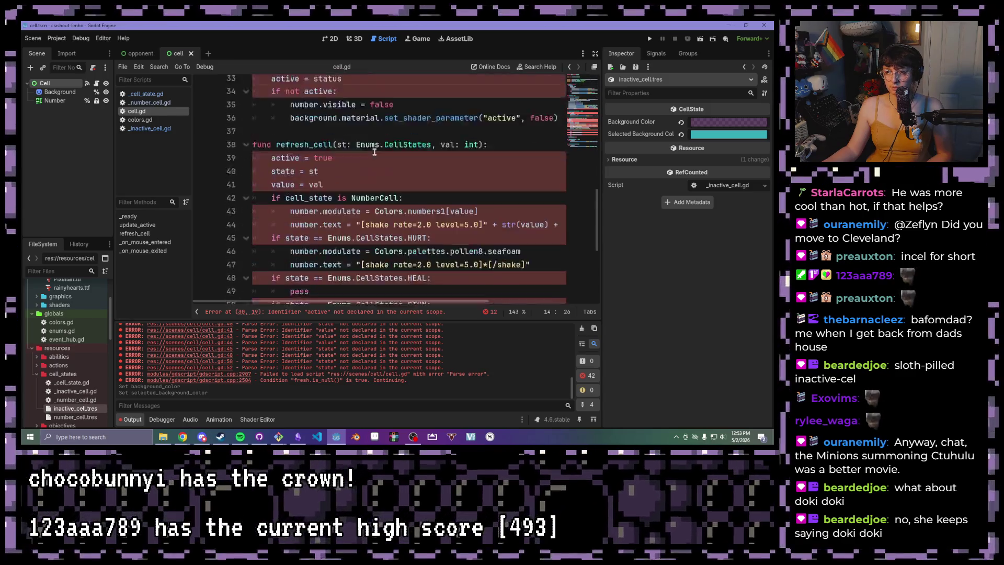
mouse_move(309, 238)
mouse_down()
mouse_move(184, 154)
mouse_move(183, 189)
mouse_move(180, 172)
mouse_up()
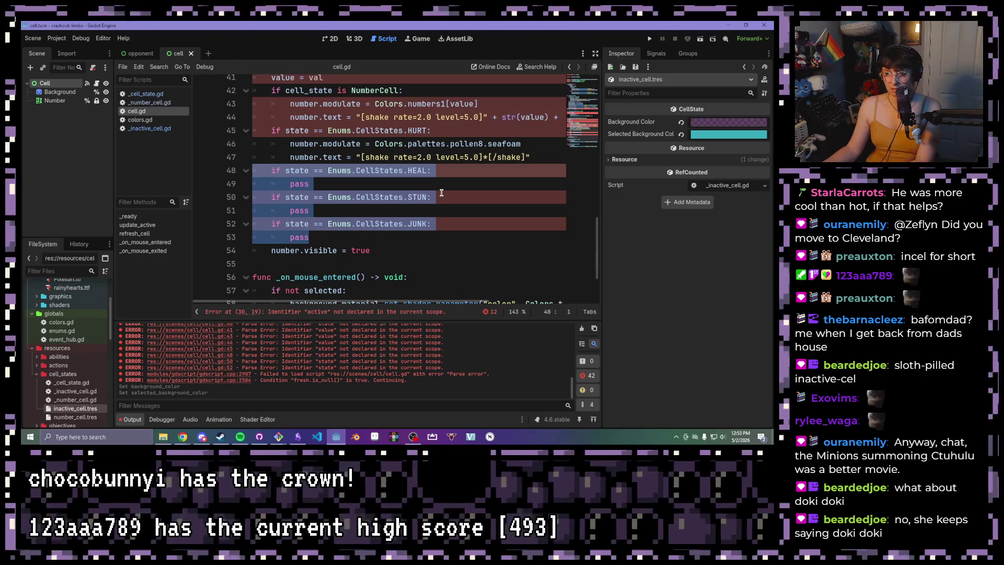
key(BackSpace)
key(BackSpace)
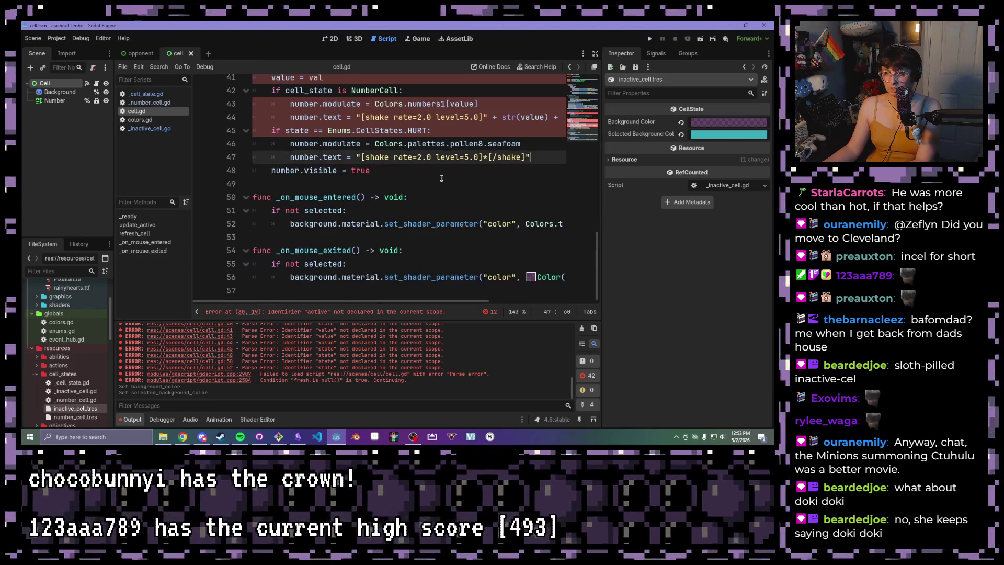
key(shift+Up)
key(shift+Up)
key(shift+Home)
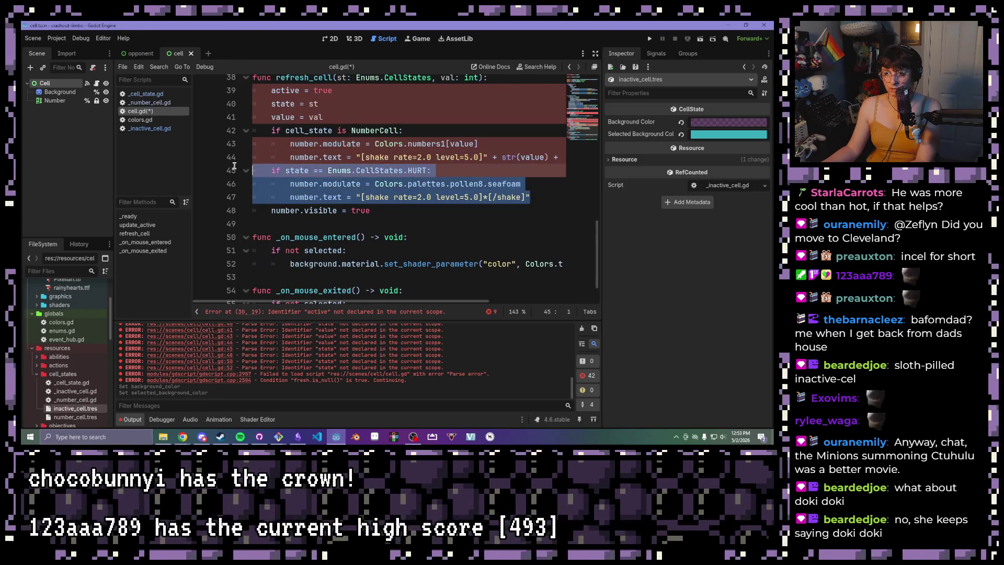
key(BackSpace)
key(BackSpace)
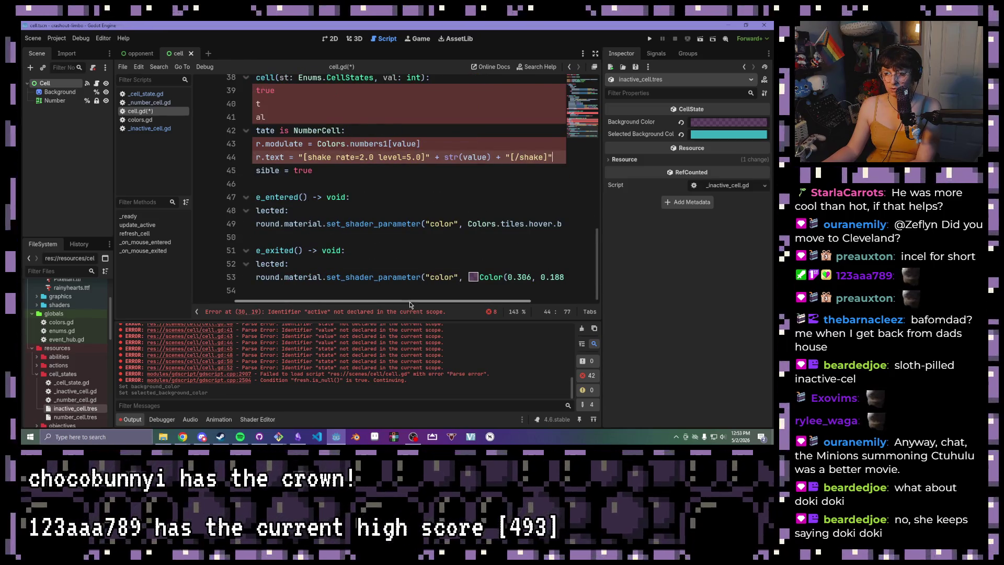
Delete the refresh_cell function from cell.gd
scroll(413, 304, left, 3)
scroll(369, 172, up, 2)
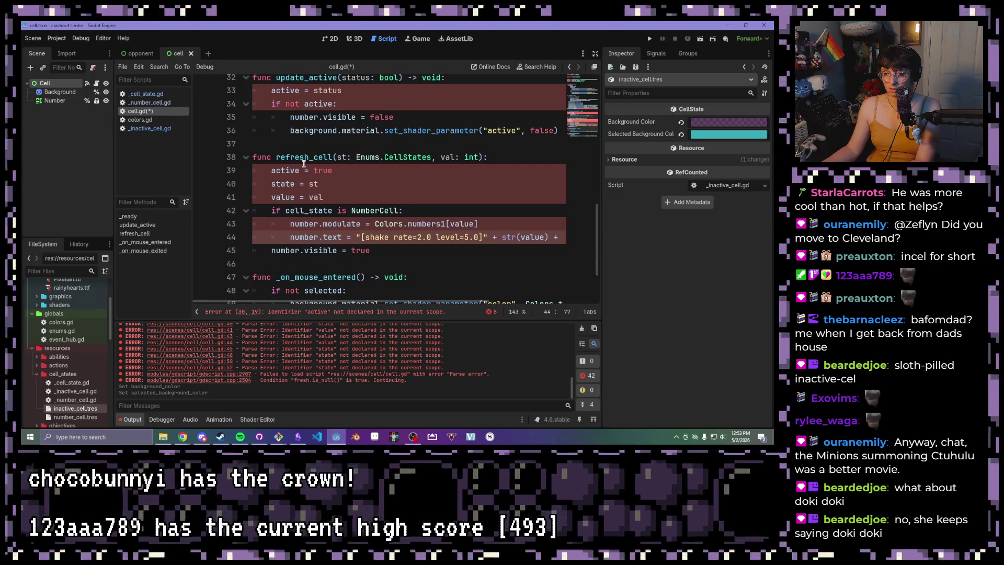
scroll(304, 164, down, 1)
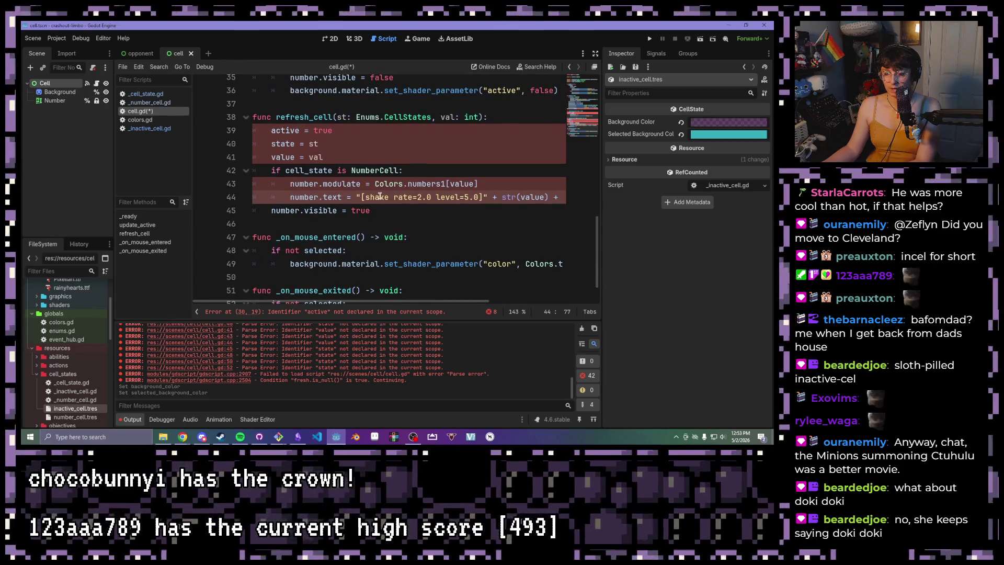
click(397, 212)
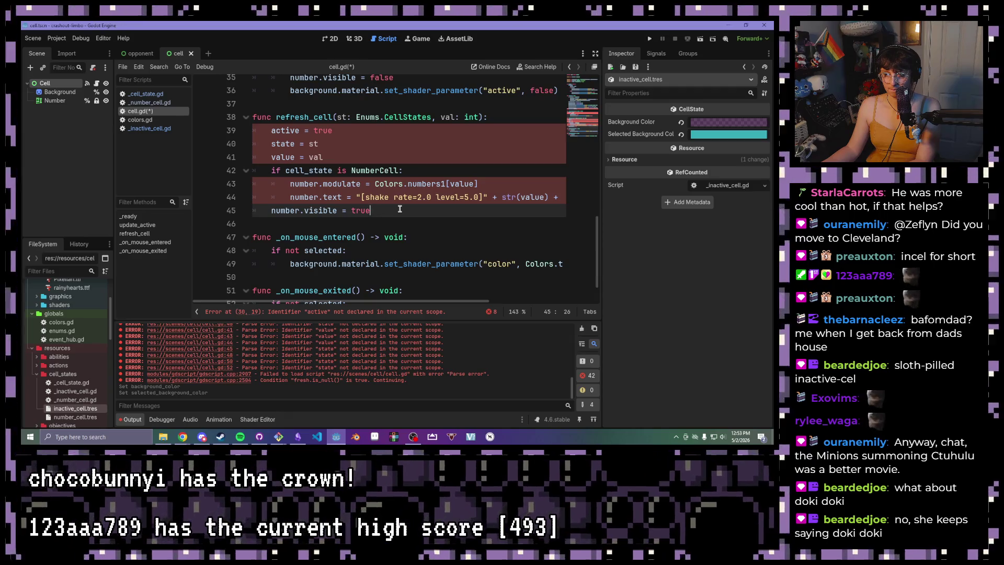
drag(400, 209, 342, 104)
key(Delete)
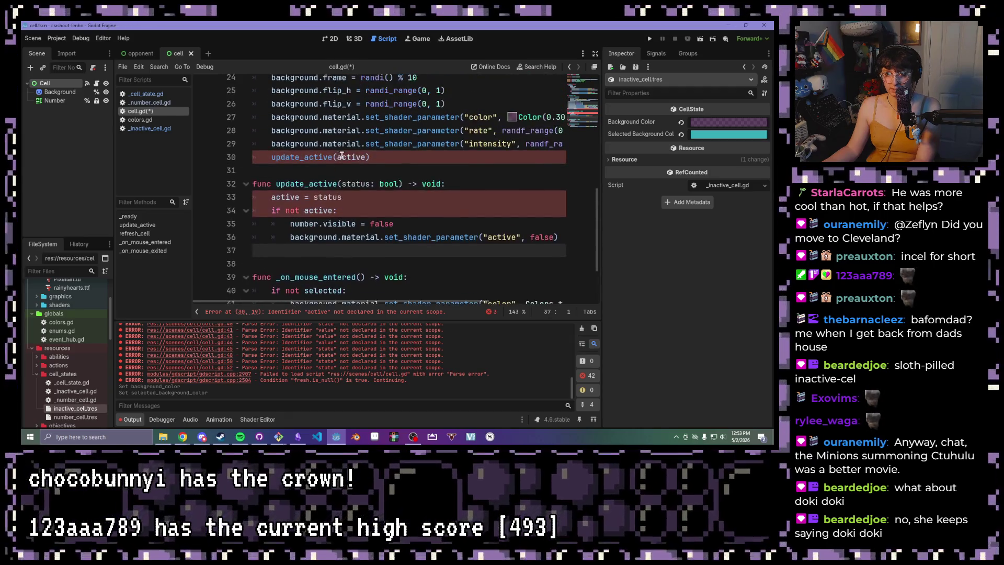
Remove the update_active(active) call and the whole update_active function
triple_click(401, 155)
key(BackSpace)
key(BackSpace)
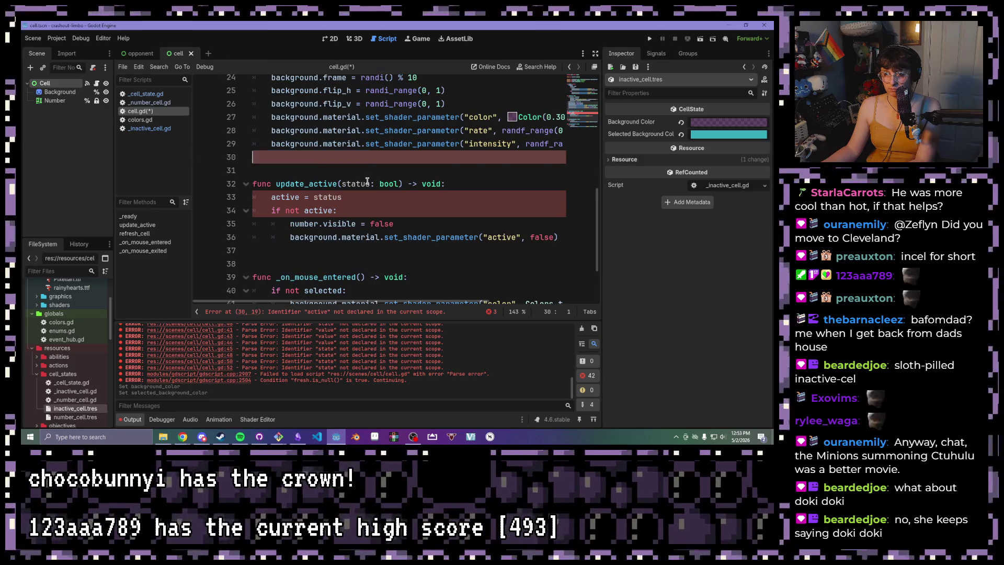
drag(450, 302, 335, 302)
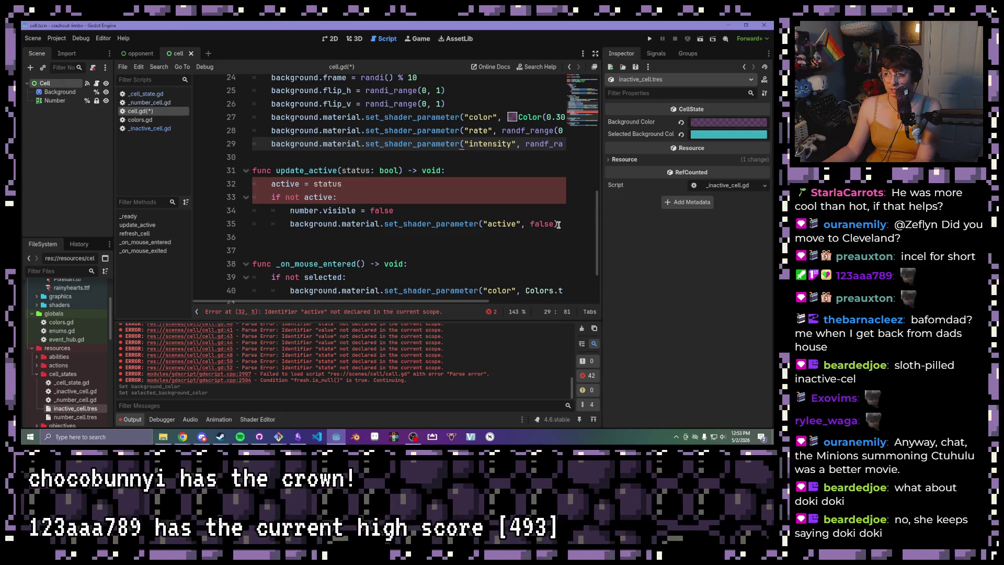
mouse_move(557, 223)
mouse_down()
mouse_move(471, 184)
mouse_move(366, 160)
mouse_up()
key(BackSpace)
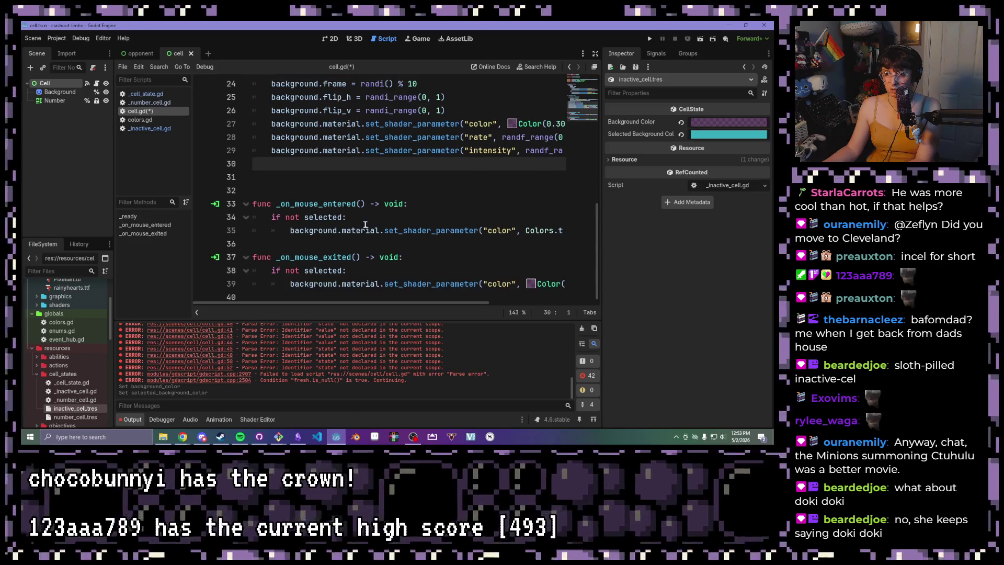
key(BackSpace)
scroll(365, 225, up, 4)
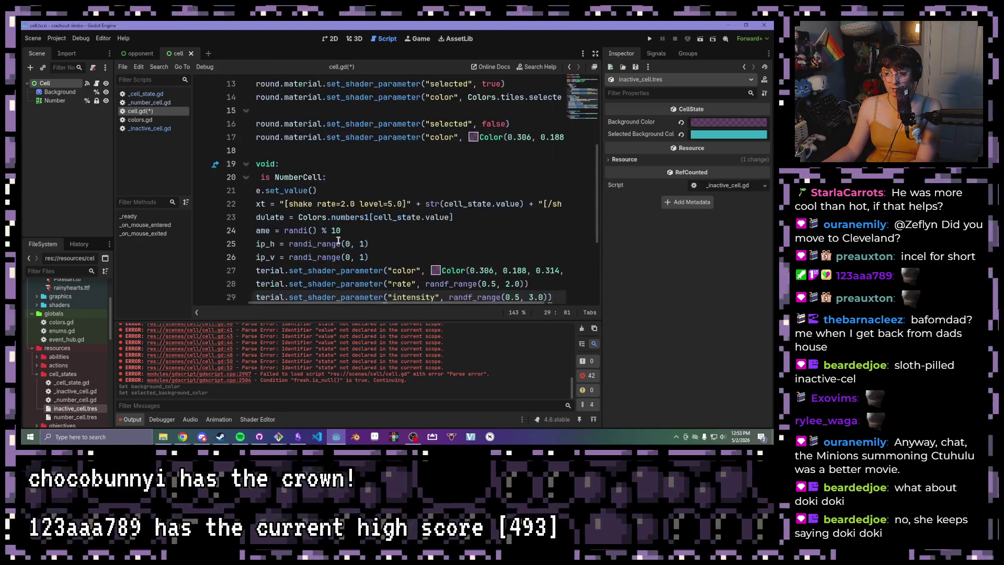
scroll(339, 240, up, 4)
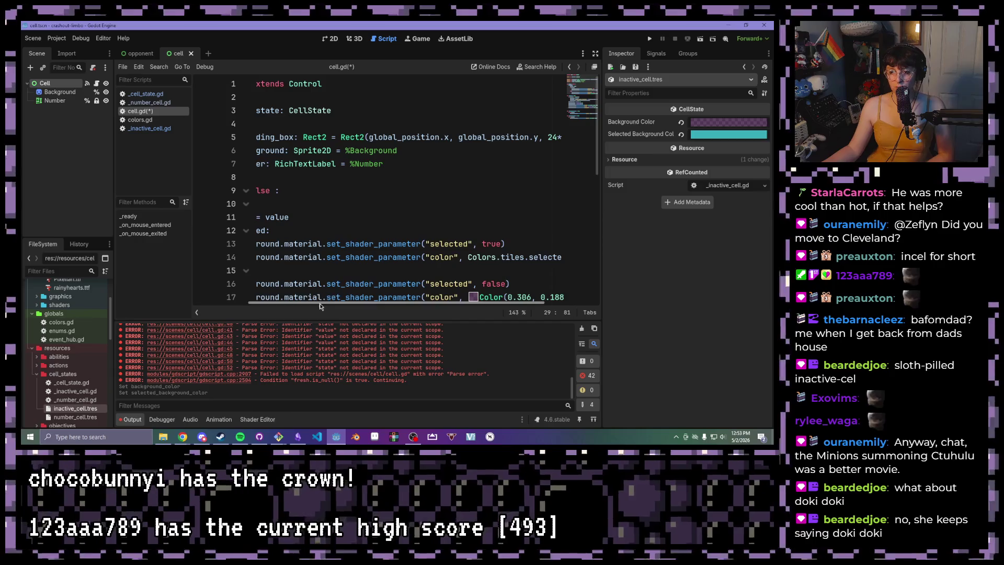
drag(320, 306, 259, 306)
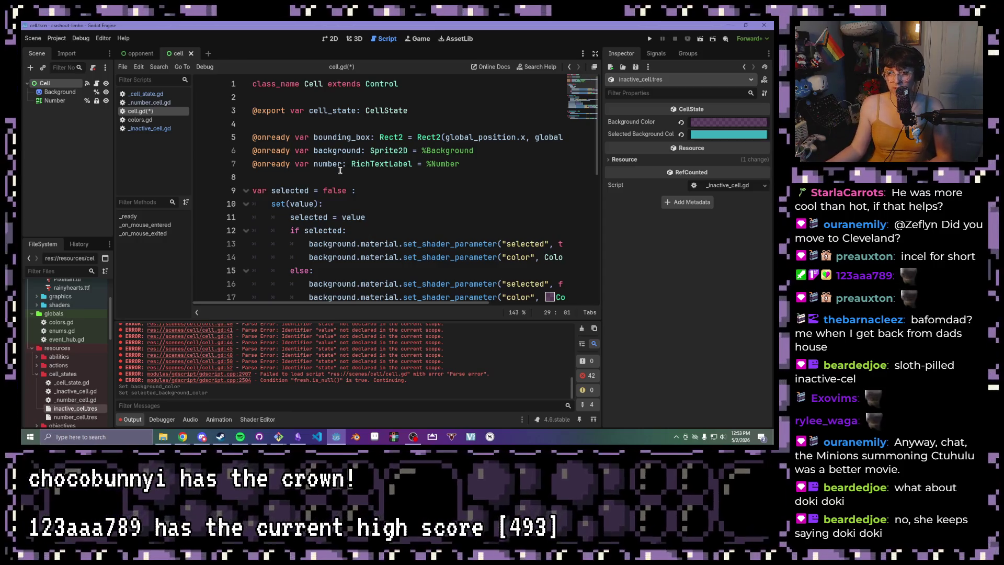
scroll(340, 170, down, 2)
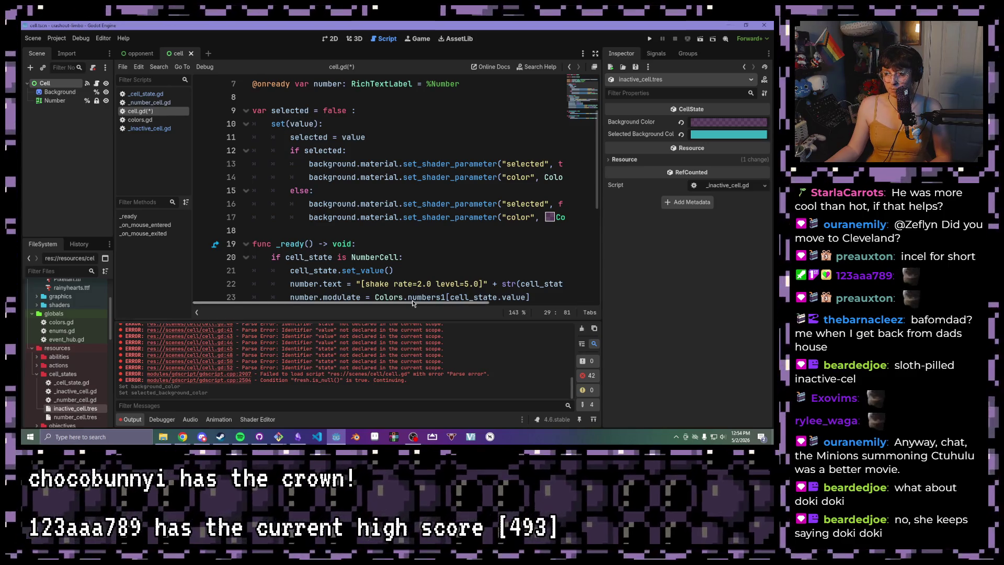
Replace the Colors.tiles.selected.background reference with cell_state.selected_background_color
scroll(340, 303, right, 5)
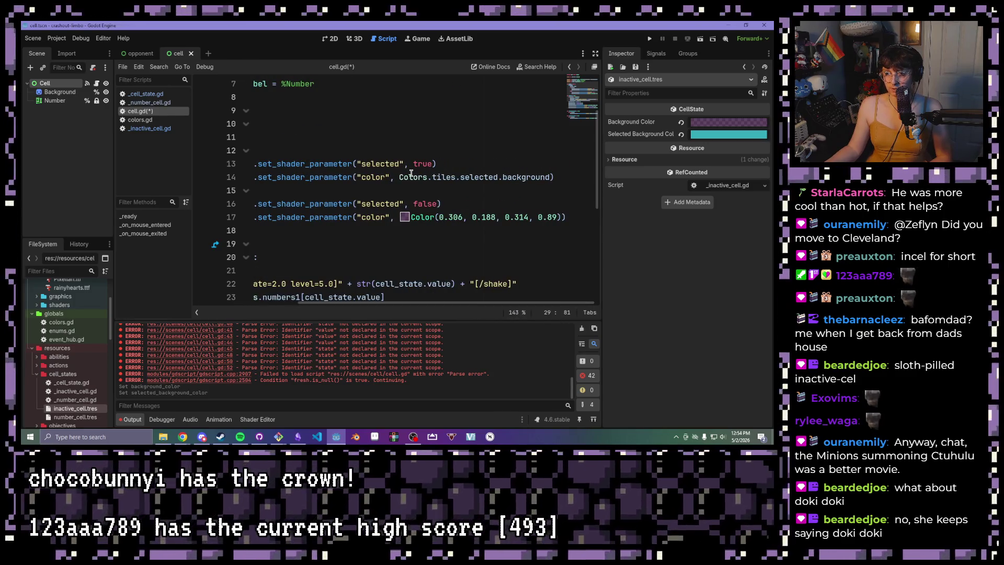
click(411, 177)
mouse_move(551, 177)
mouse_down()
mouse_move(398, 167)
mouse_move(396, 178)
mouse_up()
drag(554, 176, 400, 177)
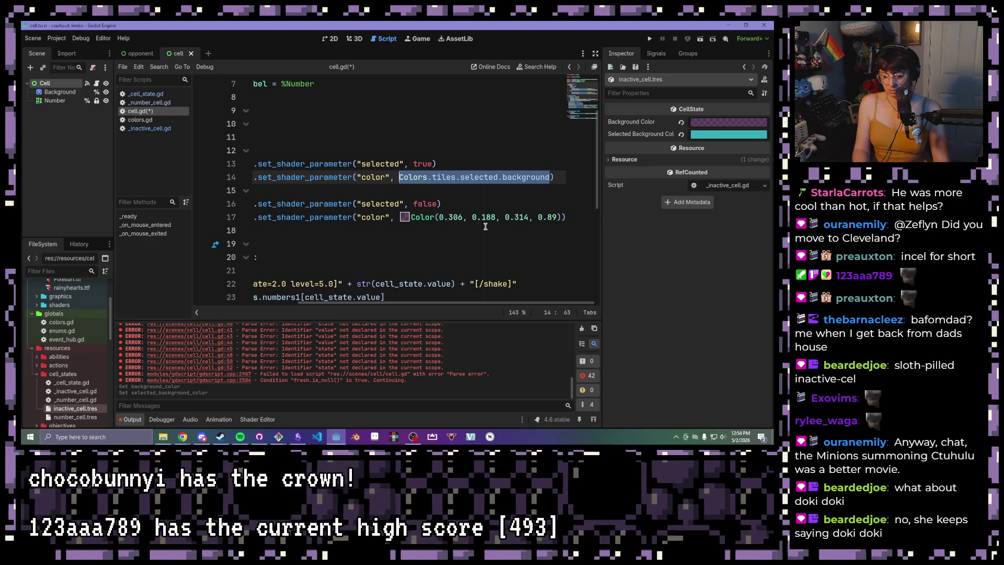
text(cell)
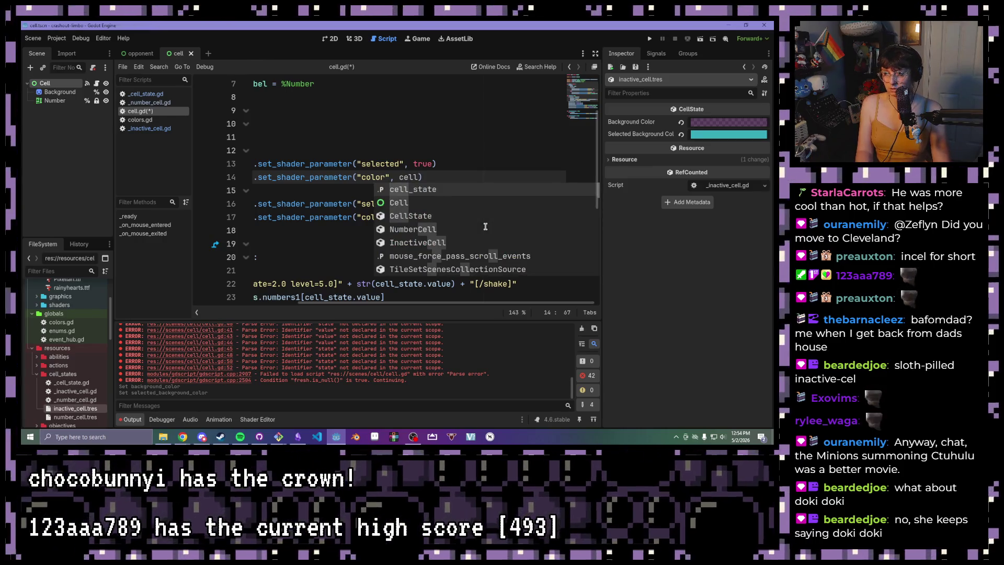
key(Return)
text(.)
key(Down)
key(Return)
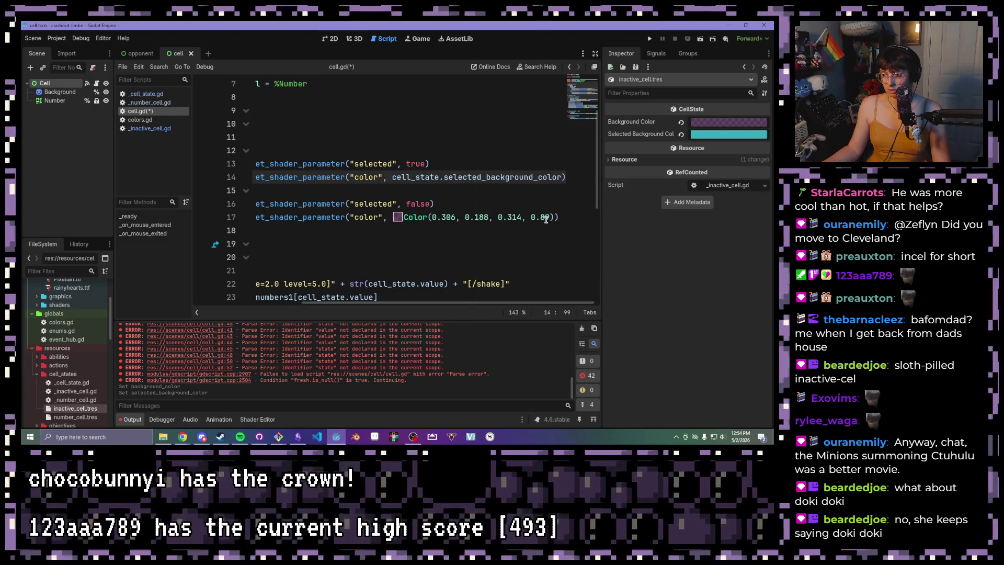
Replace the hard-coded Color value on line 17 with cell_state.background_color
drag(555, 217, 402, 216)
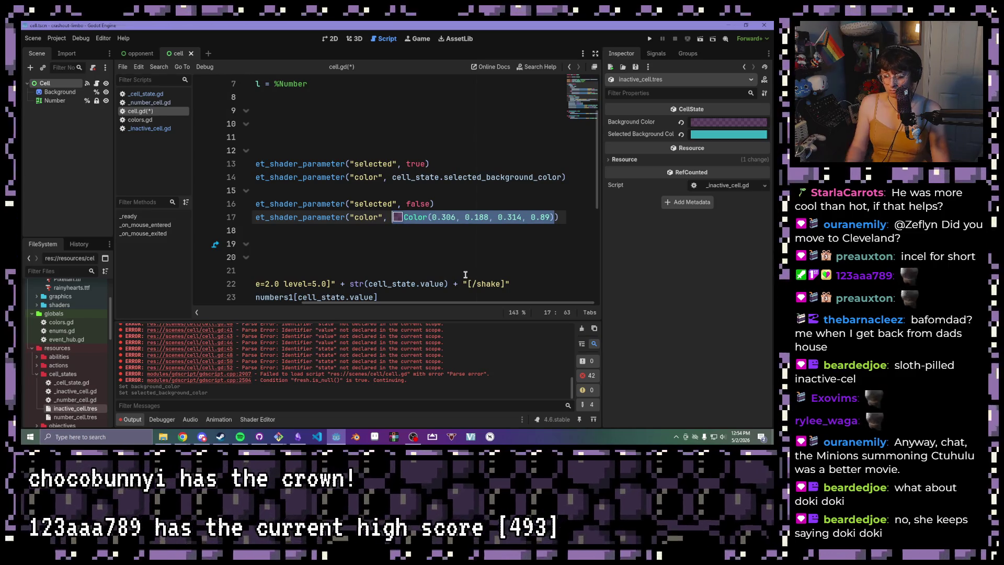
text(cell_state.)
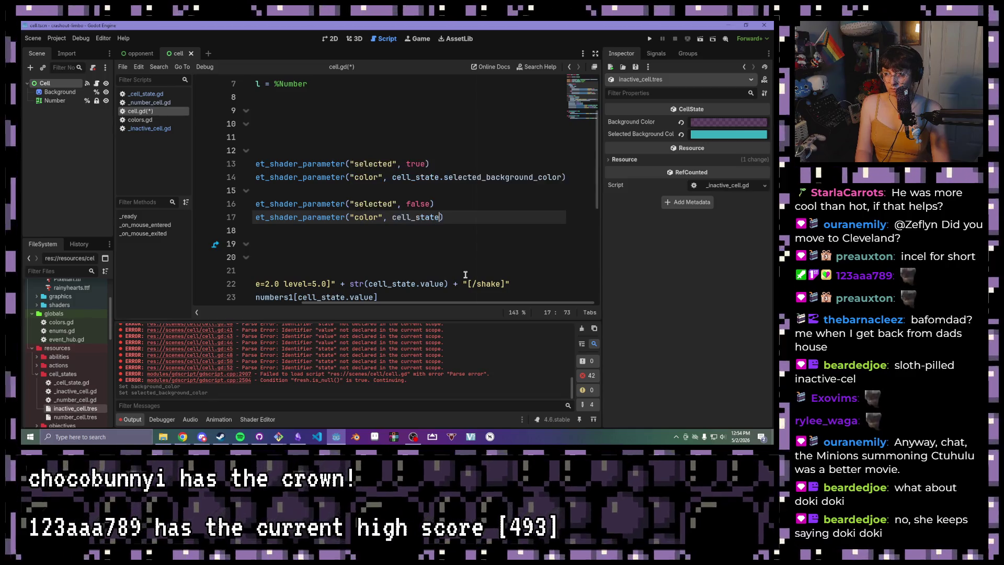
key(Return)
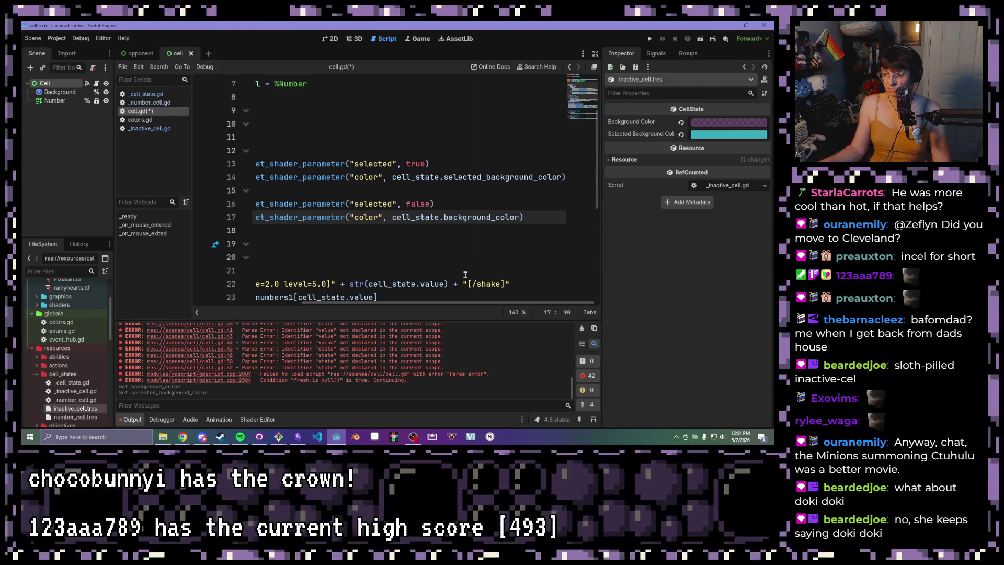
drag(441, 303, 333, 303)
scroll(356, 204, down, 1)
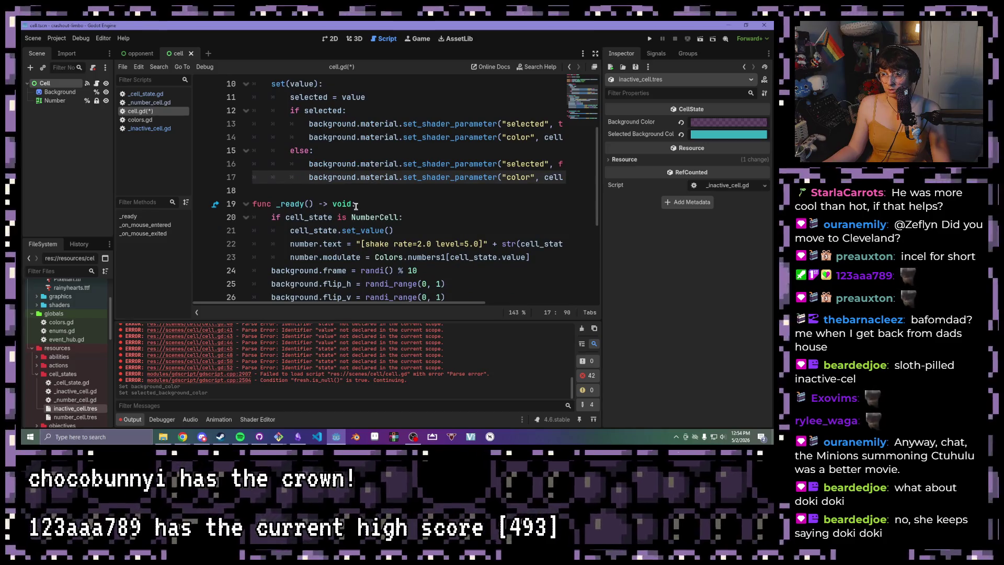
Review the NumberCell block in _ready, including the set_value call and numbers1 colour lookup
drag(531, 257, 209, 223)
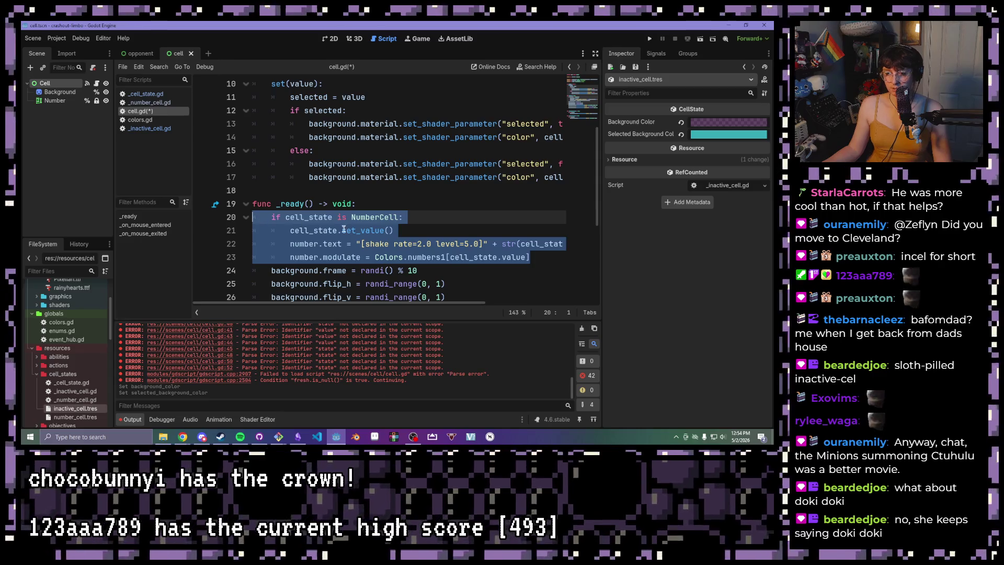
click(432, 227)
click(429, 216)
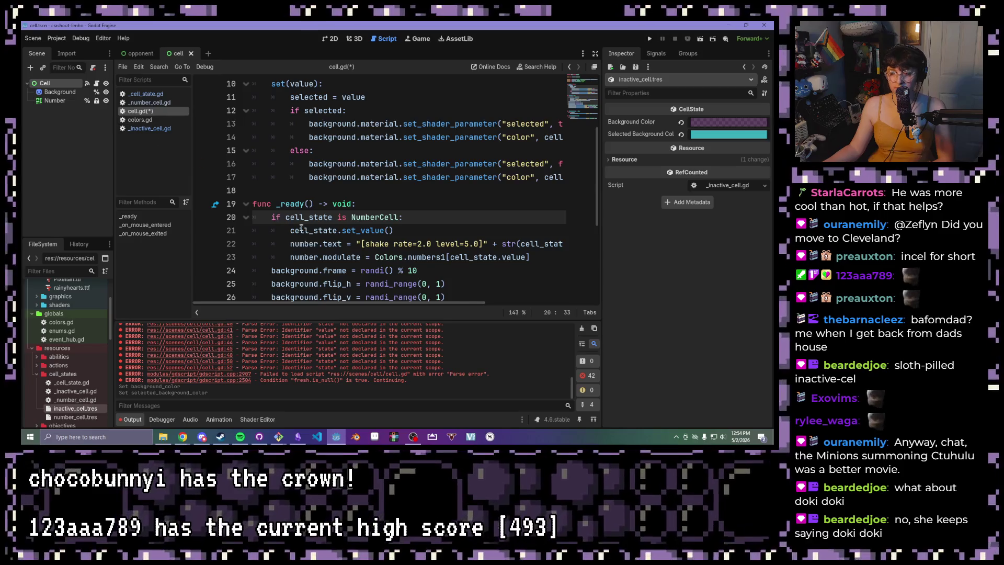
scroll(301, 228, down, 1)
click(291, 190)
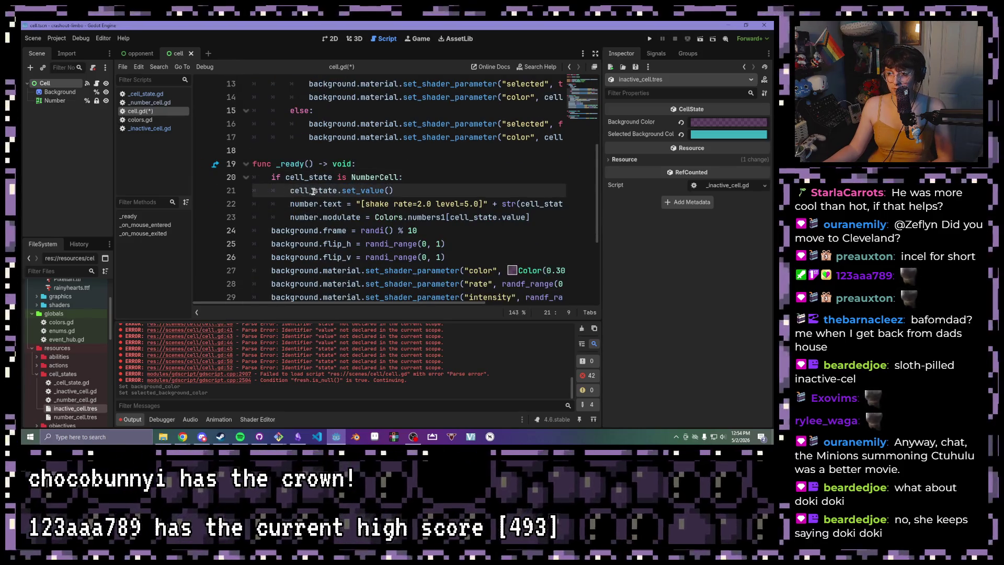
drag(534, 219, 375, 218)
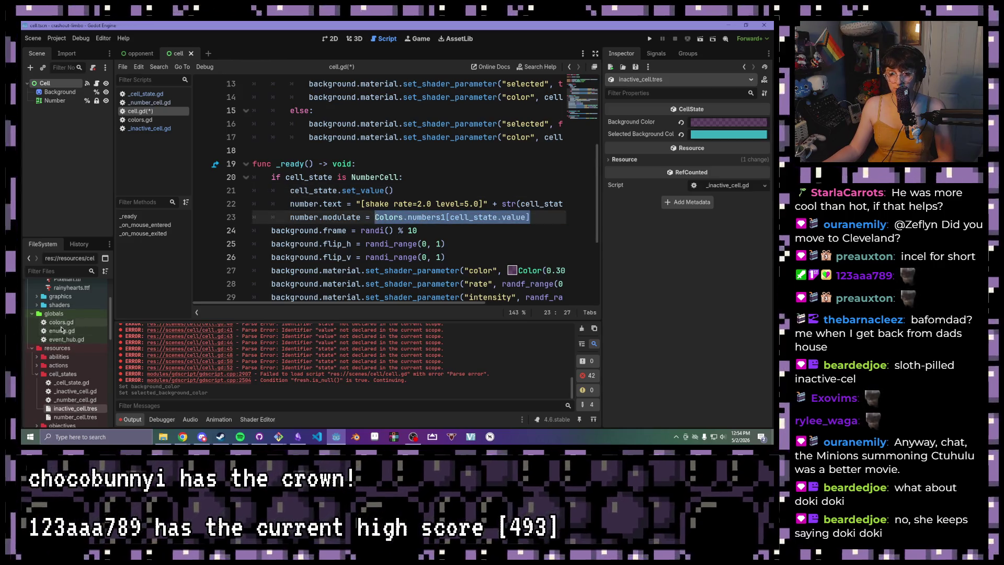
click(426, 203)
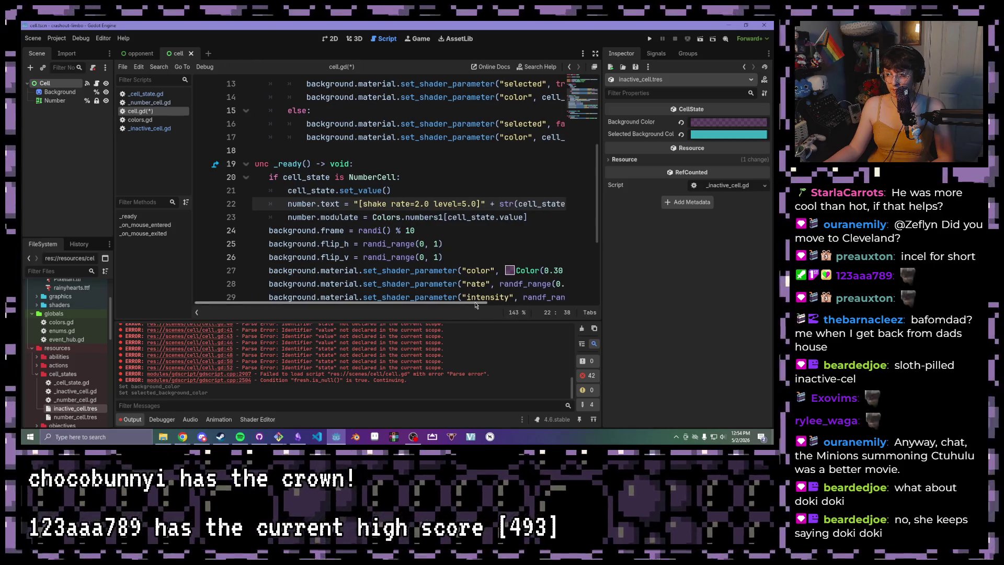
scroll(428, 223, right, 2)
scroll(428, 222, left, 2)
scroll(428, 222, down, 1)
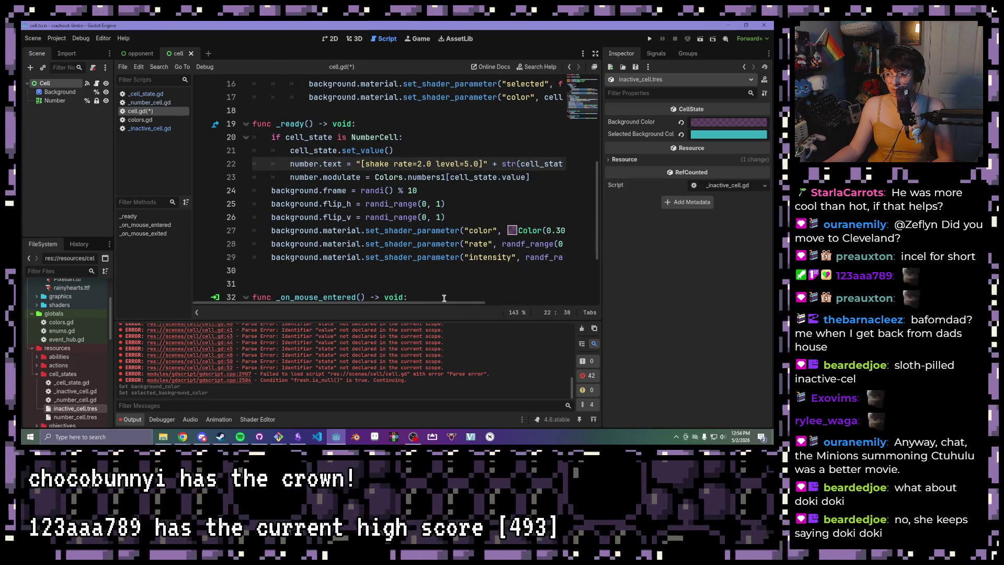
mouse_move(444, 304)
mouse_down()
mouse_move(488, 309)
mouse_move(438, 311)
mouse_up()
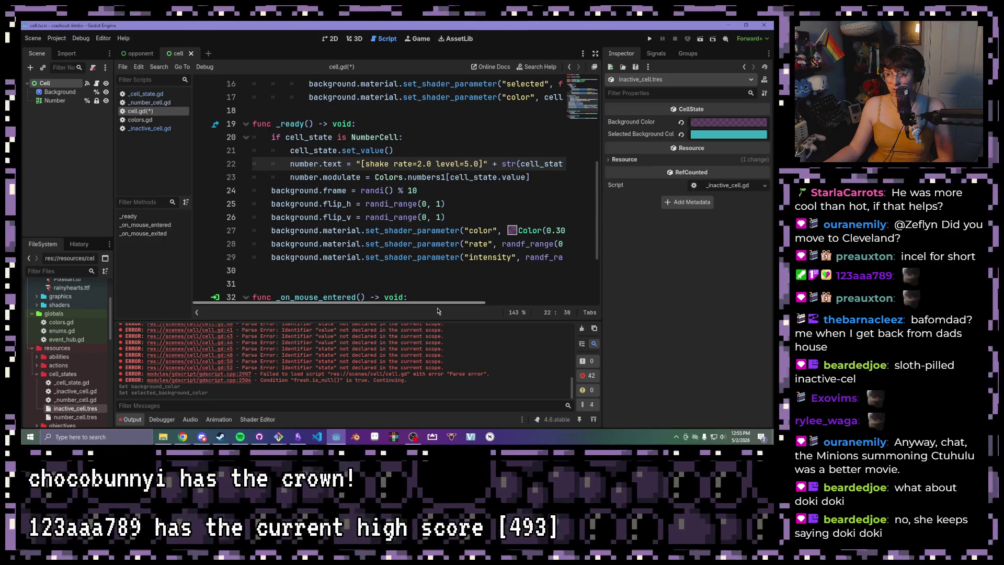
drag(438, 311, 538, 316)
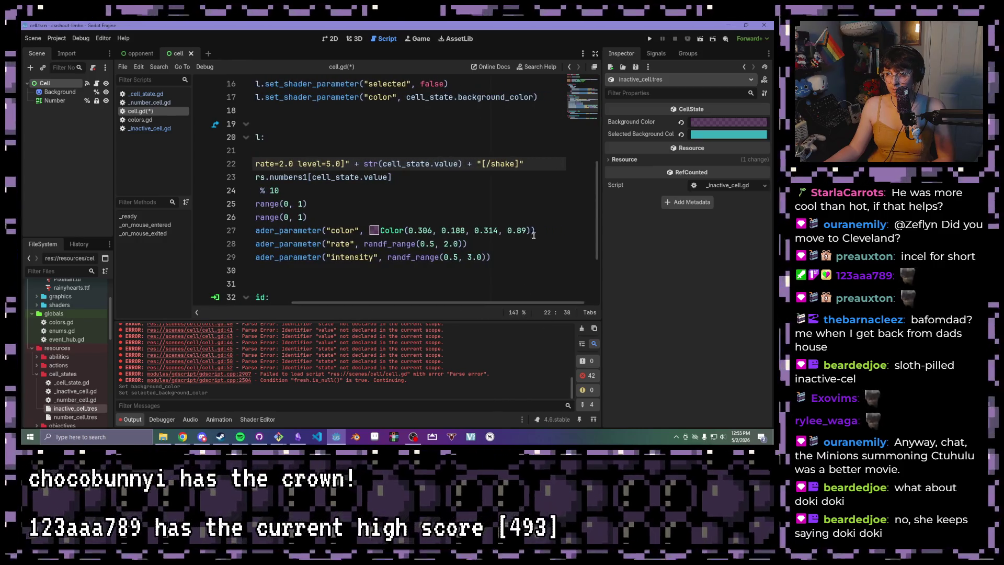
Replace line 27's Color(0.306, 0.188, 0.314, 0.89) with cell_state.background_color
drag(531, 230, 380, 230)
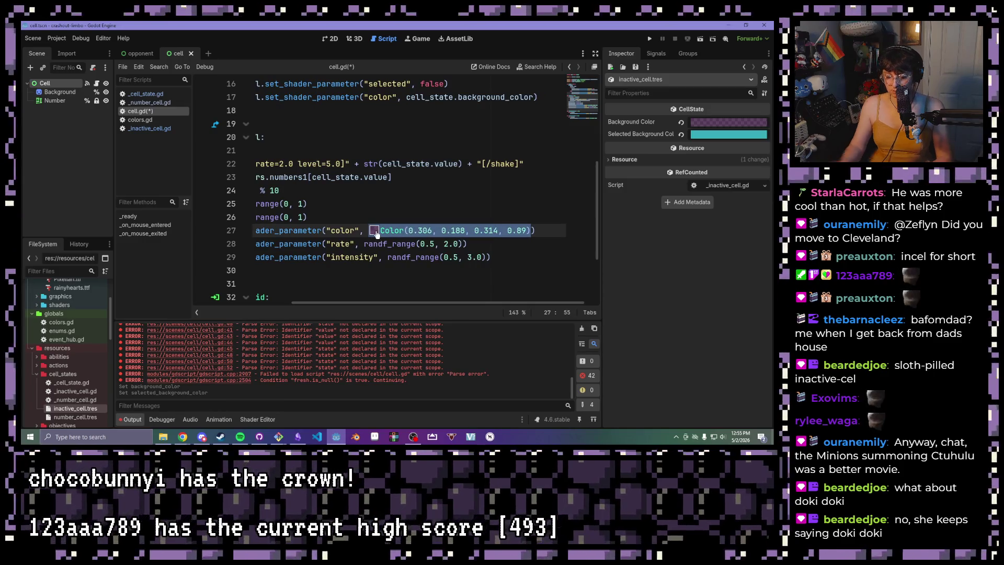
text(cell)
key(Return)
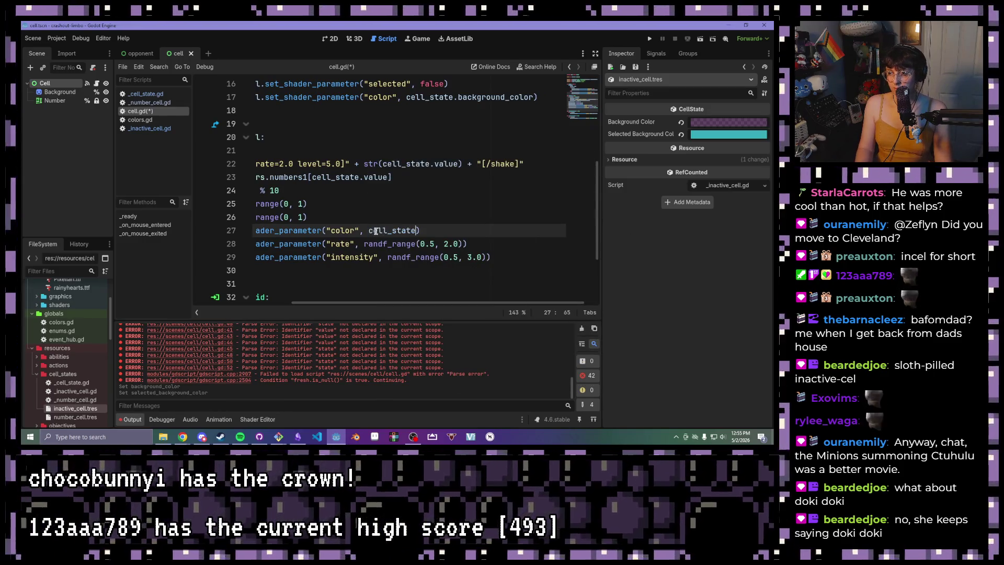
key(Return)
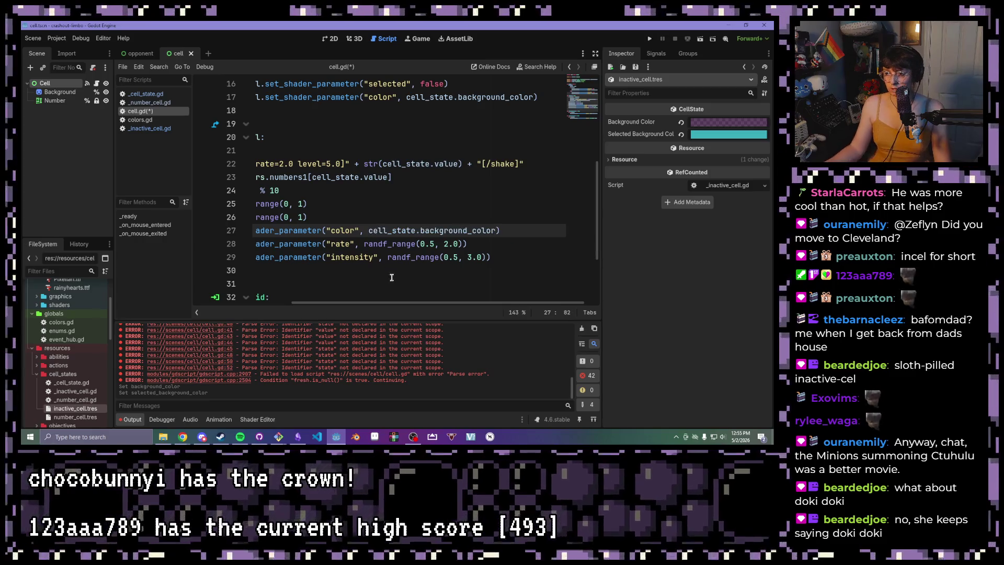
scroll(397, 304, left, 5)
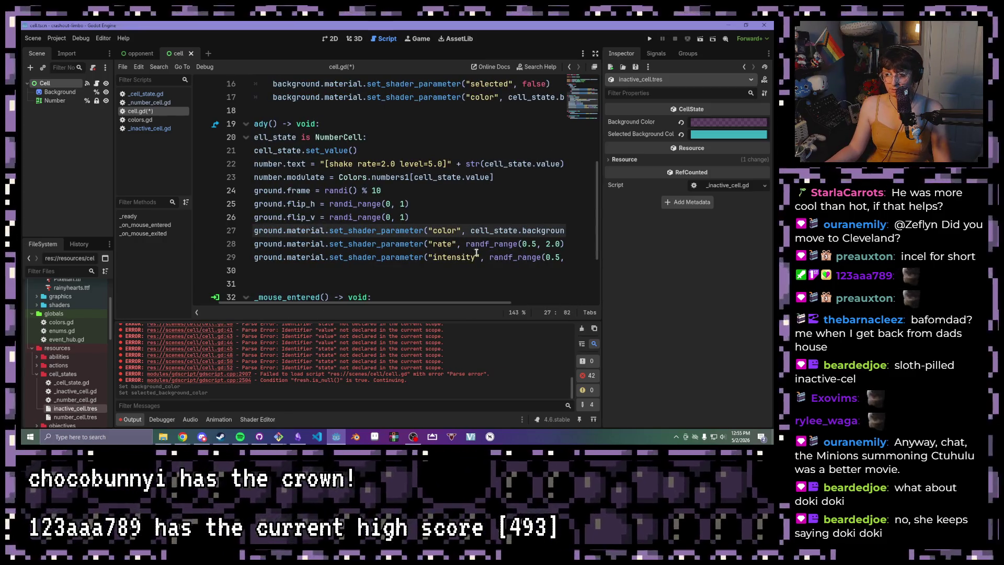
scroll(397, 306, left, 3)
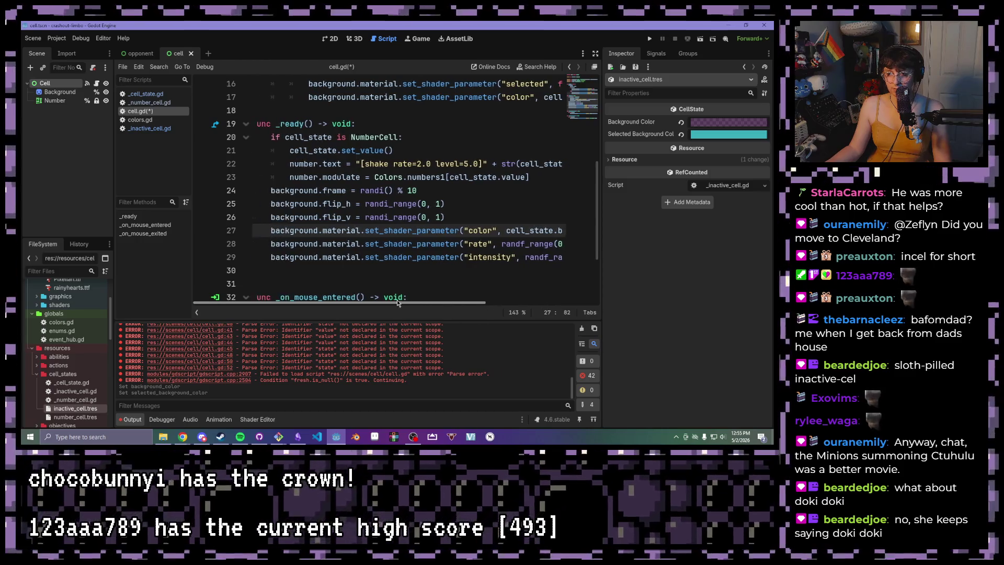
scroll(314, 243, down, 3)
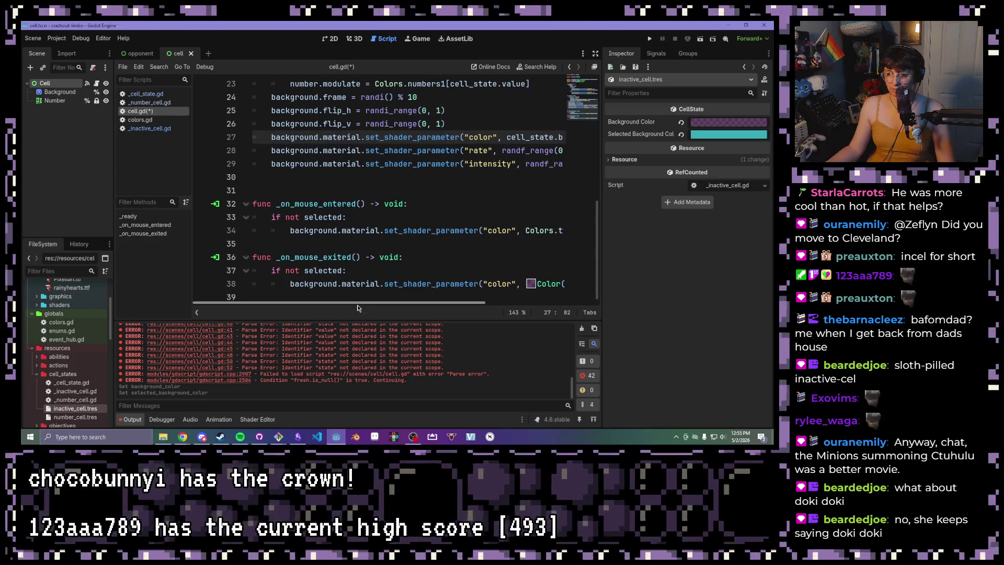
scroll(358, 308, right, 5)
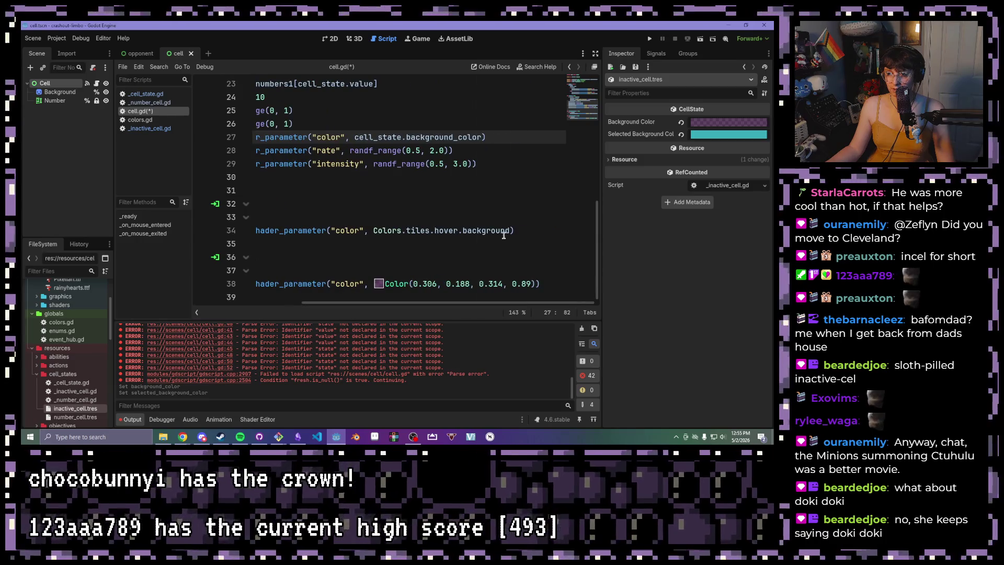
click(509, 231)
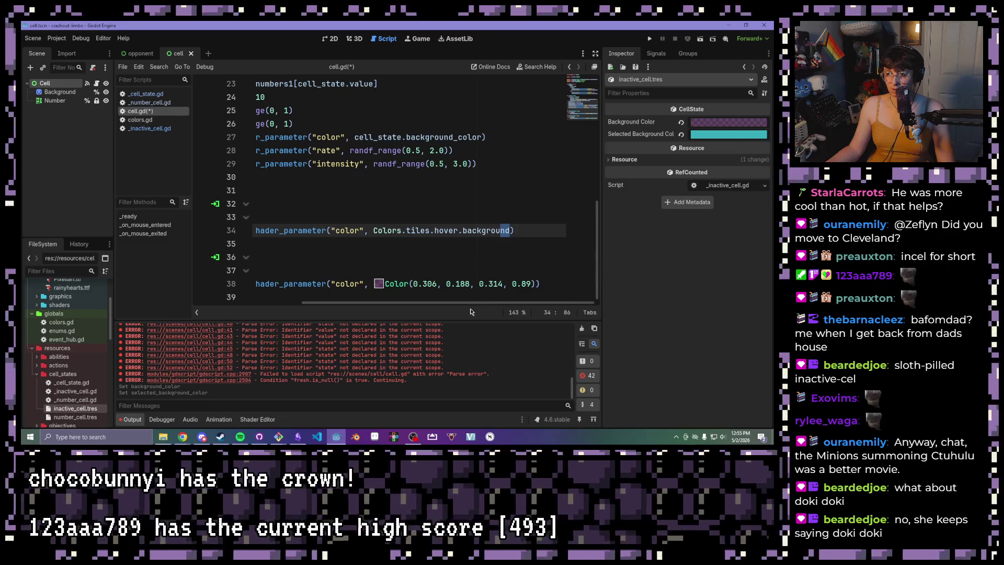
scroll(349, 299, left, 5)
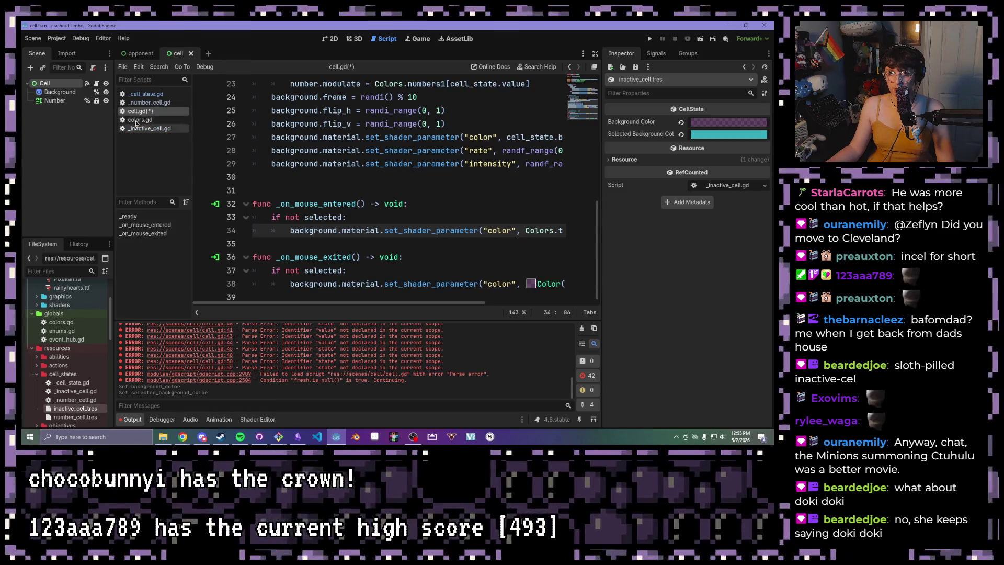
click(142, 94)
click(433, 110)
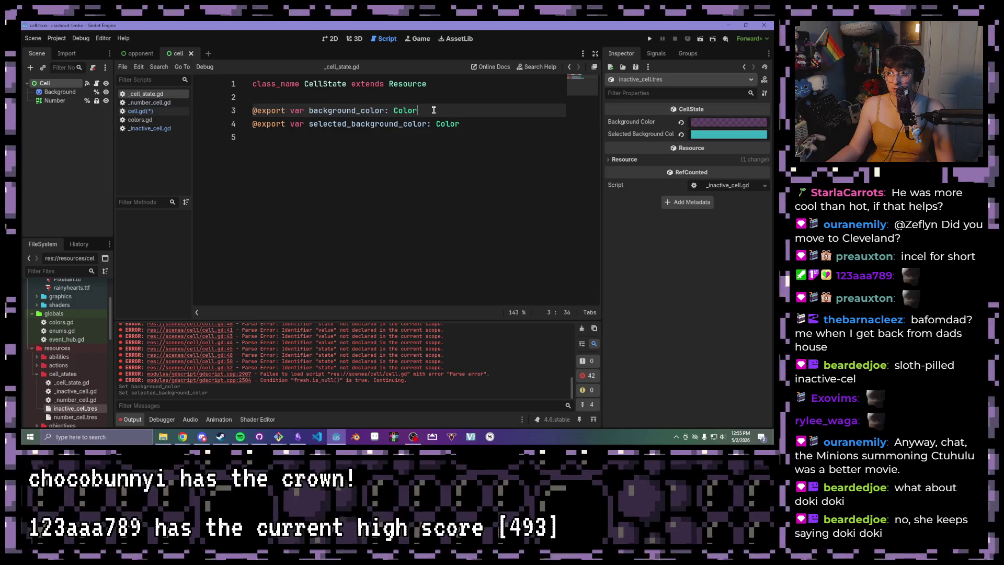
key(Return)
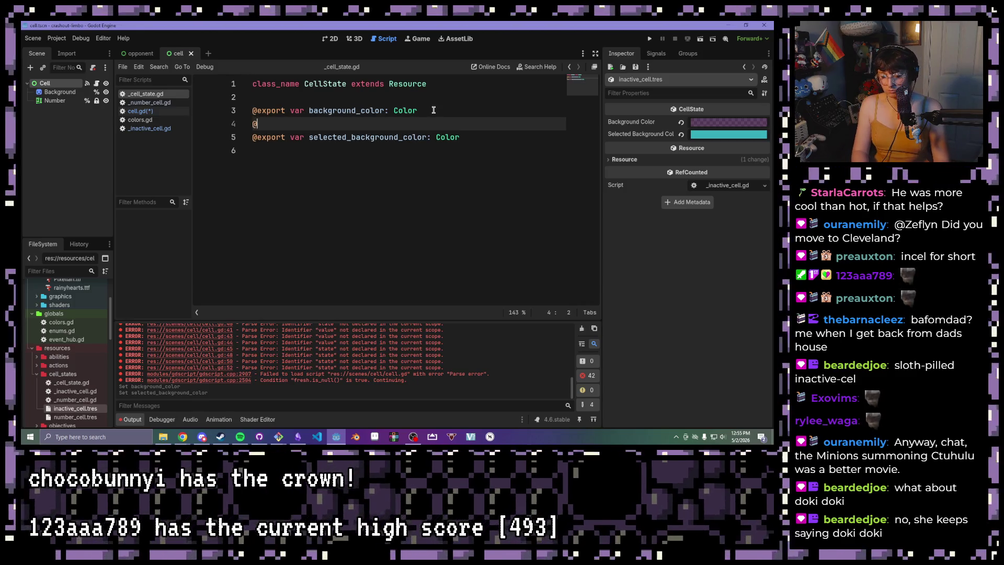
key(ctrl+space)
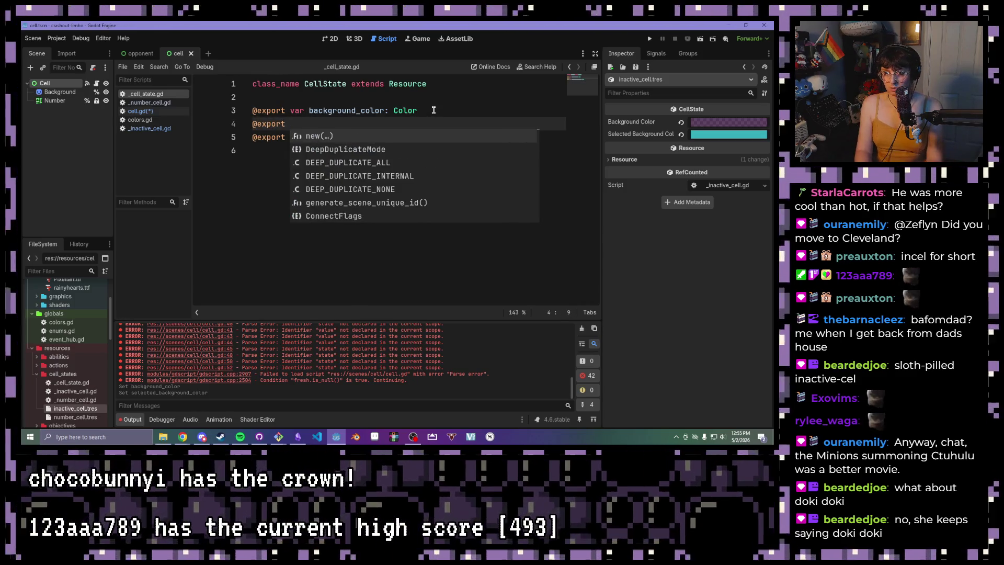
text(var )
text(hob)
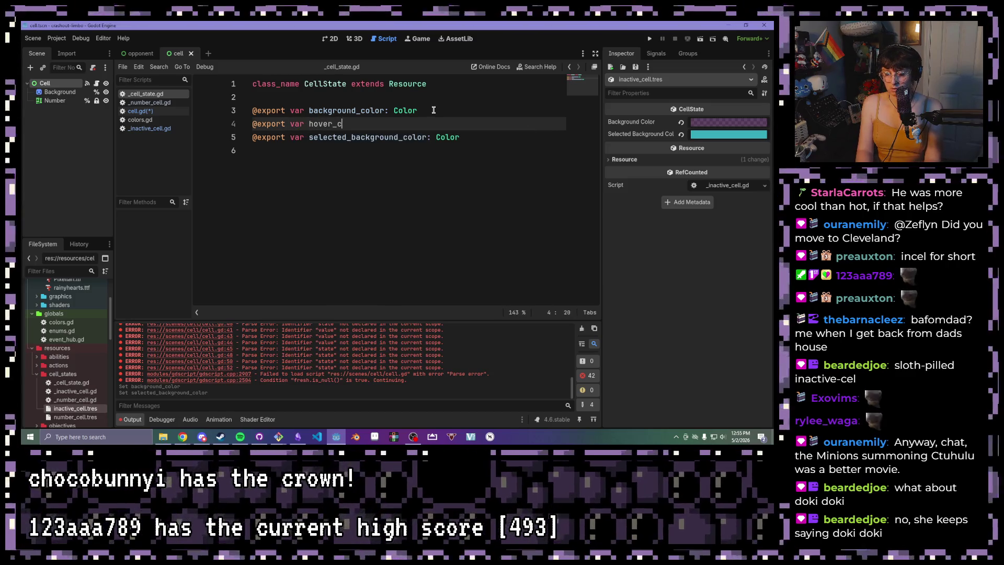
text(olor: Color)
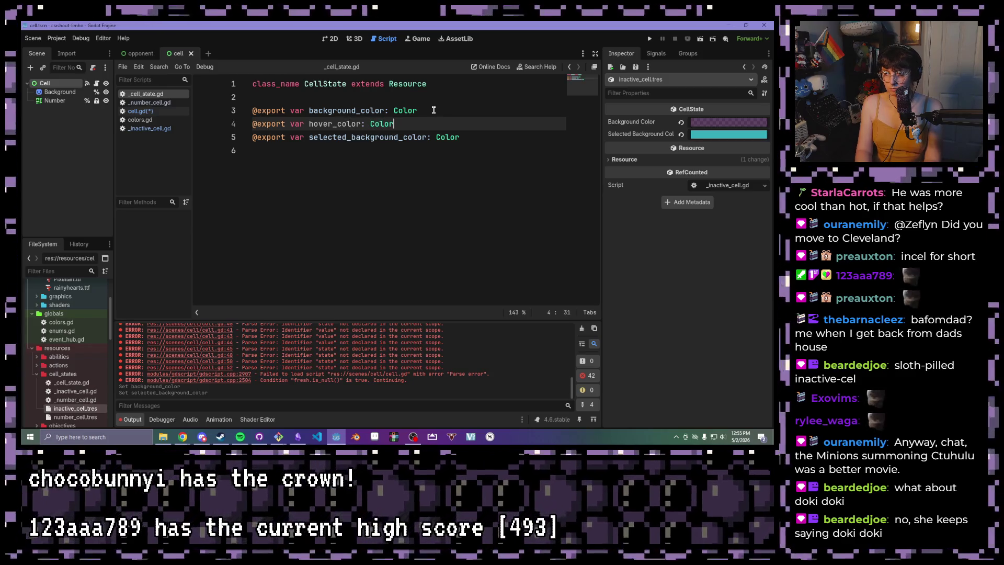
key(ctrl+s)
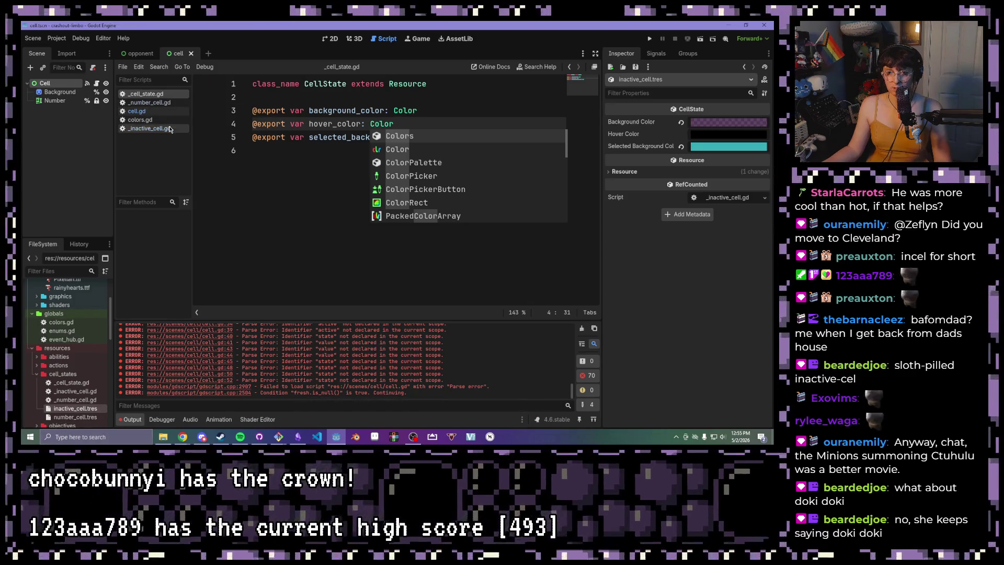
click(140, 111)
drag(451, 311, 530, 307)
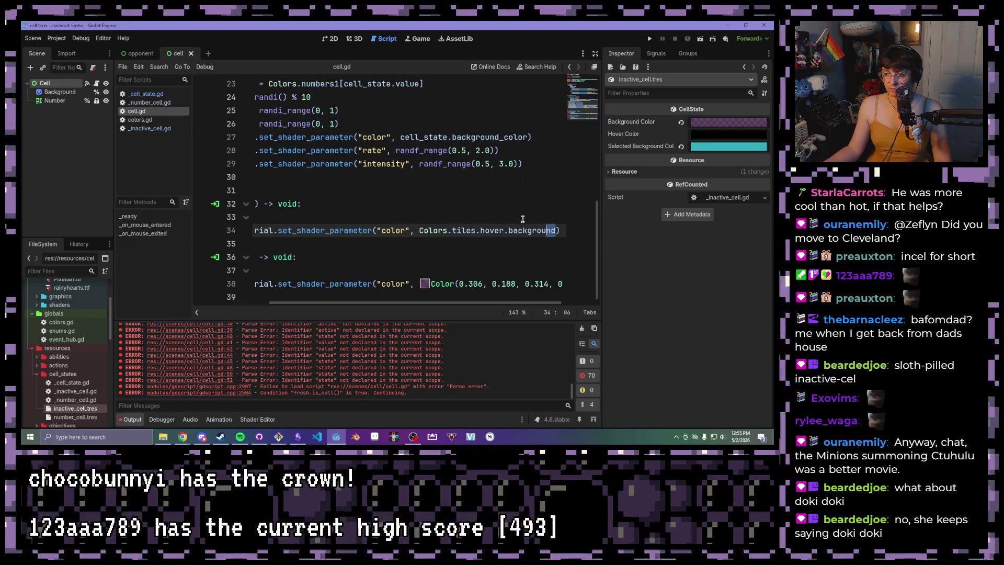
Open colors.gd and browse its tile and palette colours, viewing the white swatch without changing it
double_click(64, 323)
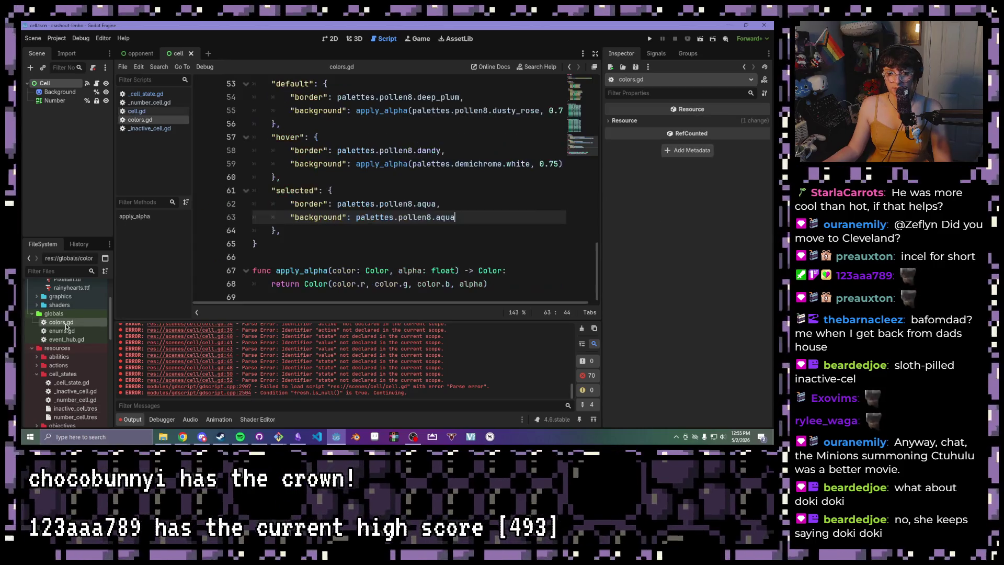
scroll(370, 227, up, 3)
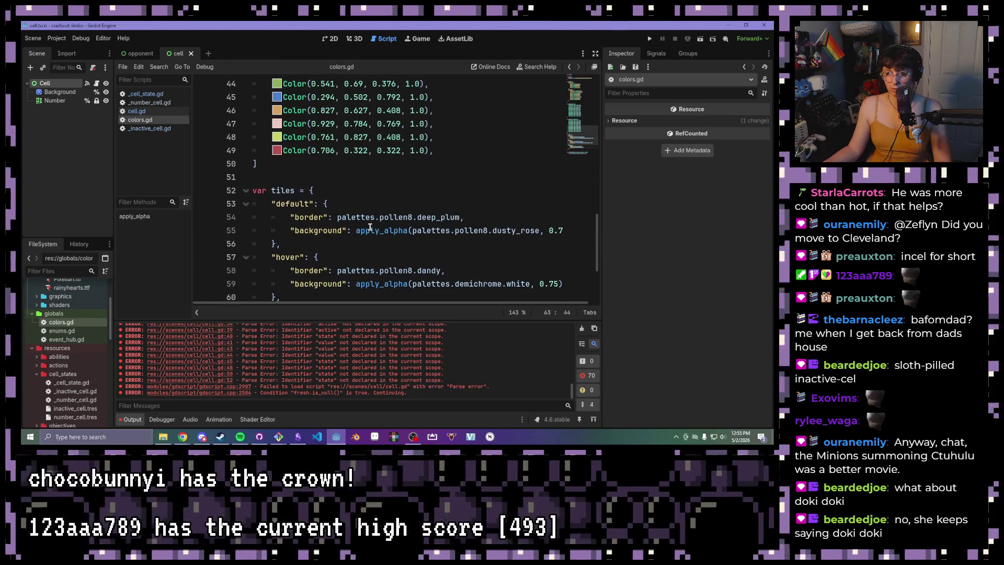
scroll(273, 196, down, 2)
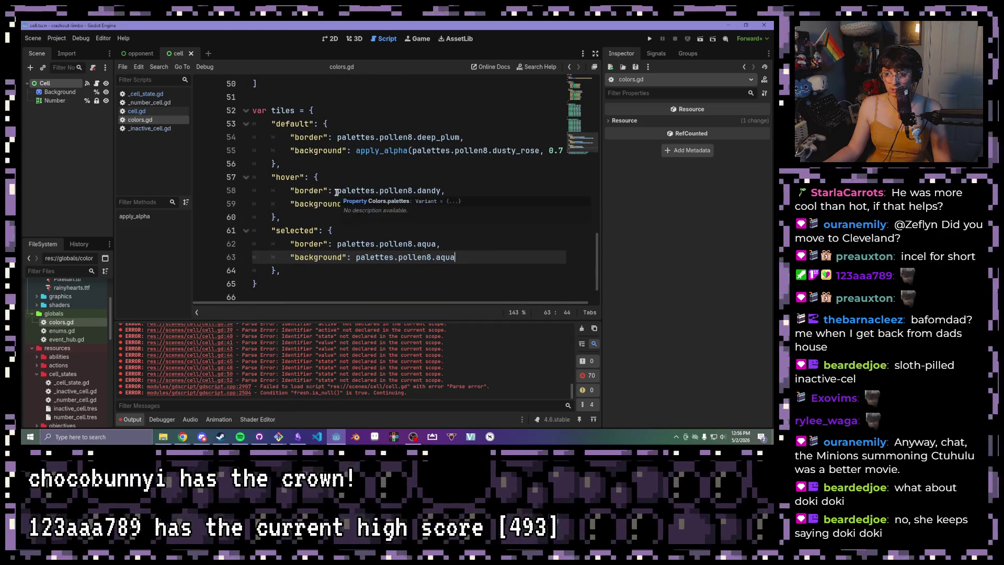
drag(356, 305, 362, 305)
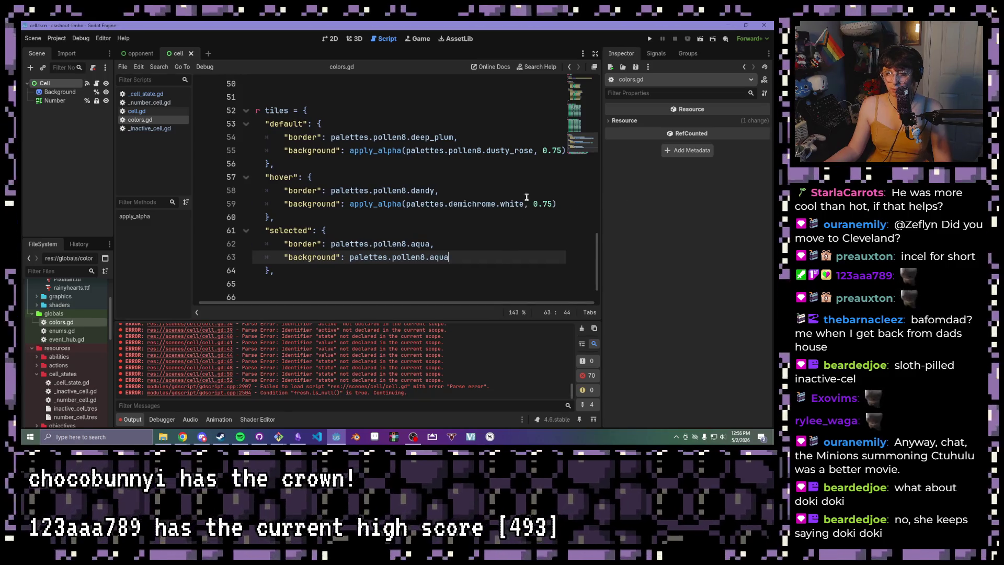
scroll(451, 230, up, 1)
scroll(302, 270, up, 13)
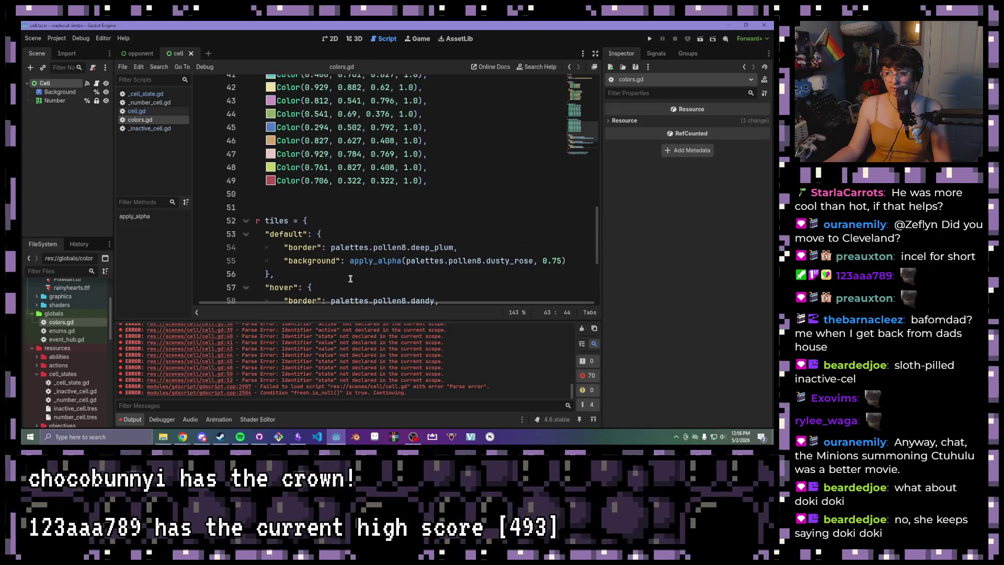
scroll(302, 271, up, 2)
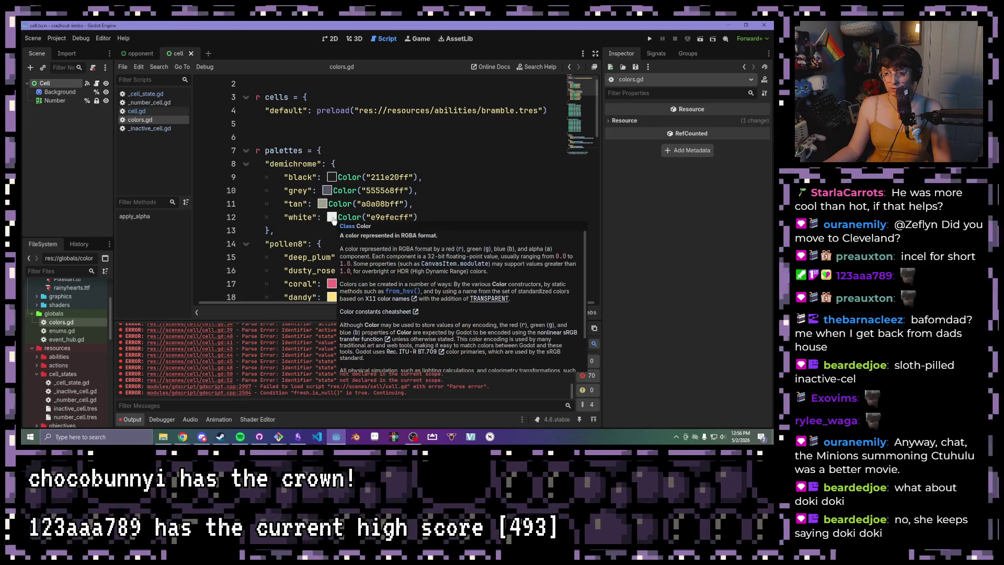
click(333, 219)
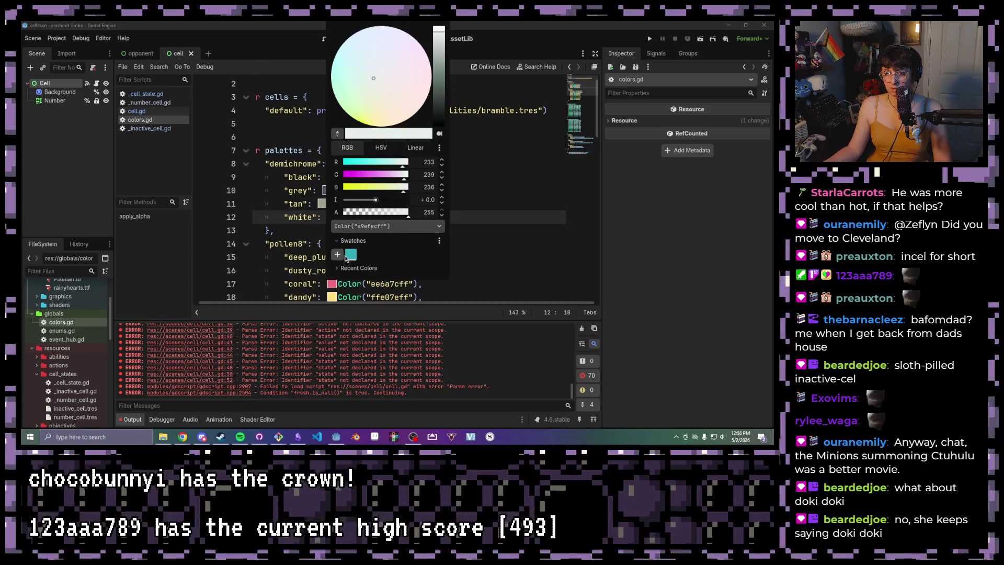
key(Escape)
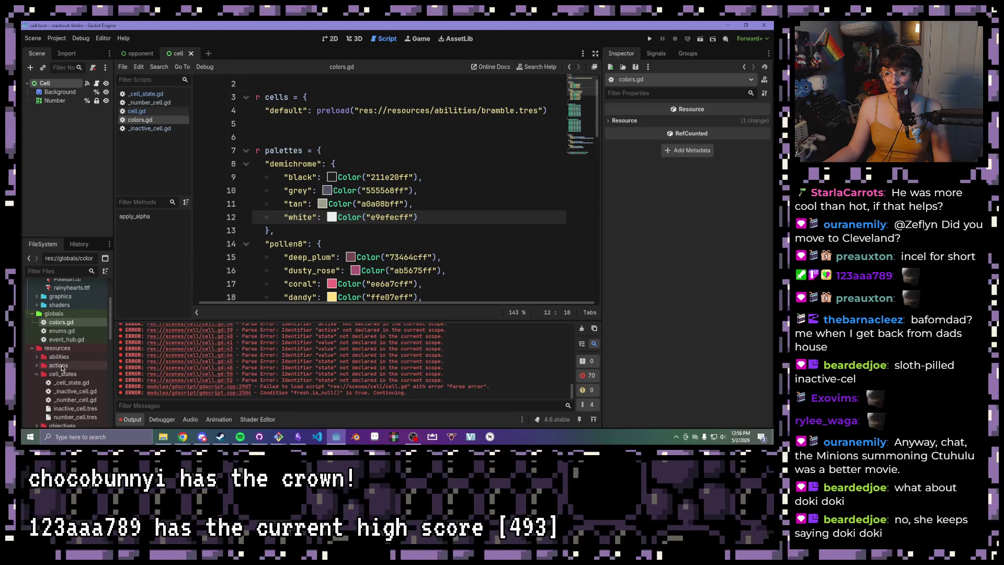
scroll(68, 373, down, 1)
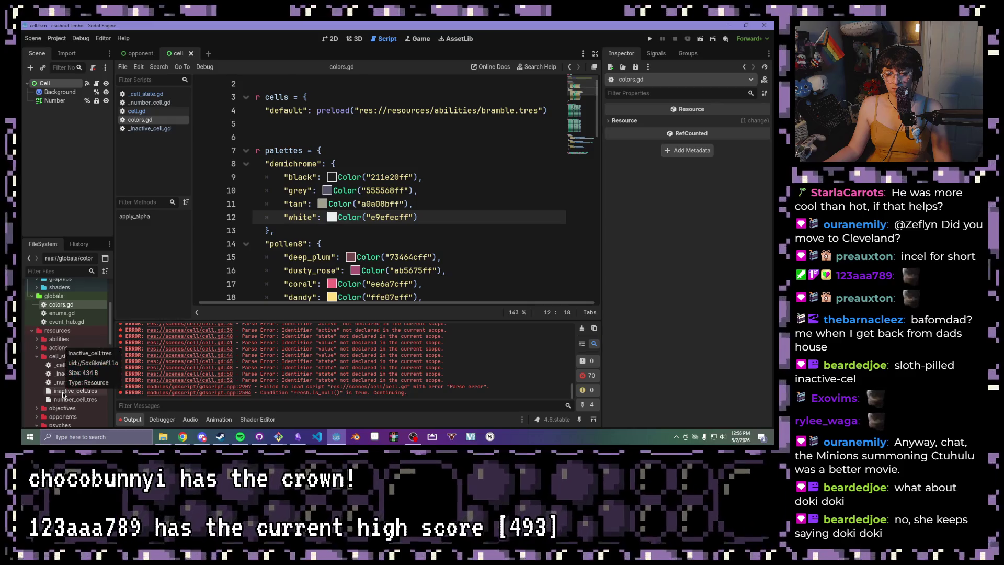
click(63, 392)
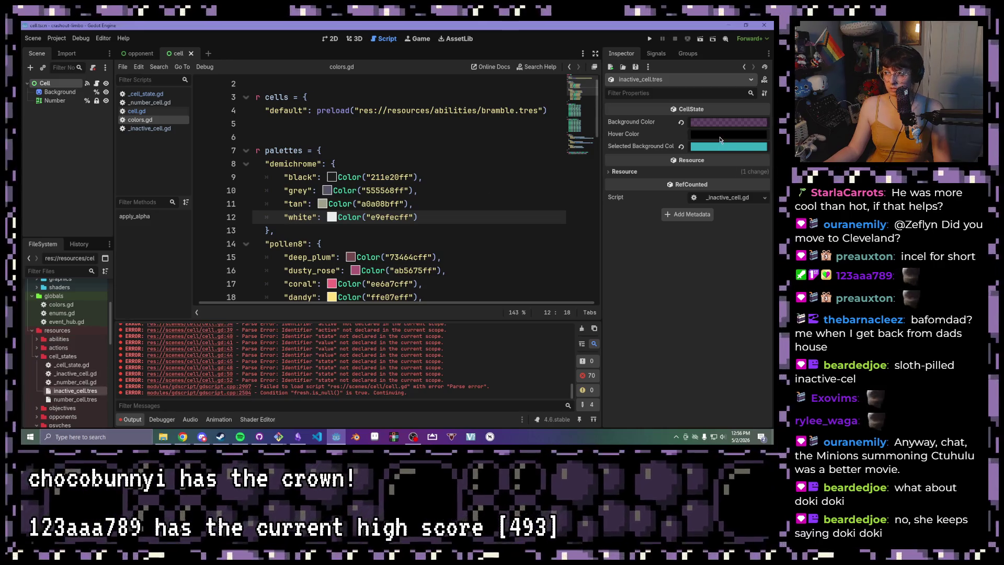
Set the inactive cell's Hover Color to the off-white e9efec swatch
click(728, 134)
click(678, 359)
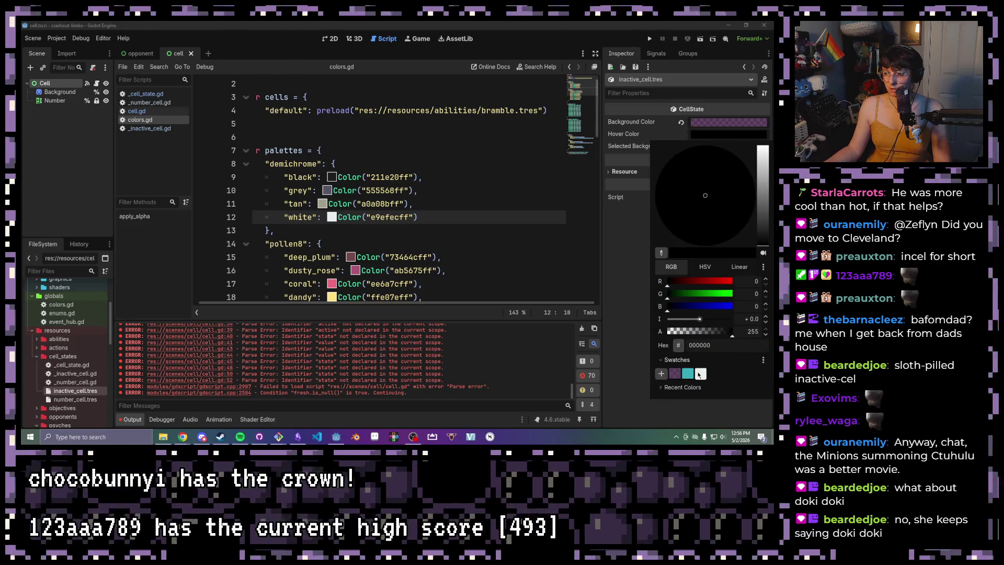
click(701, 374)
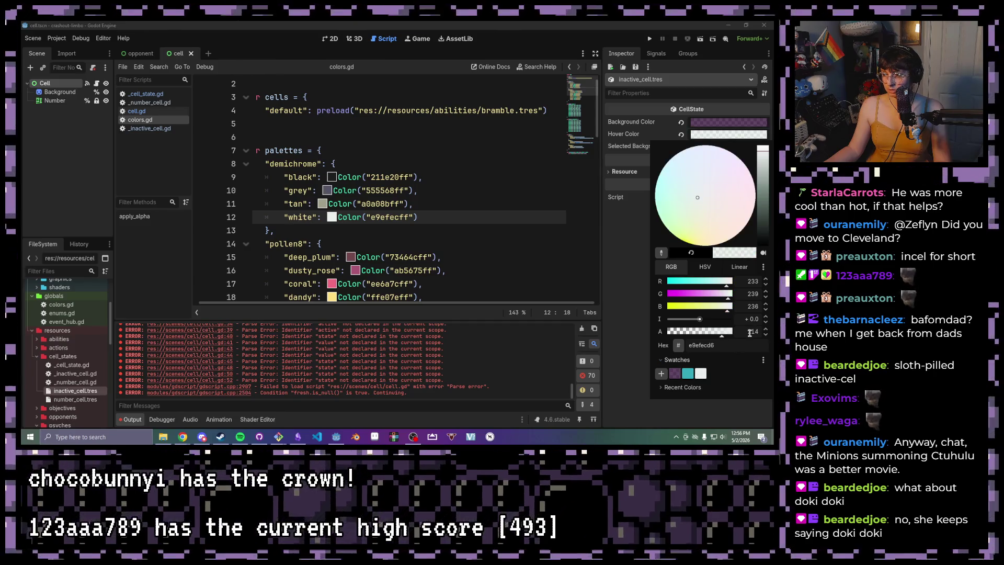
click(750, 332)
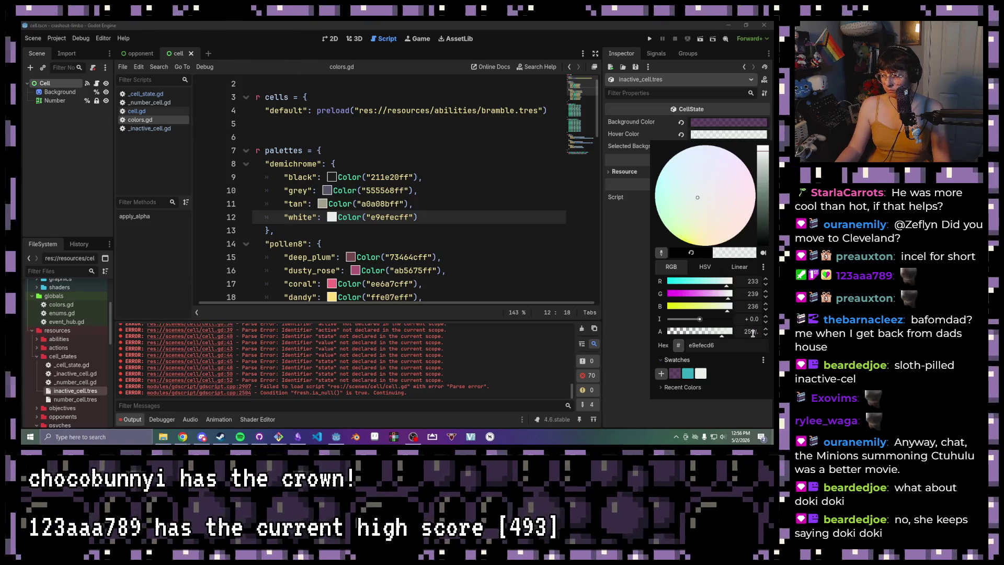
key(Return)
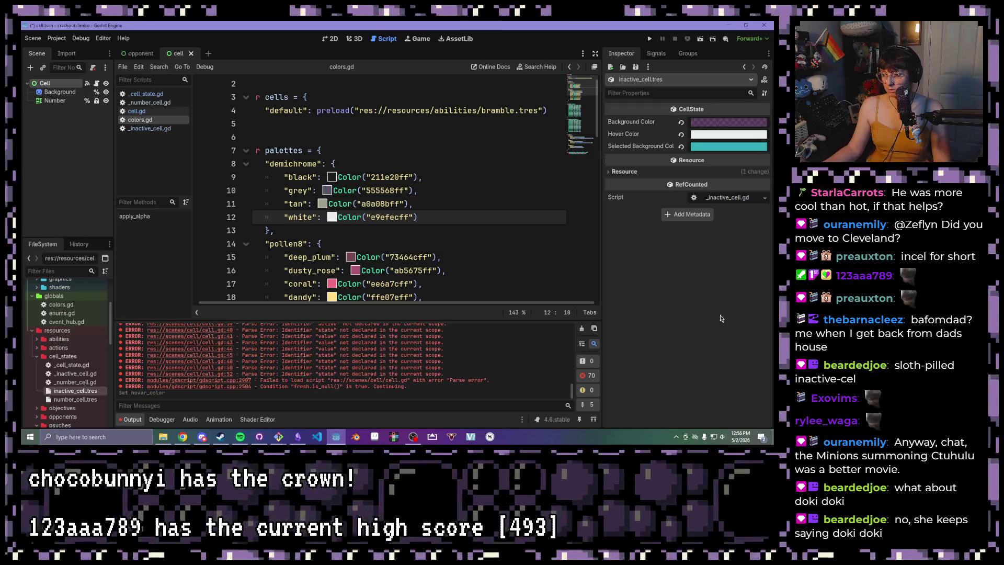
Lower the hover colour's alpha to 183 and save it as a swatch, removing the opaque one
click(732, 139)
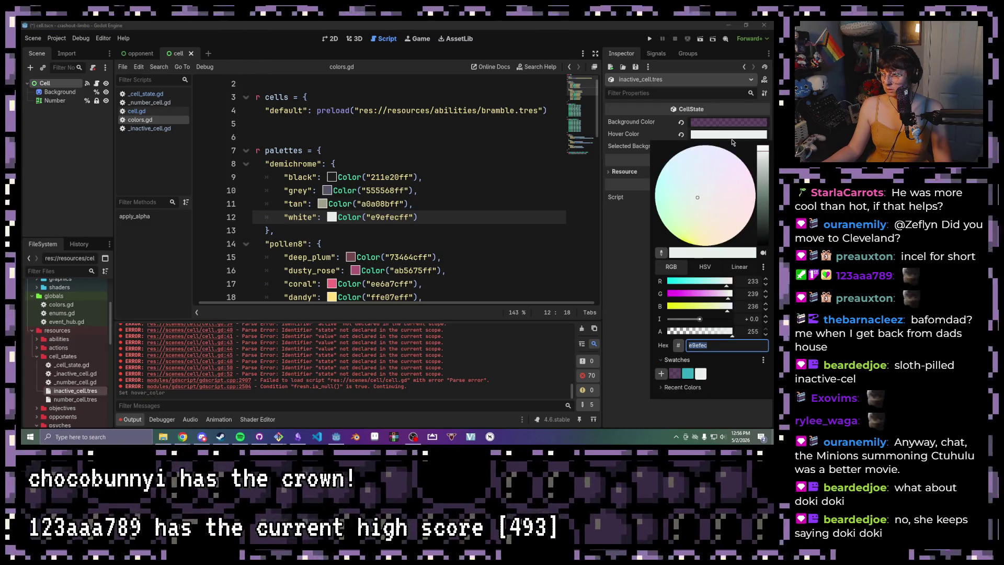
click(756, 333)
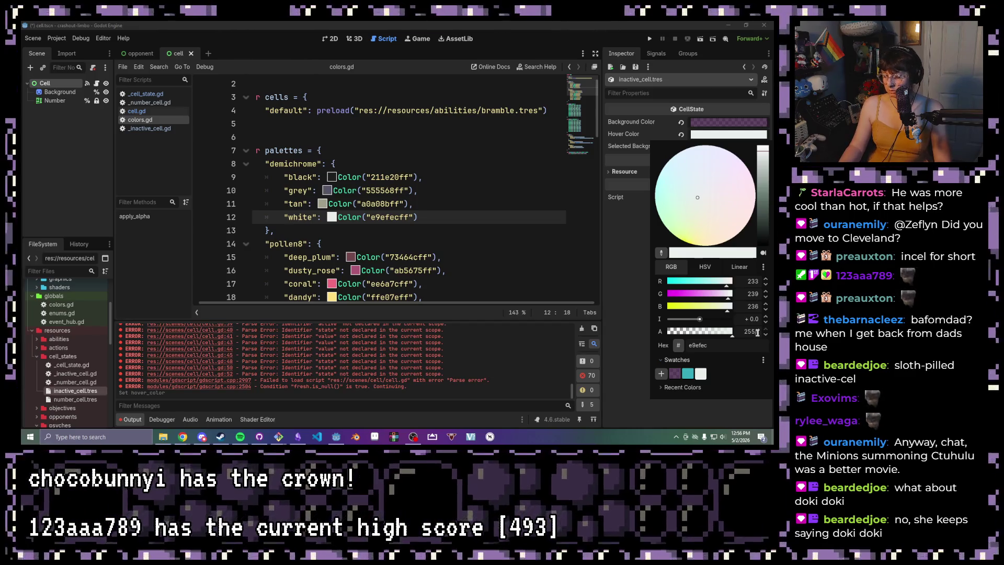
key(Escape)
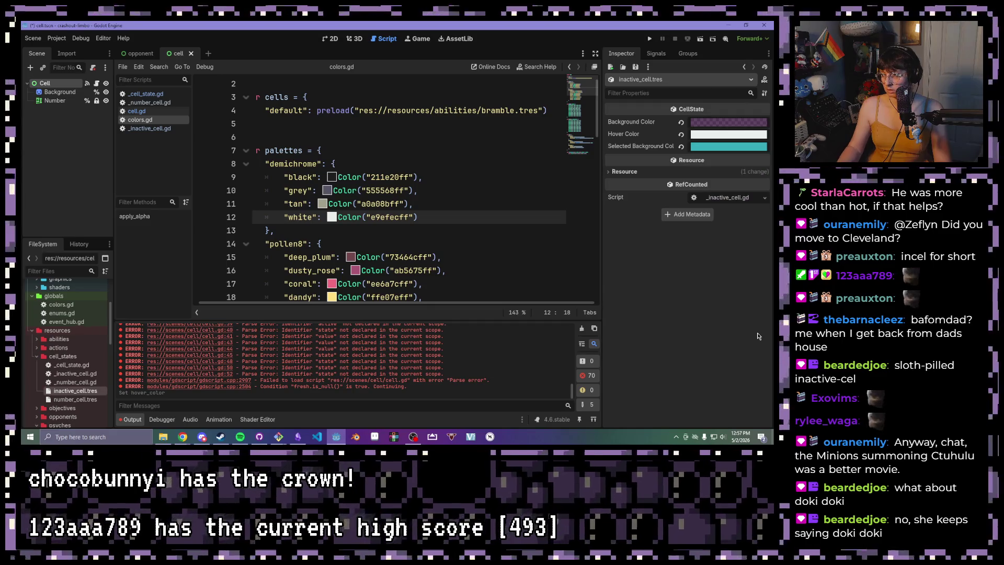
click(729, 134)
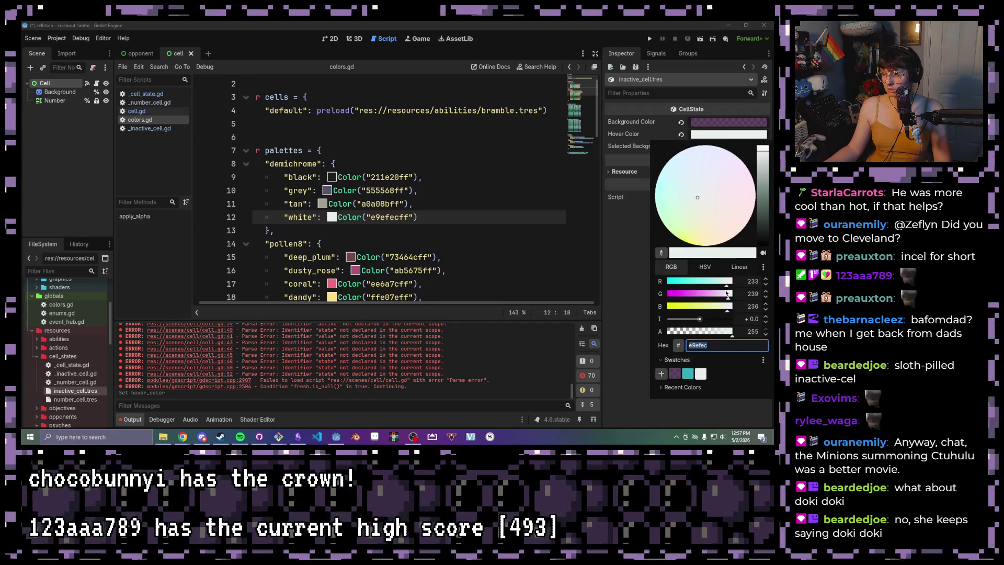
click(717, 332)
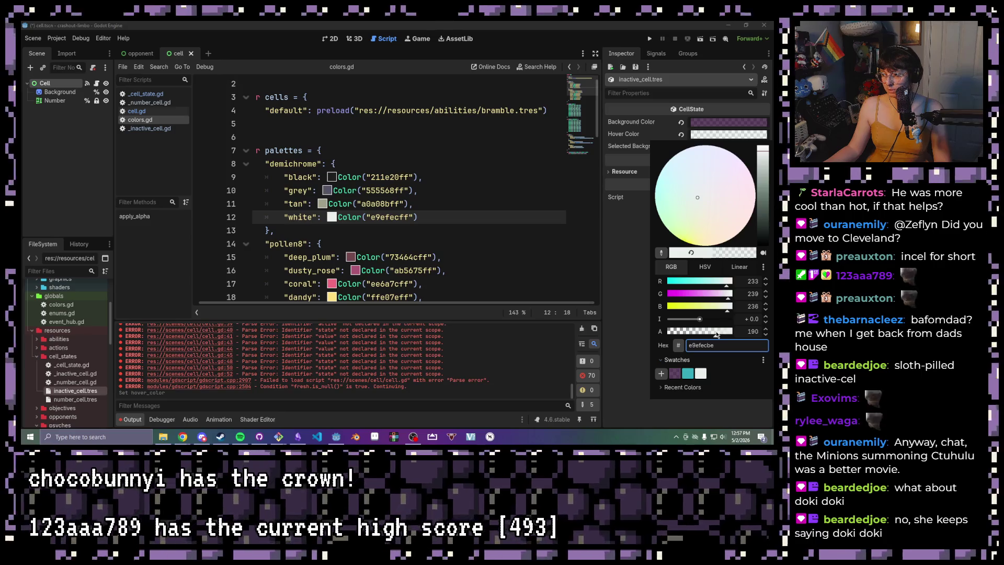
drag(716, 332, 714, 331)
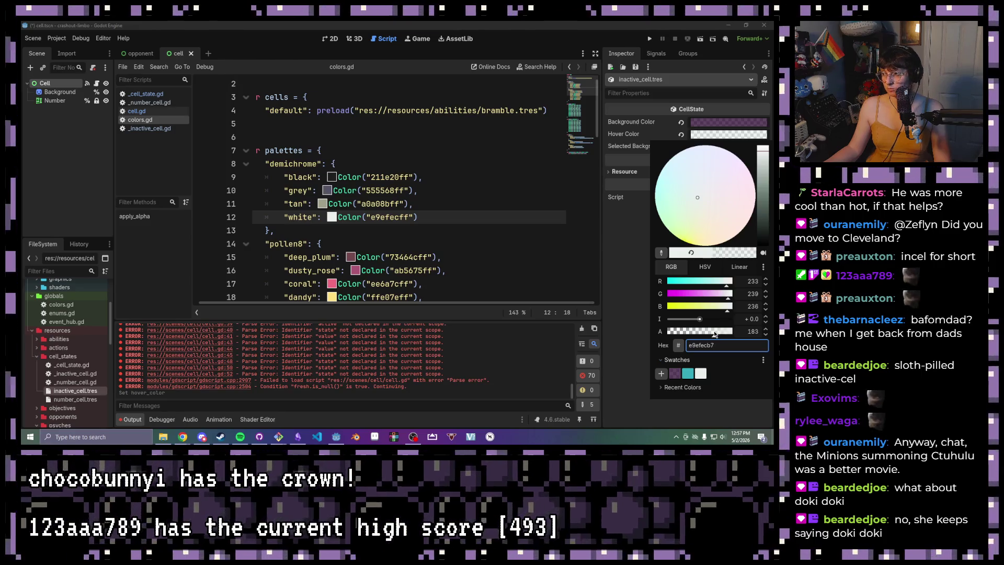
click(530, 200)
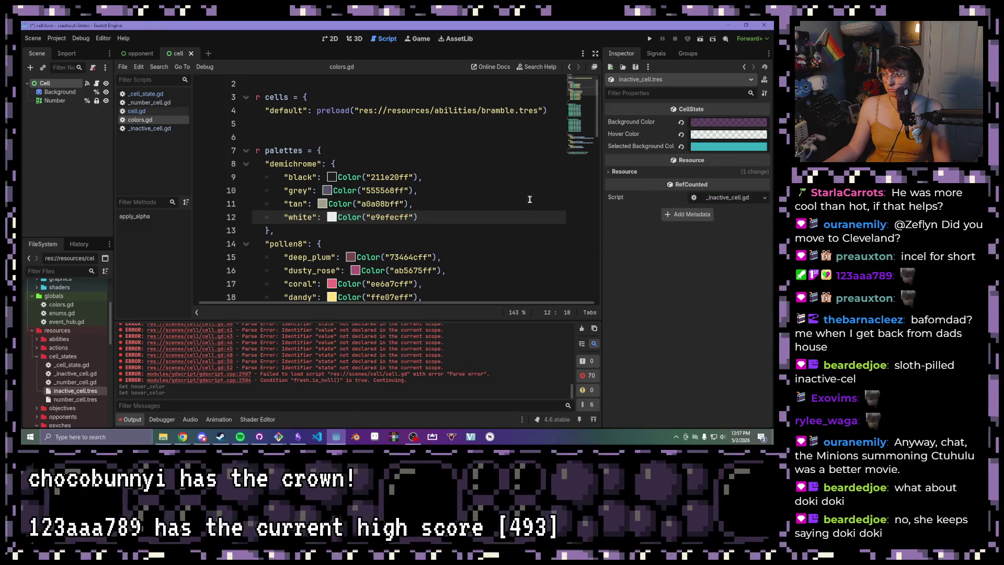
click(528, 192)
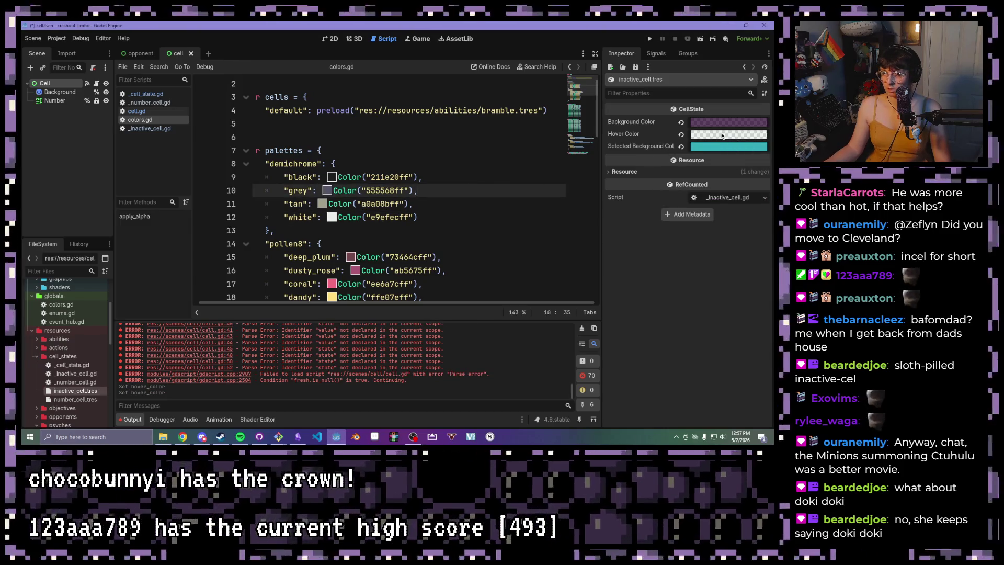
click(723, 135)
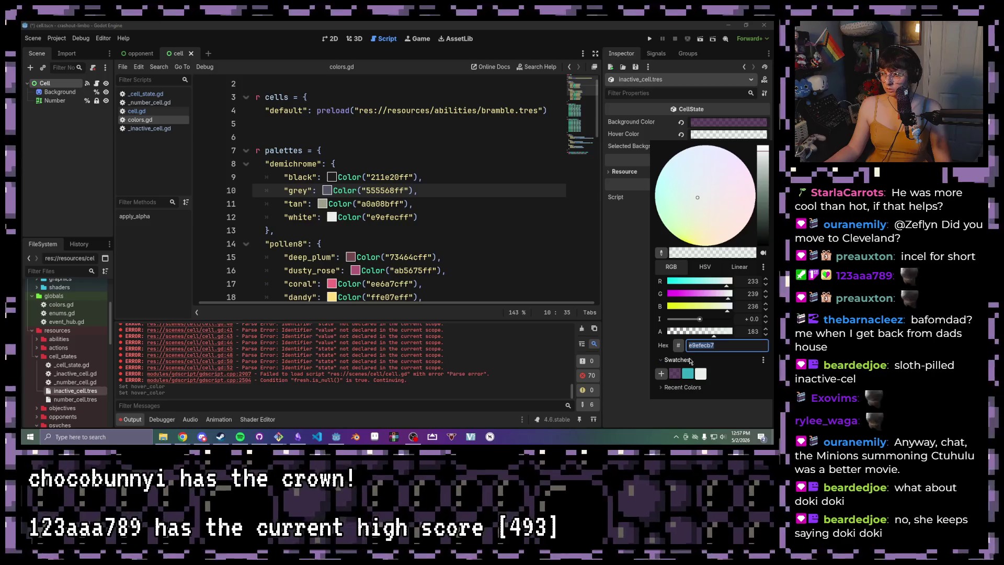
right_click(701, 373)
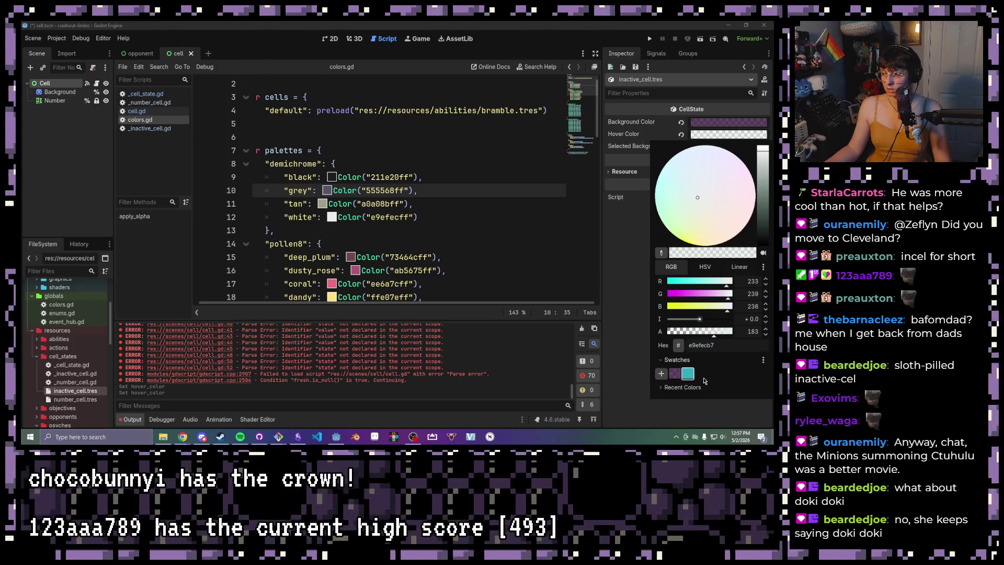
click(661, 373)
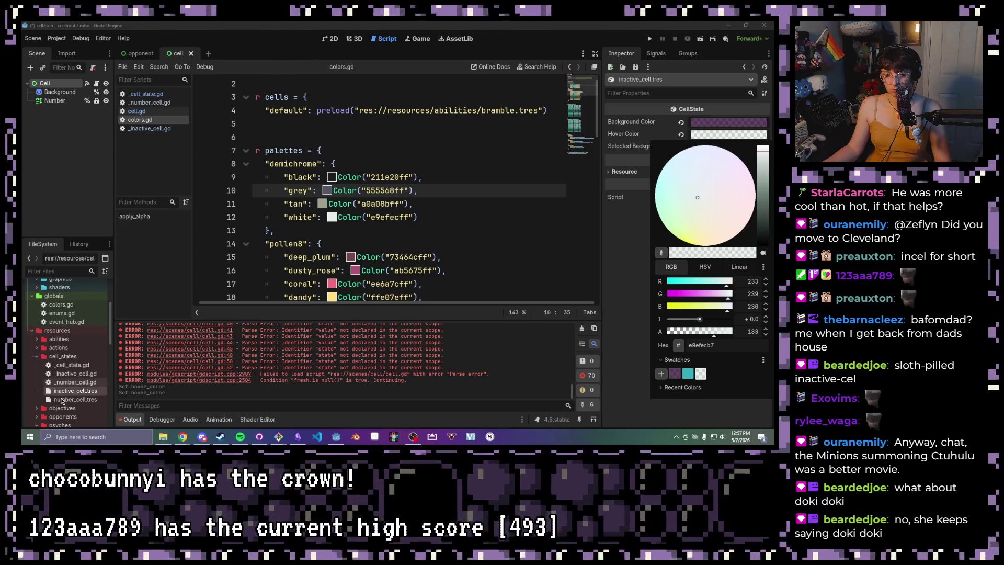
Check the number and inactive cell states' hover colours, then run the project with F5
click(61, 400)
click(716, 135)
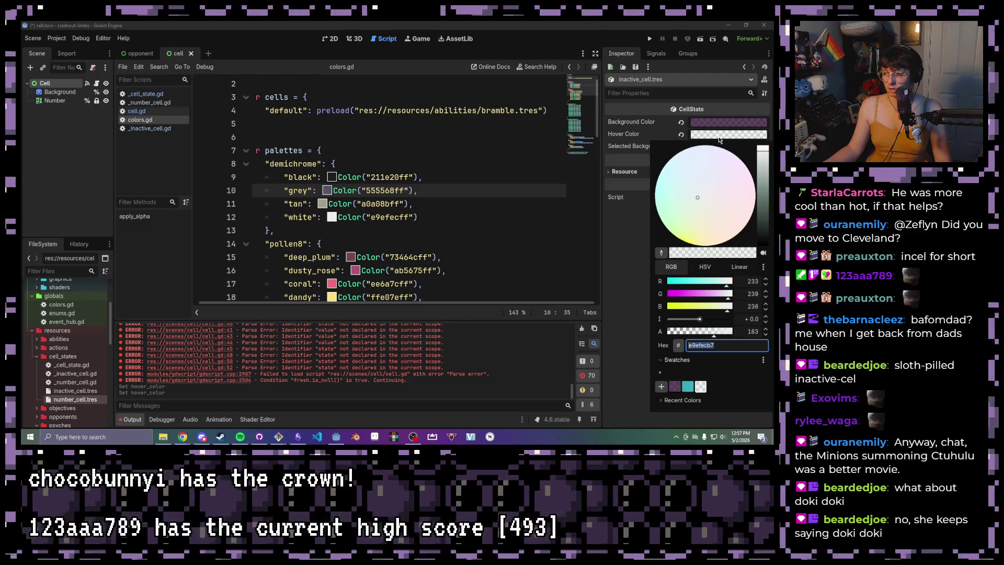
click(72, 392)
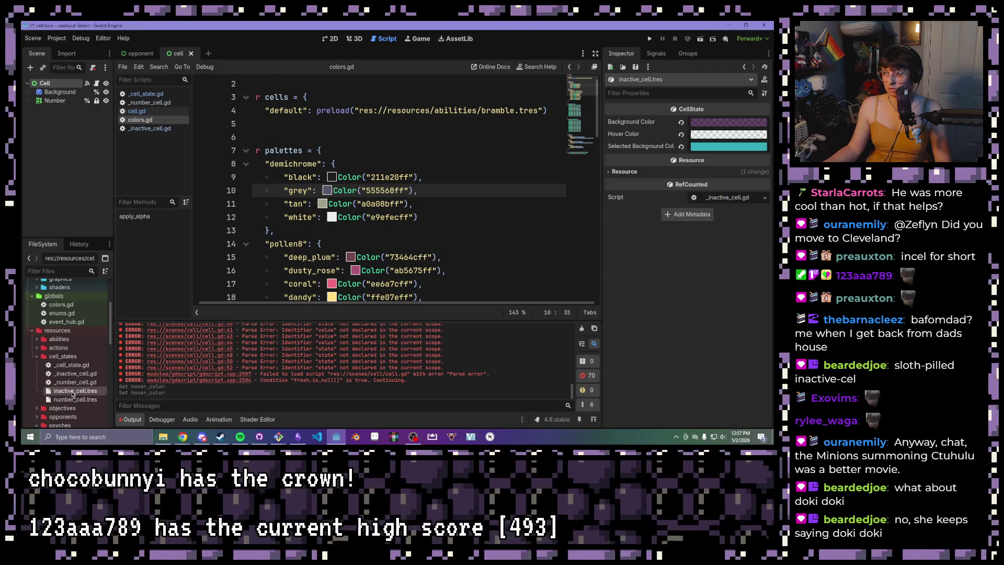
click(719, 135)
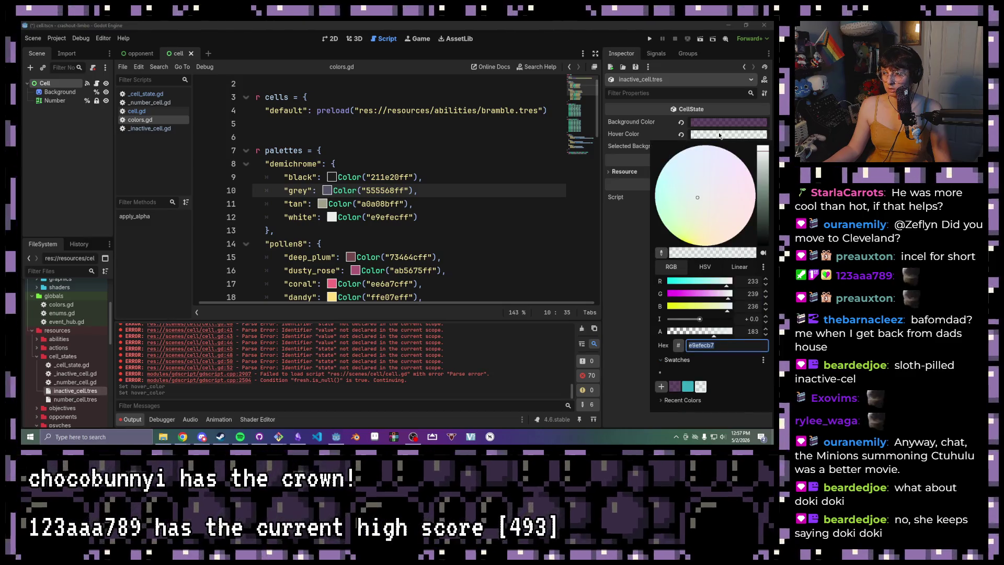
click(634, 258)
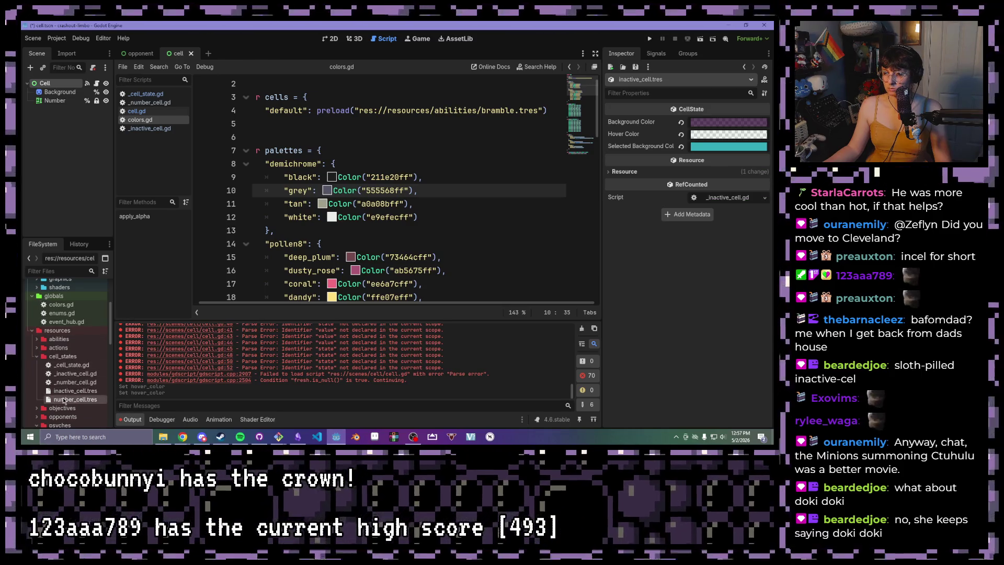
click(524, 150)
key(F5)
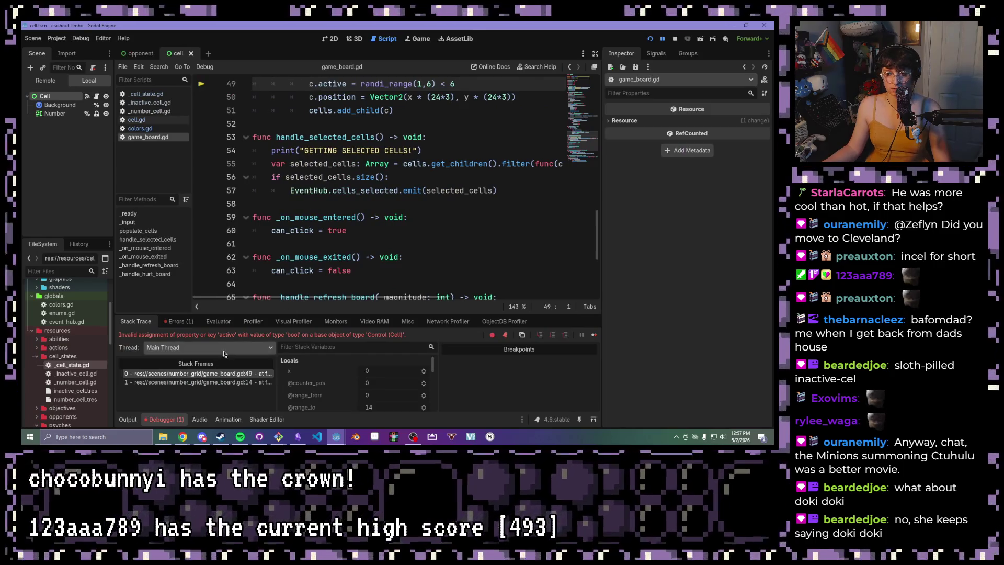
Change c.active to c.cell_state in line 49's random assignment in populate_cells
scroll(340, 257, up, 2)
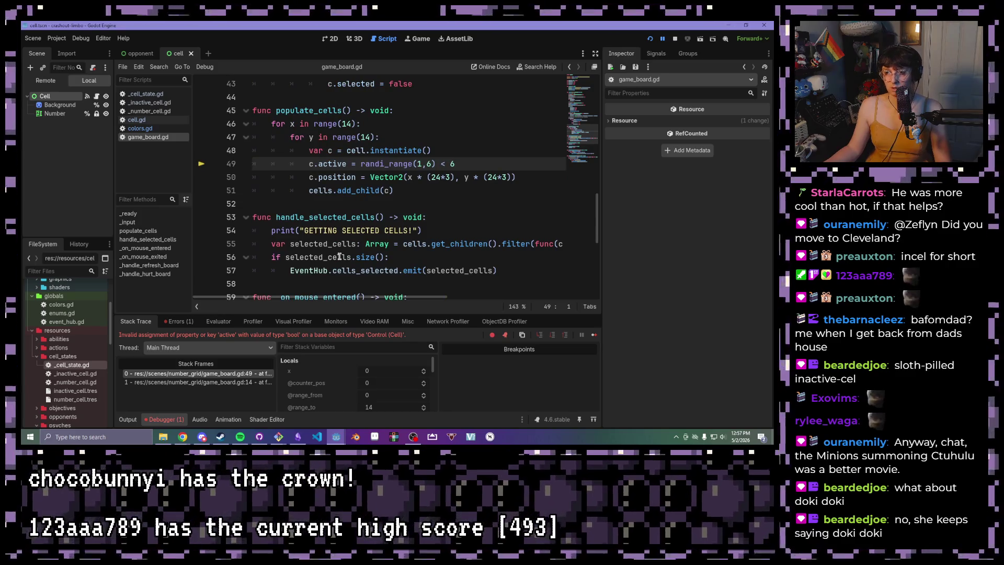
click(324, 163)
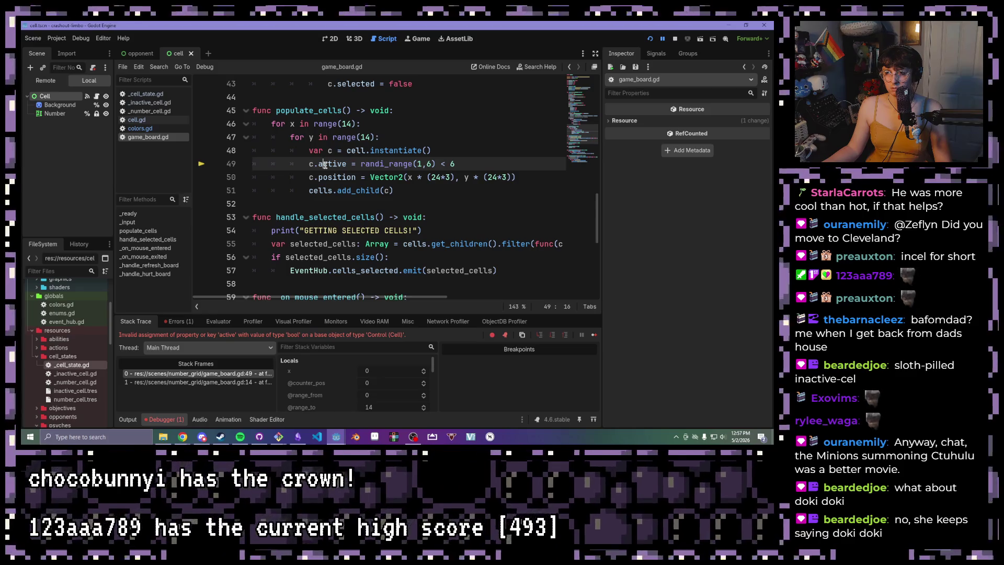
drag(468, 163, 309, 164)
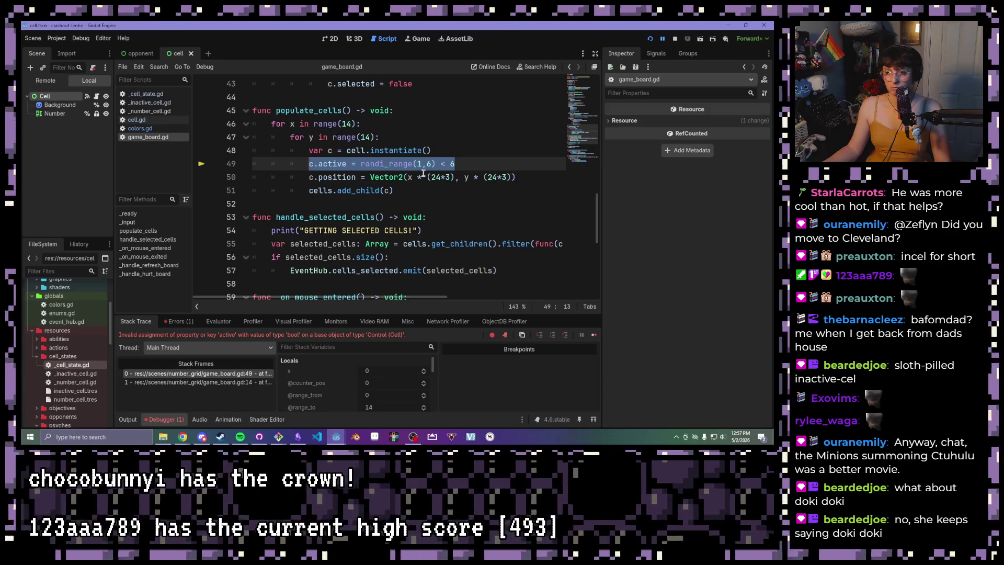
click(361, 150)
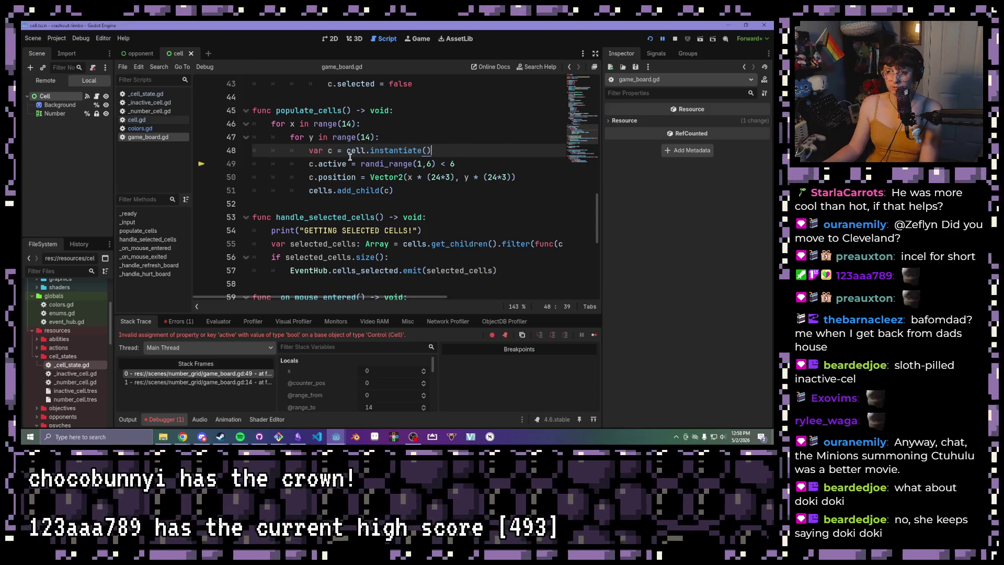
double_click(335, 164)
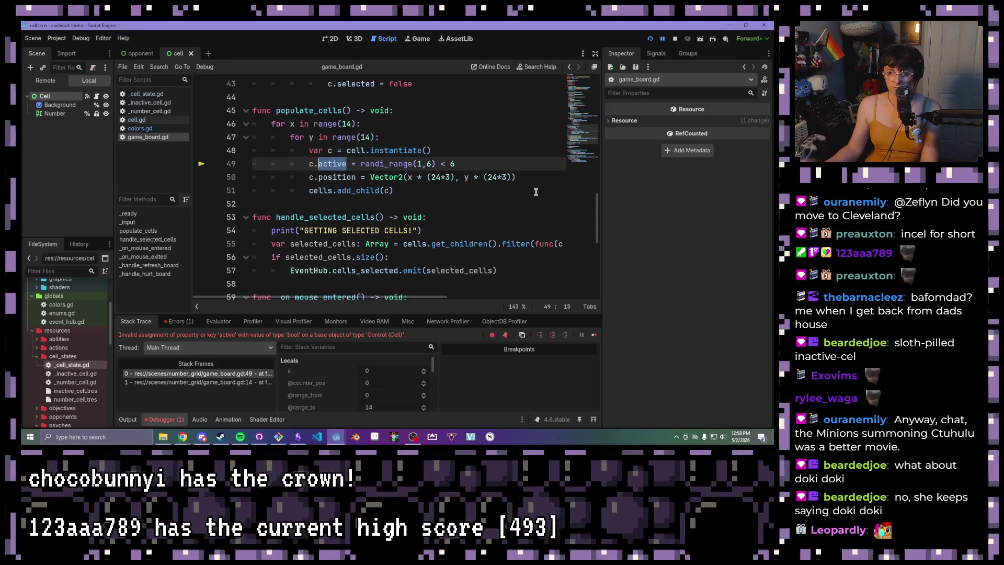
text(cell_s)
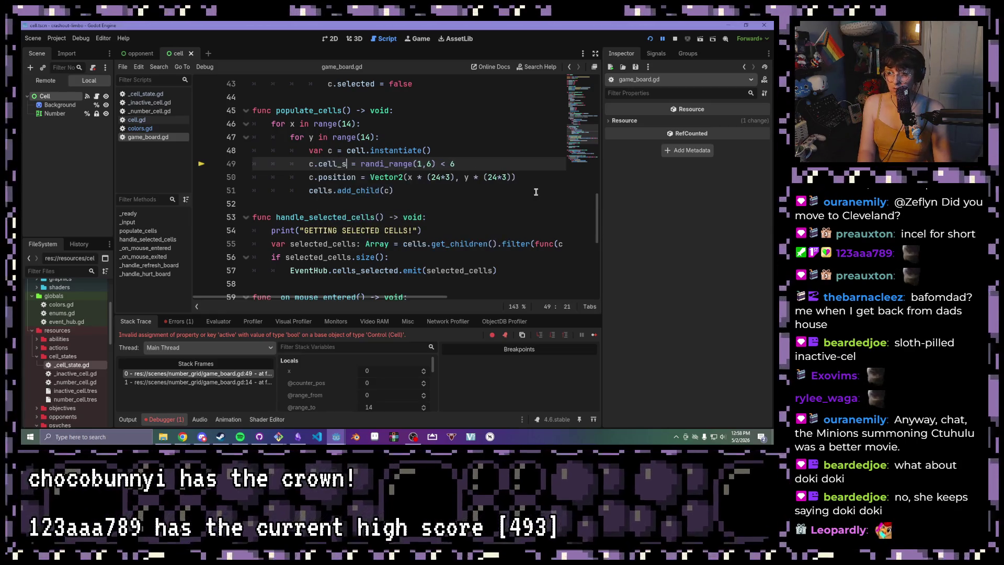
text(tate)
click(469, 152)
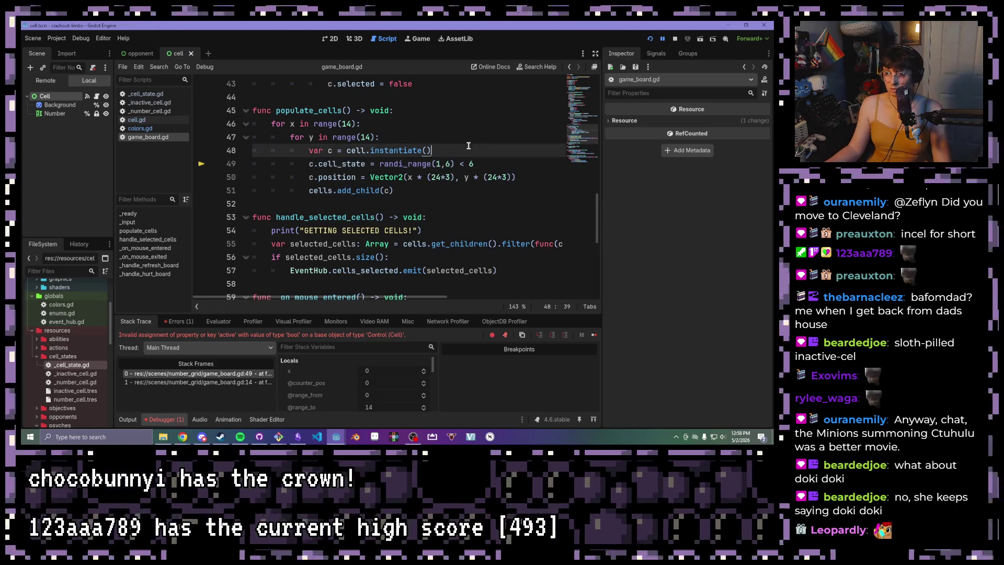
Turn the random roll into an 'if randi_range(1,6) < 6:' block after the cell instantiation
key(Return)
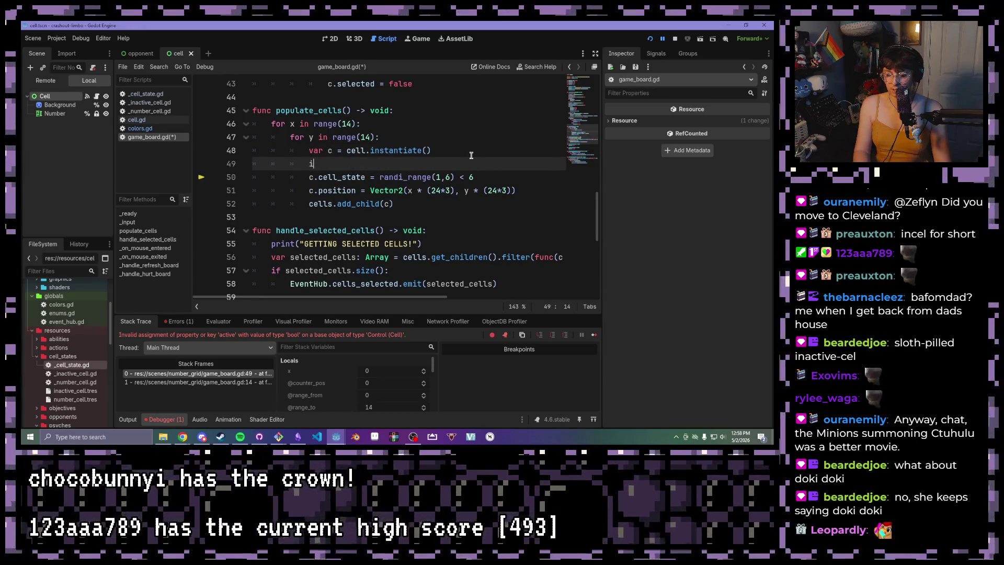
text(f)
drag(487, 177, 381, 177)
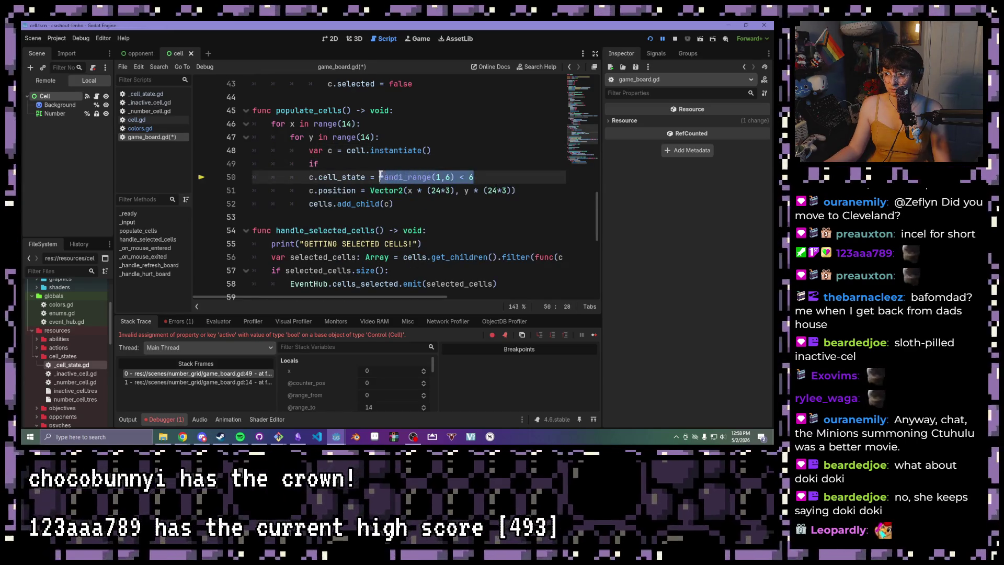
key(ctrl+c)
click(337, 163)
key(ctrl+v)
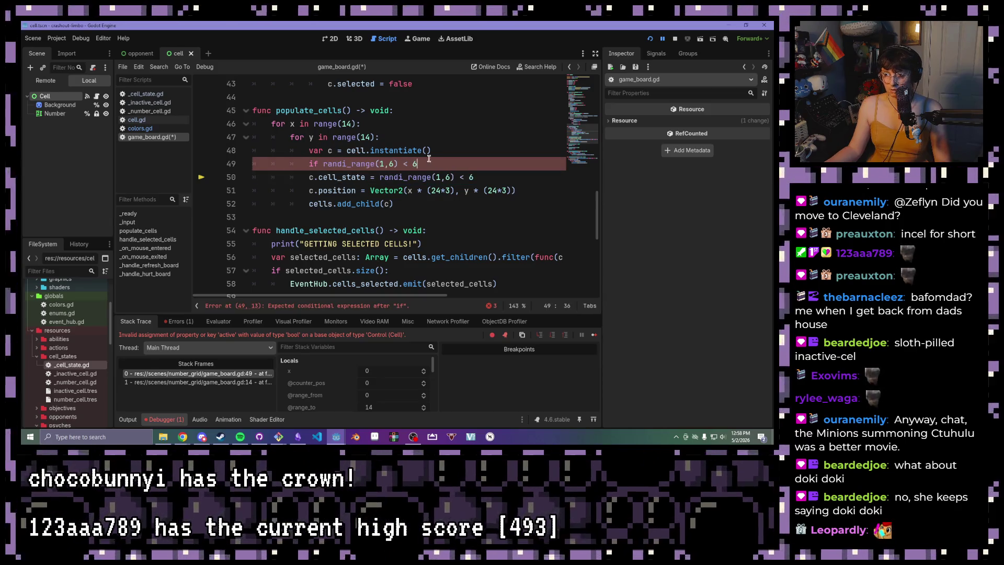
text(:)
key(Return)
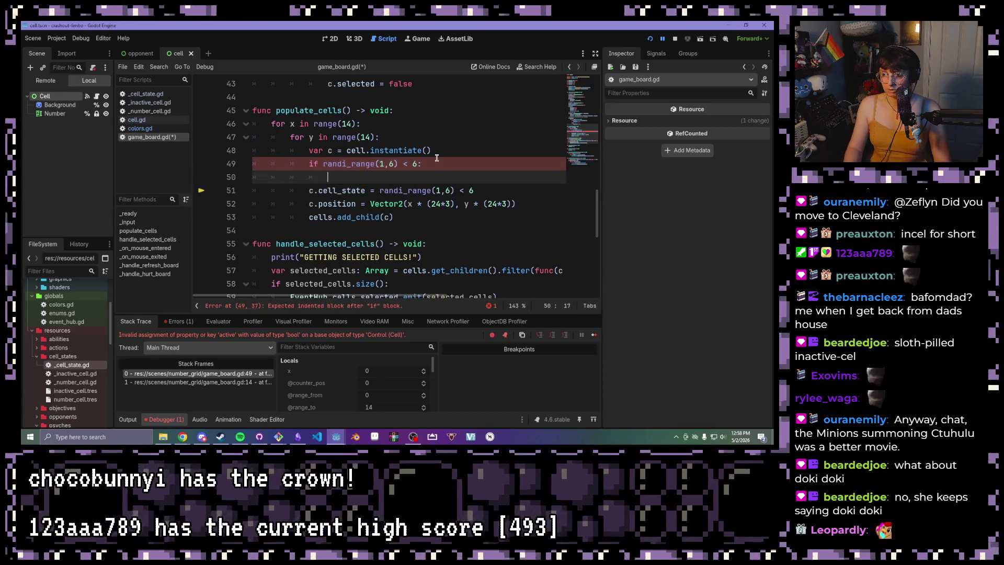
Start a 'c.cell_state =' assignment inside the if block
drag(492, 190, 309, 190)
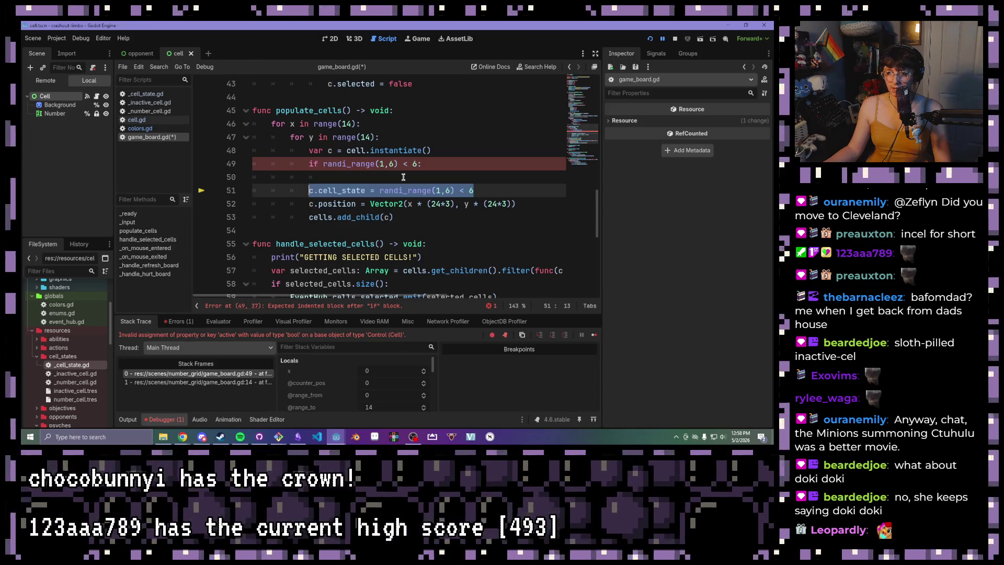
click(404, 176)
text(c.cell)
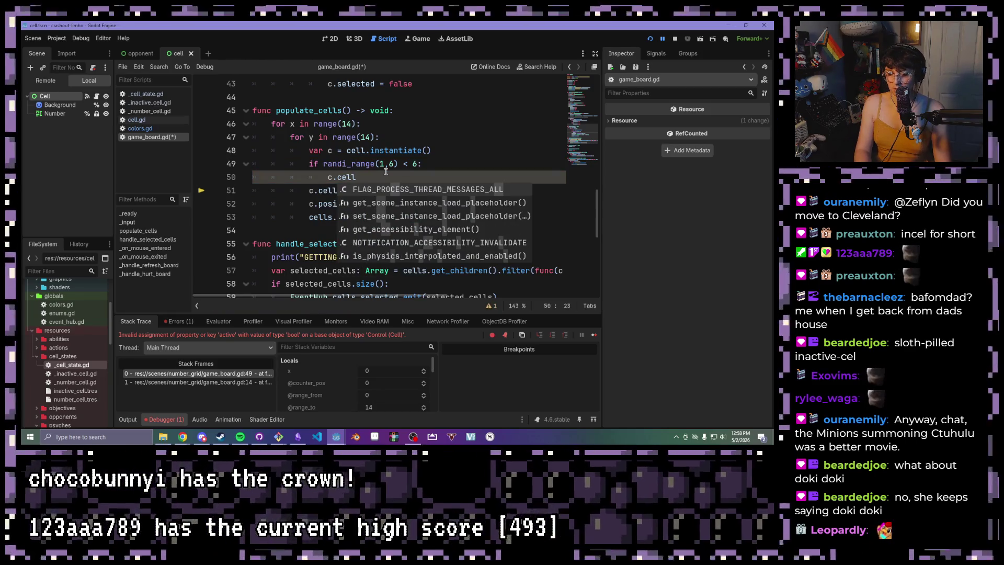
text(_state )
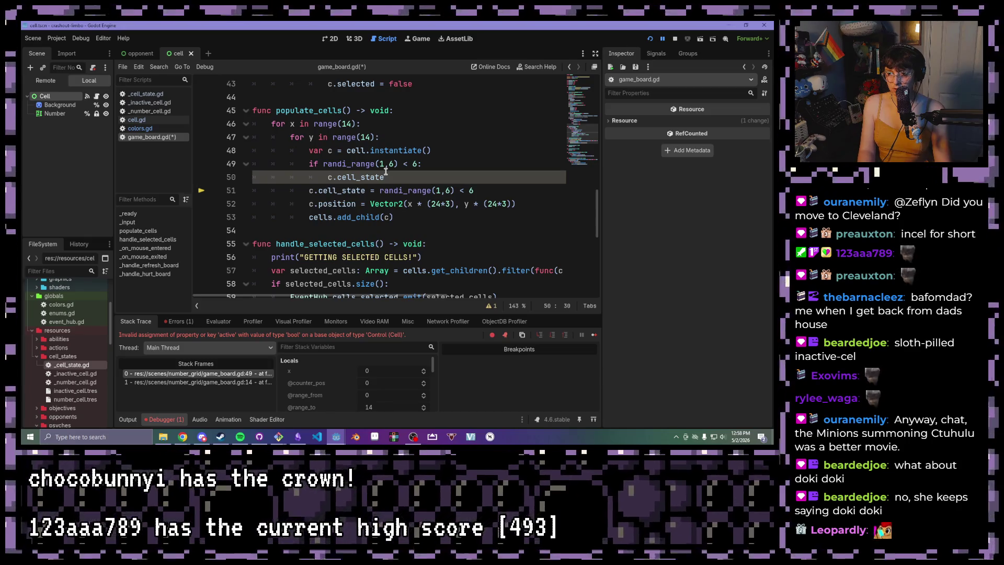
text(=)
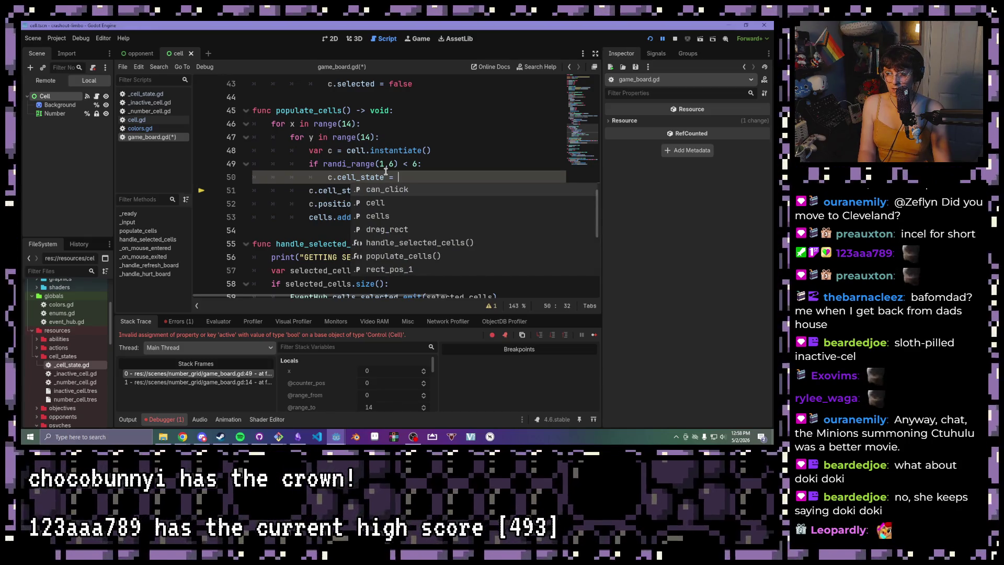
scroll(387, 165, up, 12)
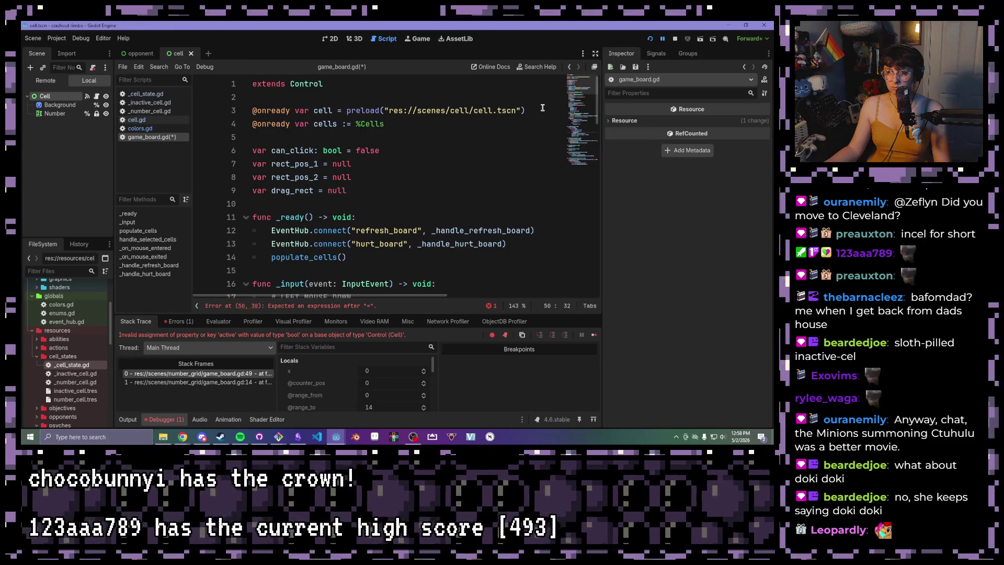
click(543, 108)
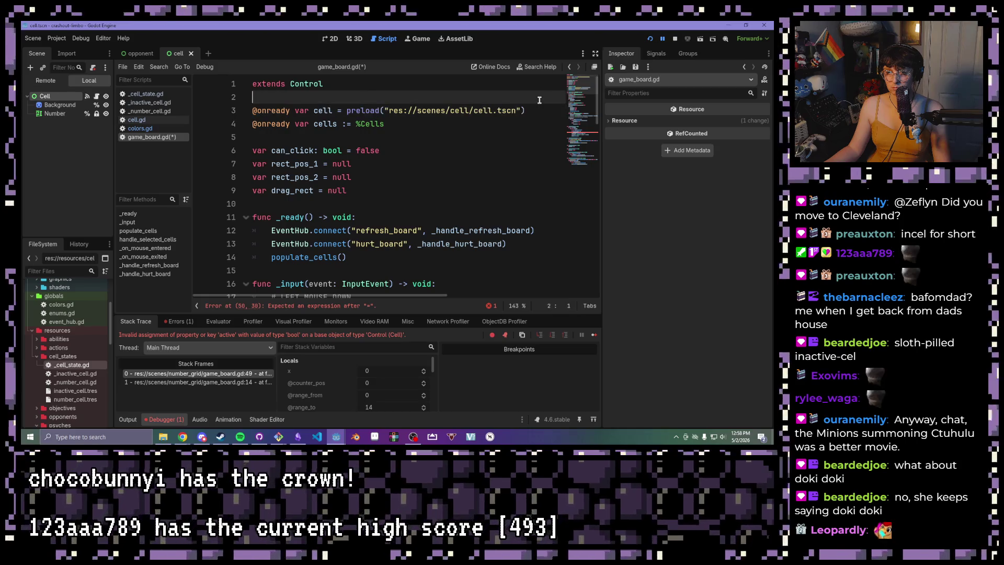
key(Return)
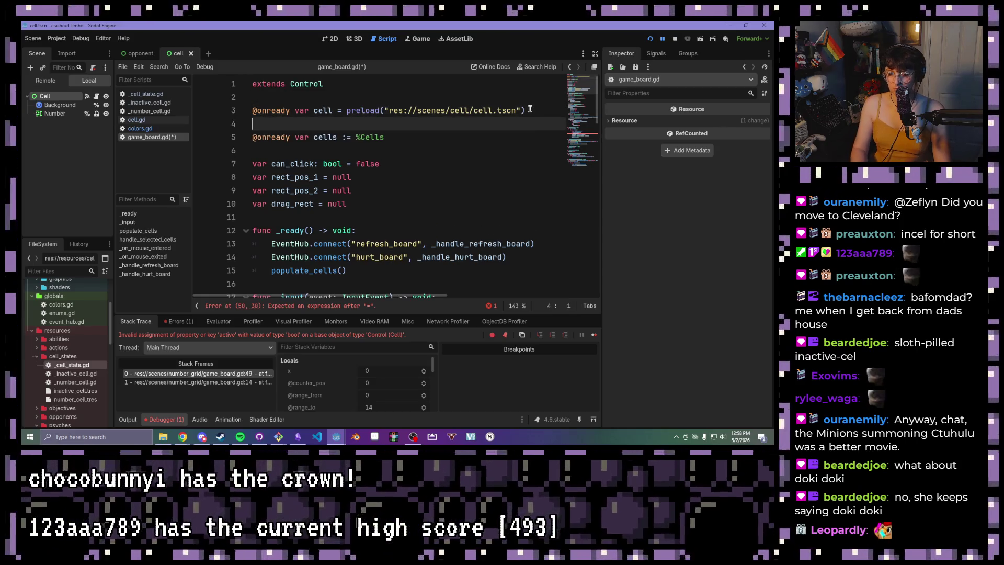
text(onreadt)
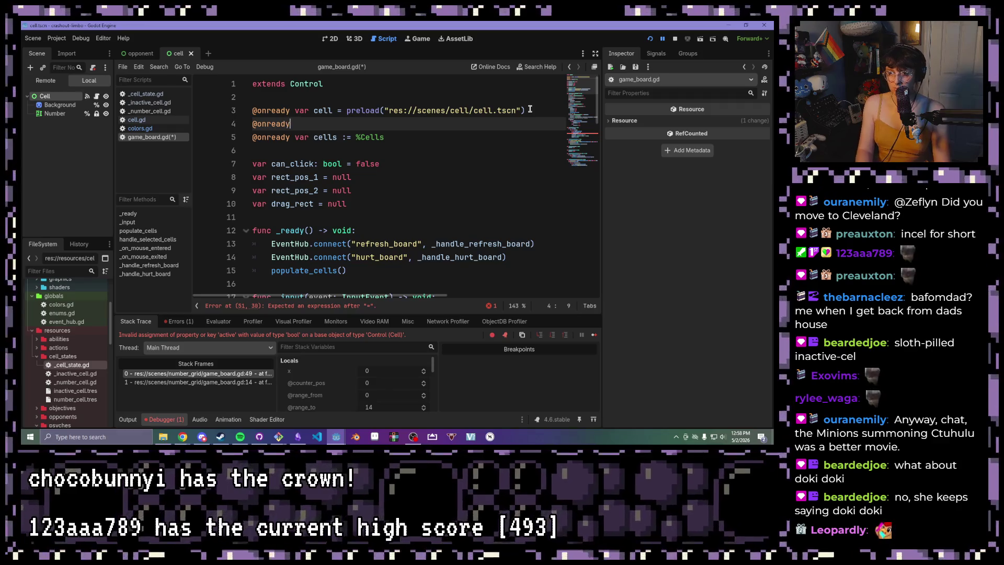
text(var =)
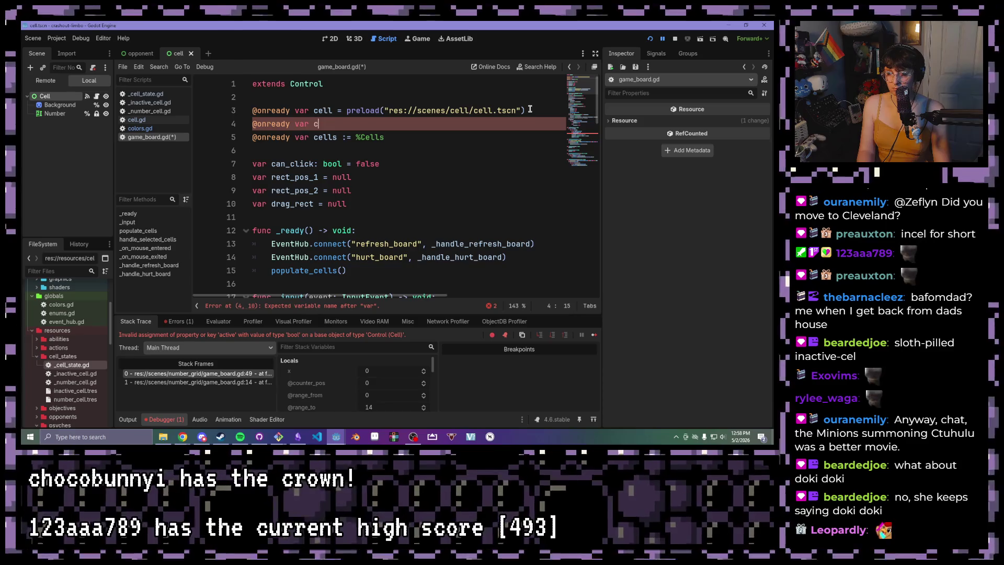
key(BackSpace)
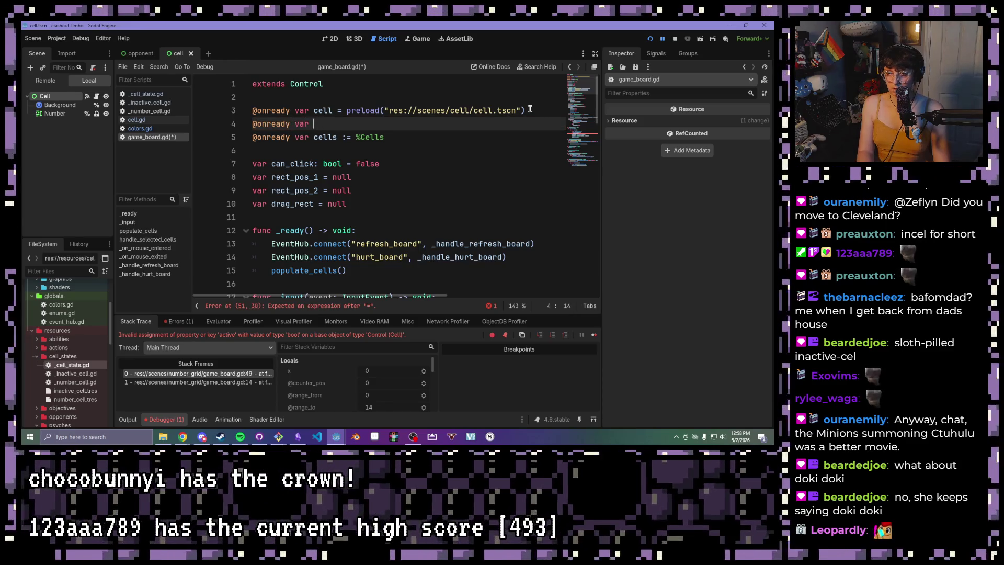
key(BackSpace)
text(number)
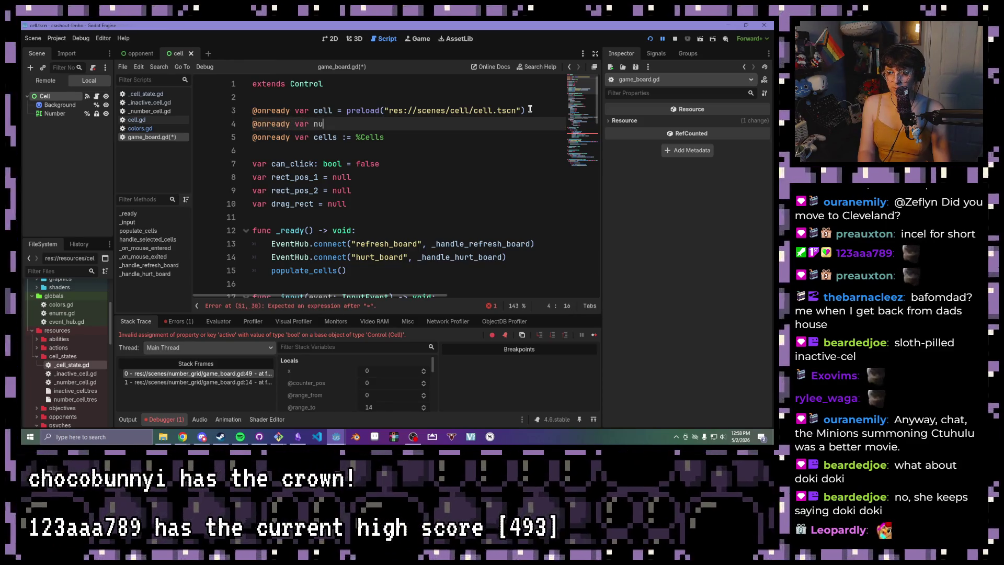
text(_state = )
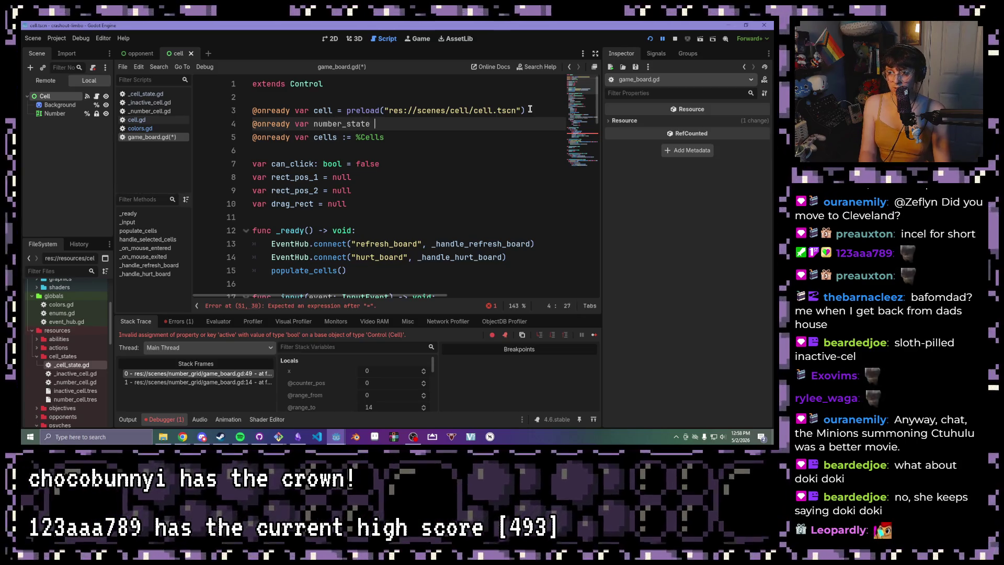
text(preload)
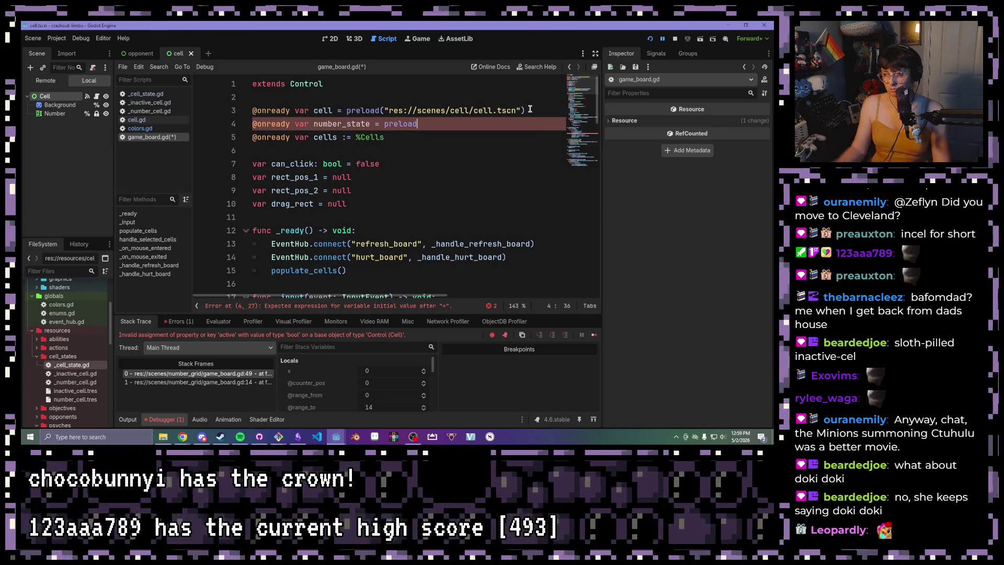
text(()
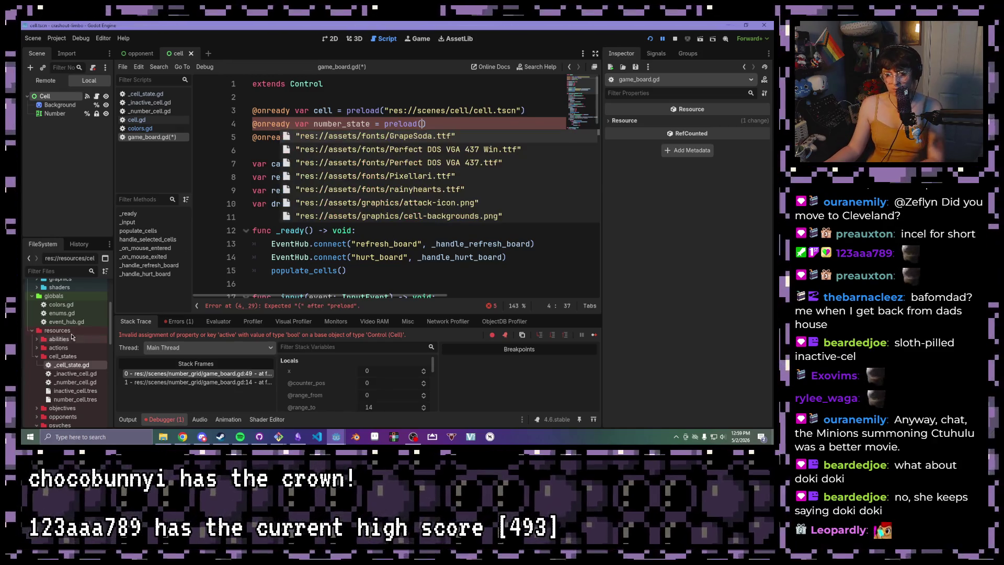
mouse_move(72, 401)
mouse_down()
mouse_move(366, 231)
mouse_move(434, 125)
mouse_move(425, 124)
mouse_up()
click(561, 119)
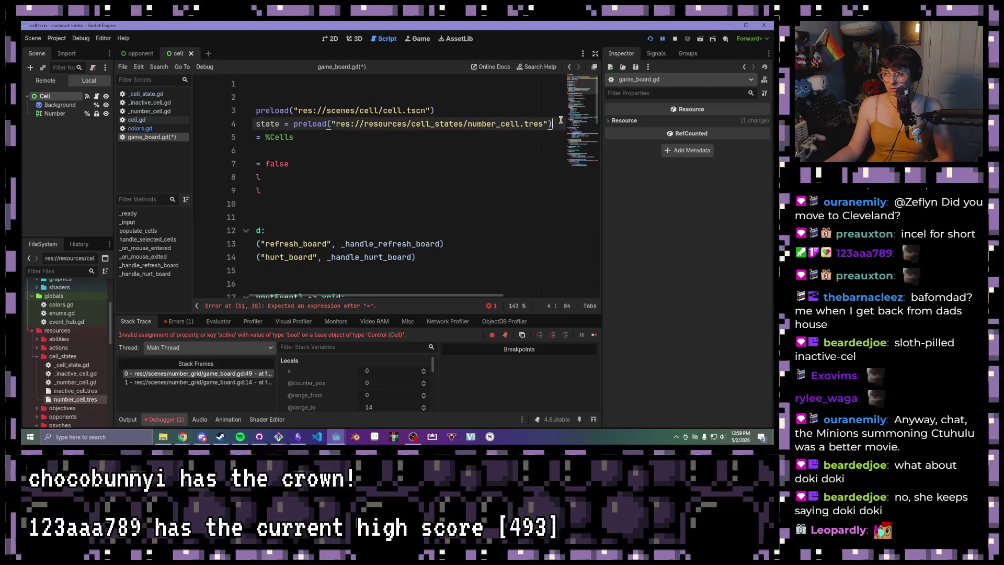
Add a matching inactive_state variable preloading inactive_cell.tres
key(Return)
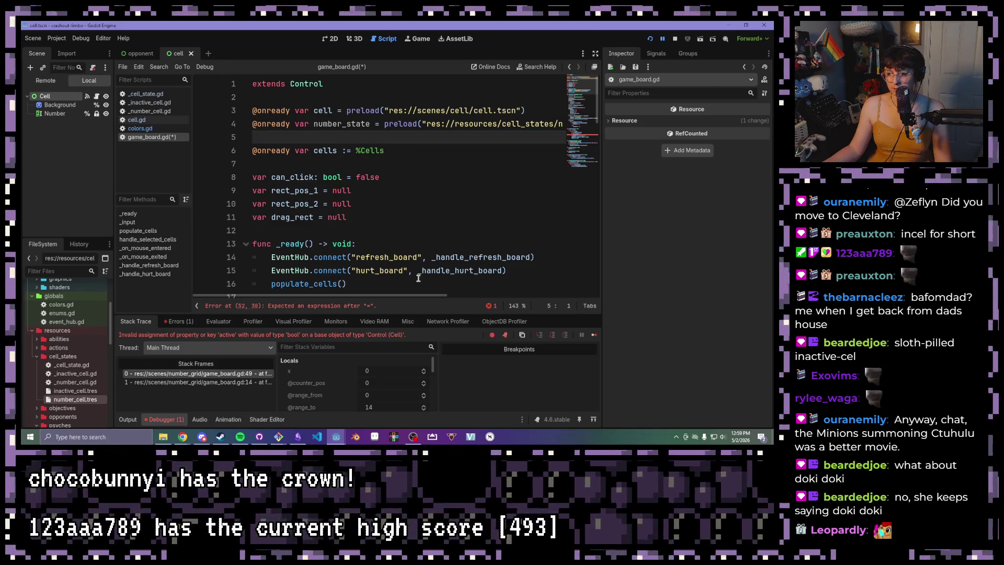
drag(418, 294, 565, 294)
key(shift+Up)
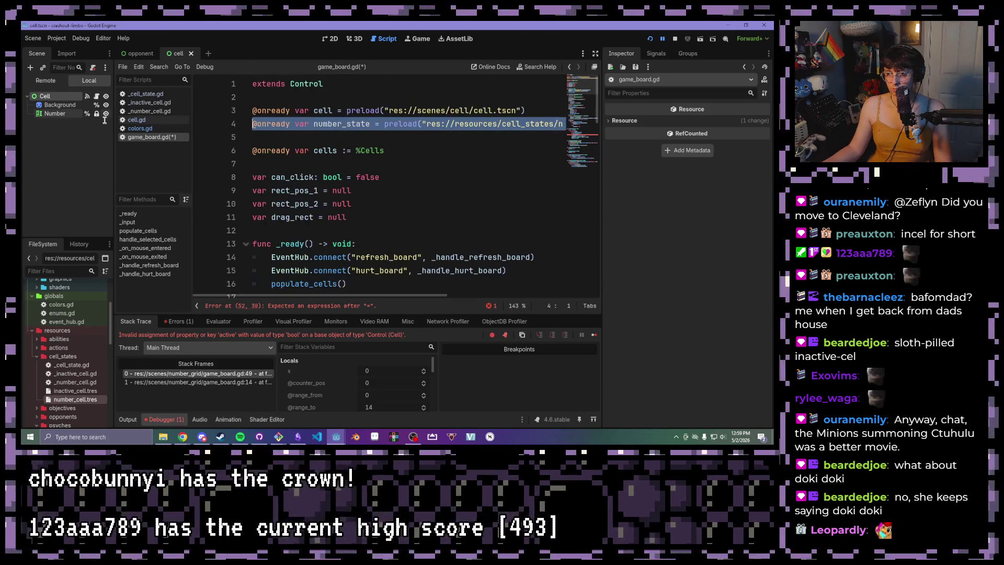
key(ctrl+c)
click(281, 135)
key(ctrl+v)
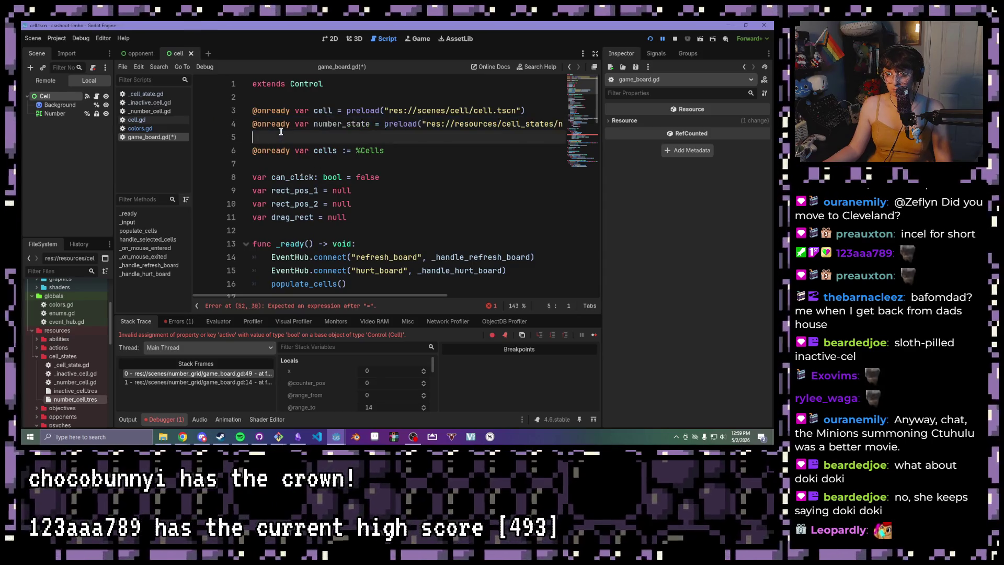
drag(551, 137, 332, 137)
key(BackSpace)
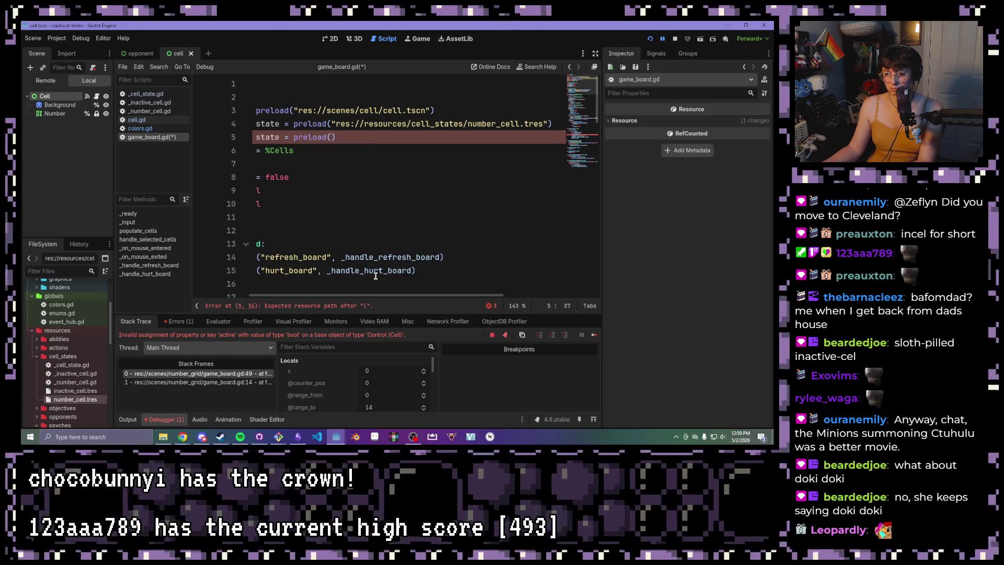
drag(375, 295, 321, 295)
click(341, 137)
key(BackSpace)
key(BackSpace)
key(BackSpace)
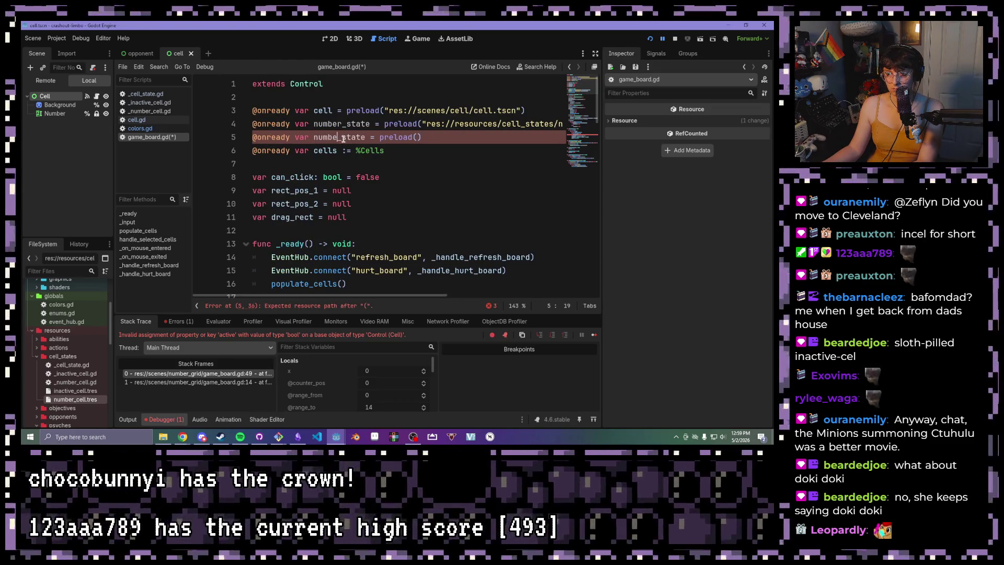
text(inactive)
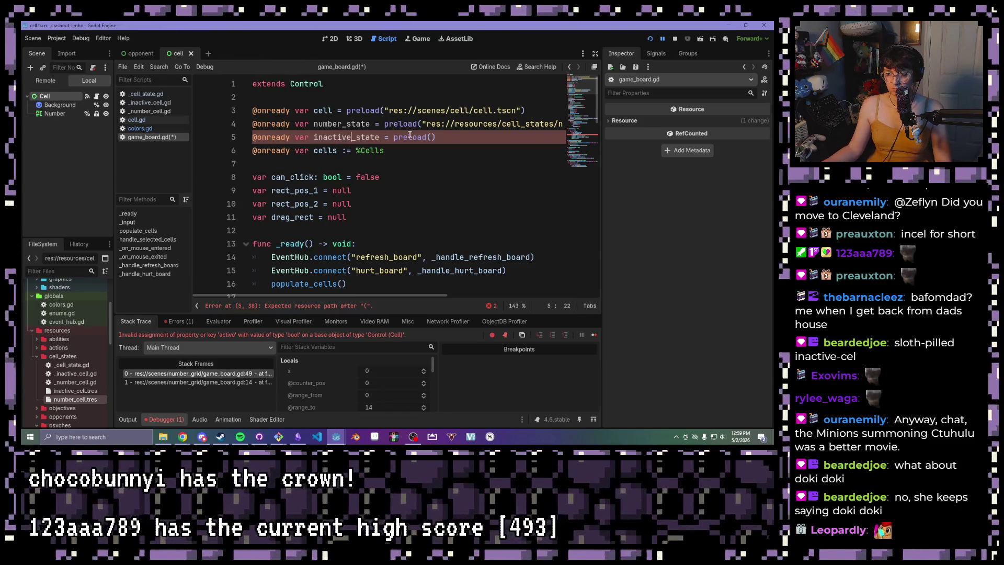
mouse_move(75, 390)
mouse_down()
mouse_move(408, 168)
mouse_move(432, 137)
mouse_up()
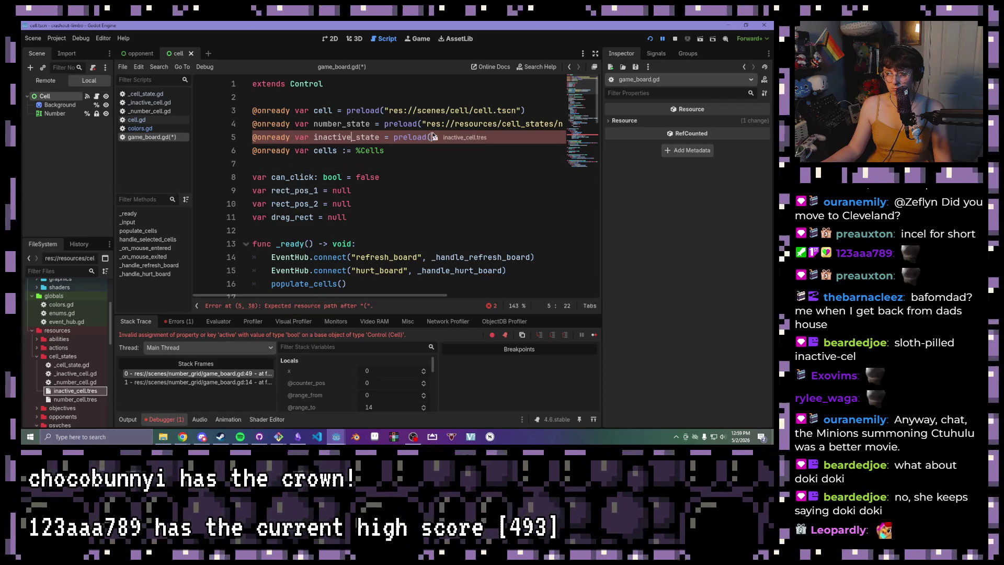
drag(426, 298, 353, 204)
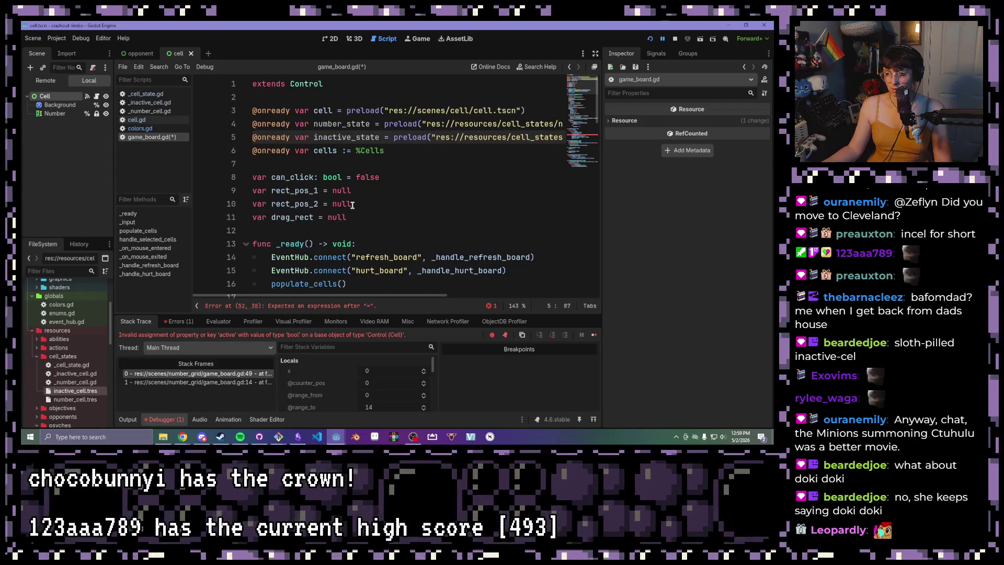
scroll(353, 204, down, 7)
scroll(353, 205, down, 7)
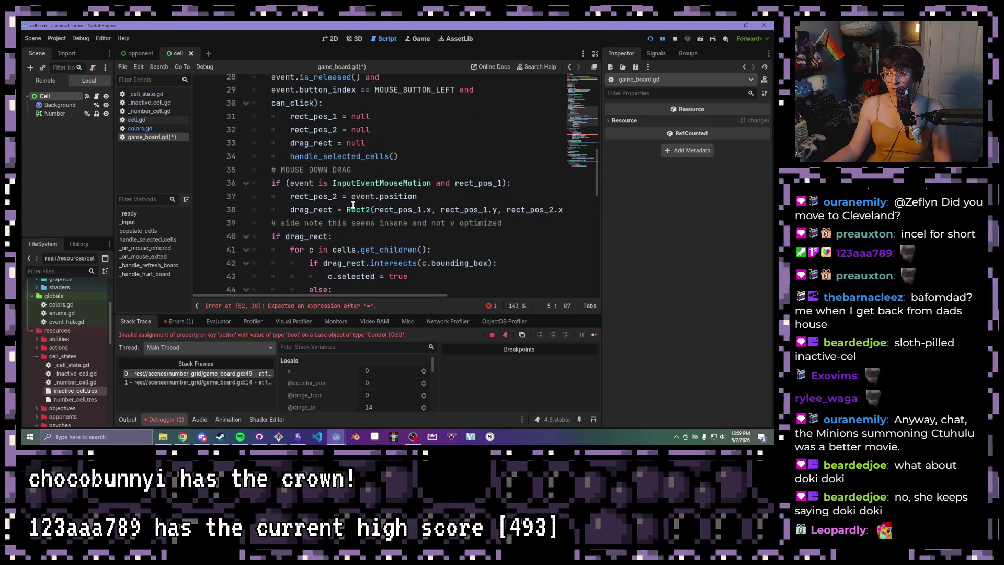
Complete the c.cell_state assignment on line 52 with number_state via autocomplete
click(408, 206)
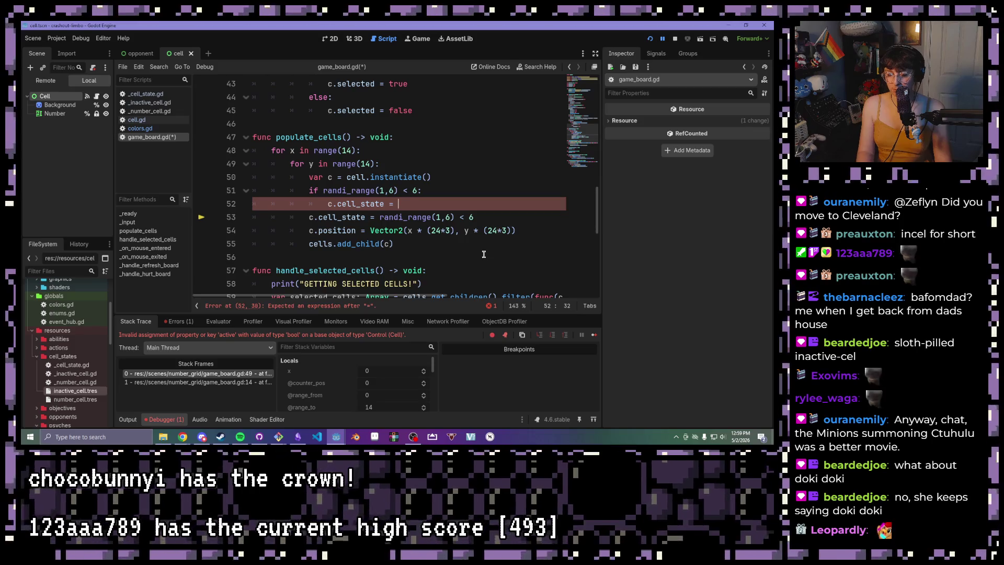
text(num)
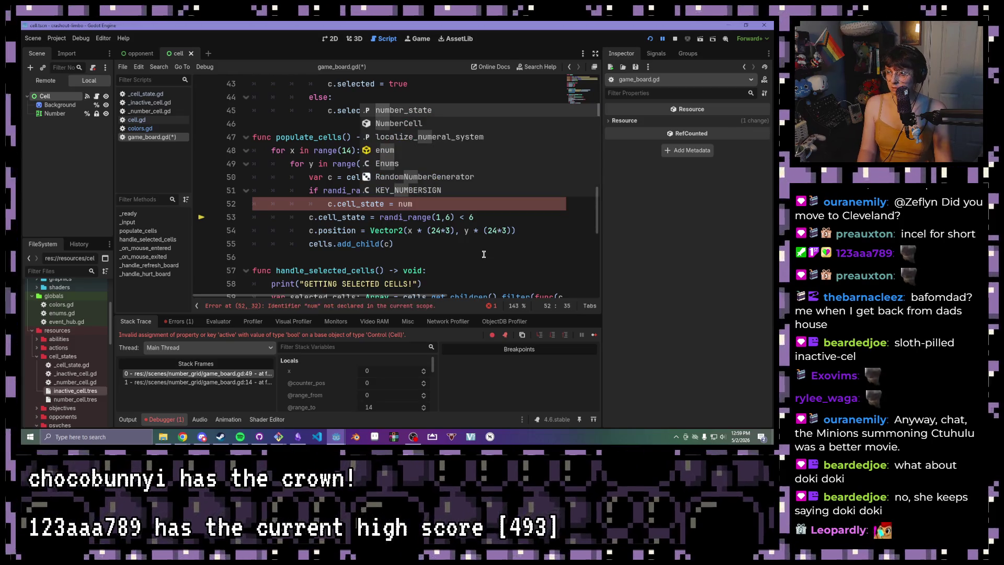
key(Return)
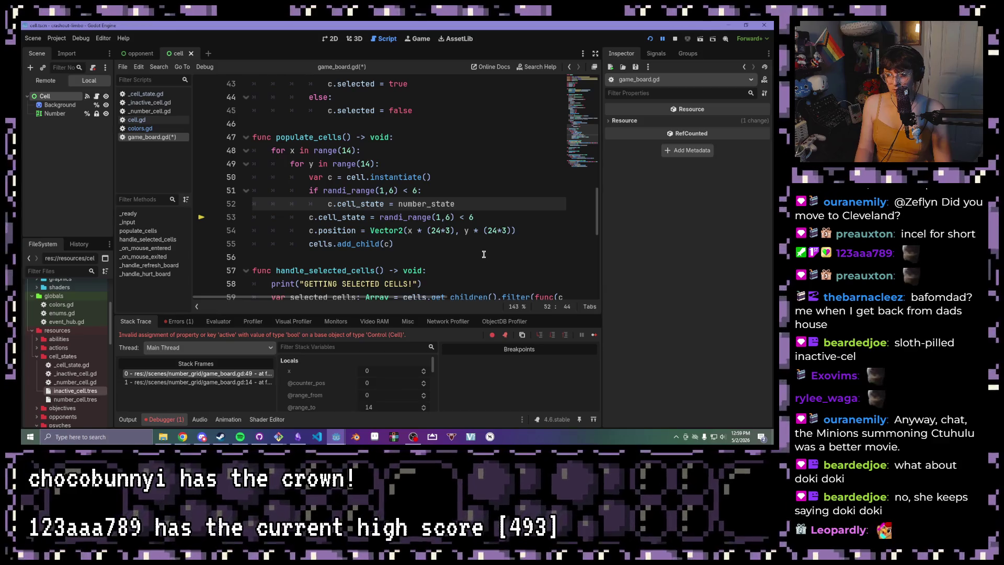